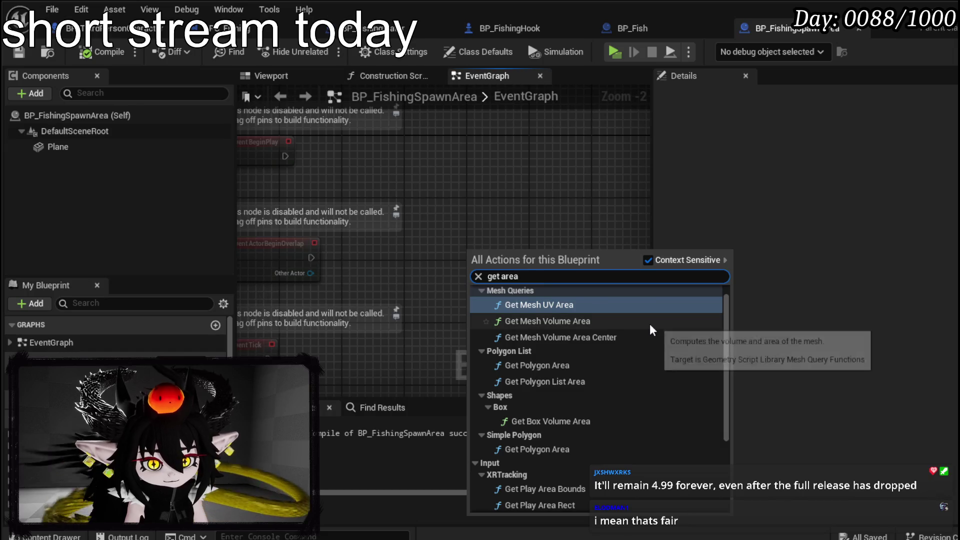
Step: Scroll through the 'get area' action results, then dismiss the menu with no node added
scroll(649, 323, down, 2)
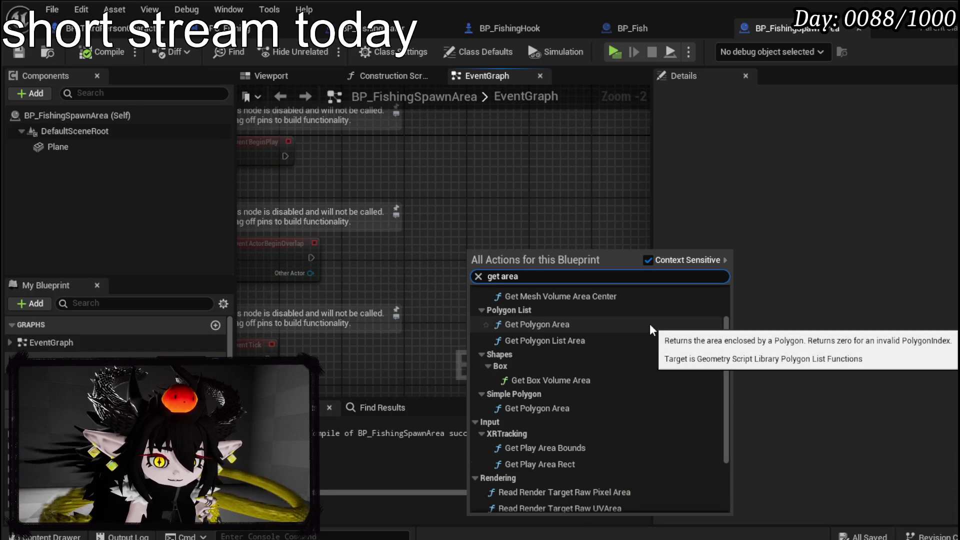
scroll(650, 323, down, 2)
scroll(650, 330, down, 2)
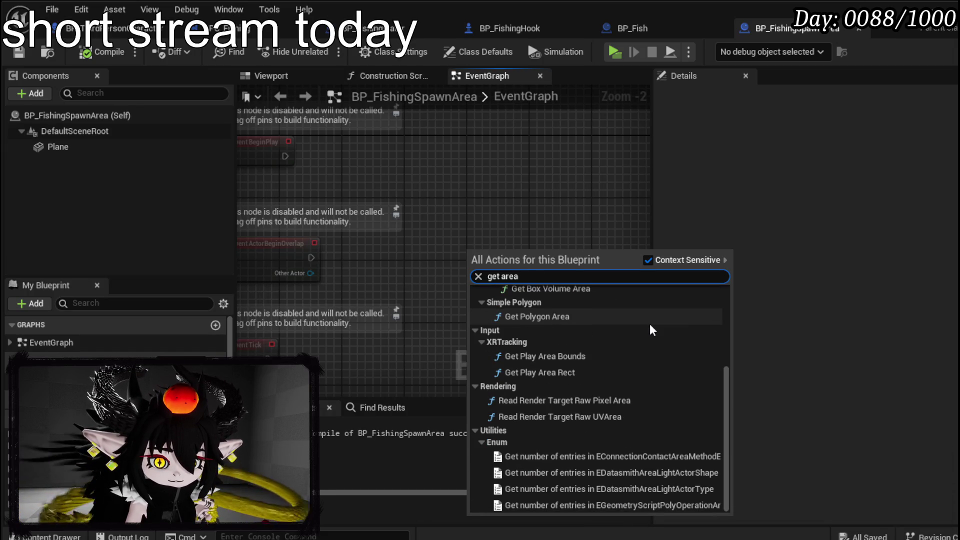
scroll(649, 323, up, 5)
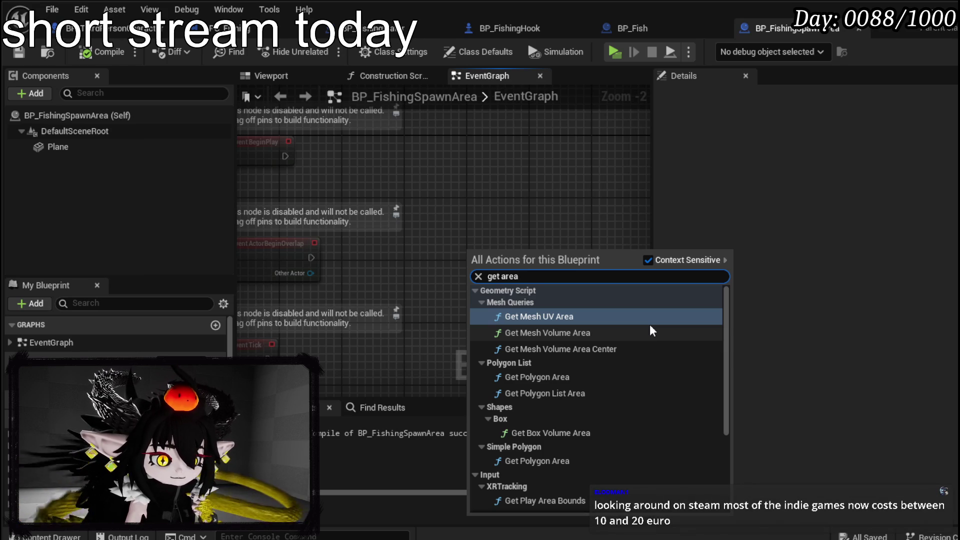
scroll(649, 324, down, 1)
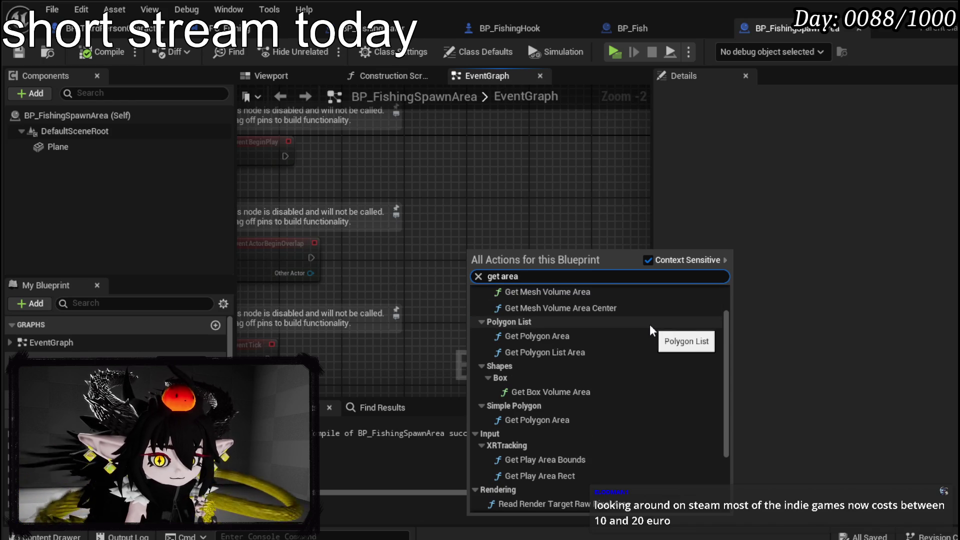
scroll(650, 326, up, 1)
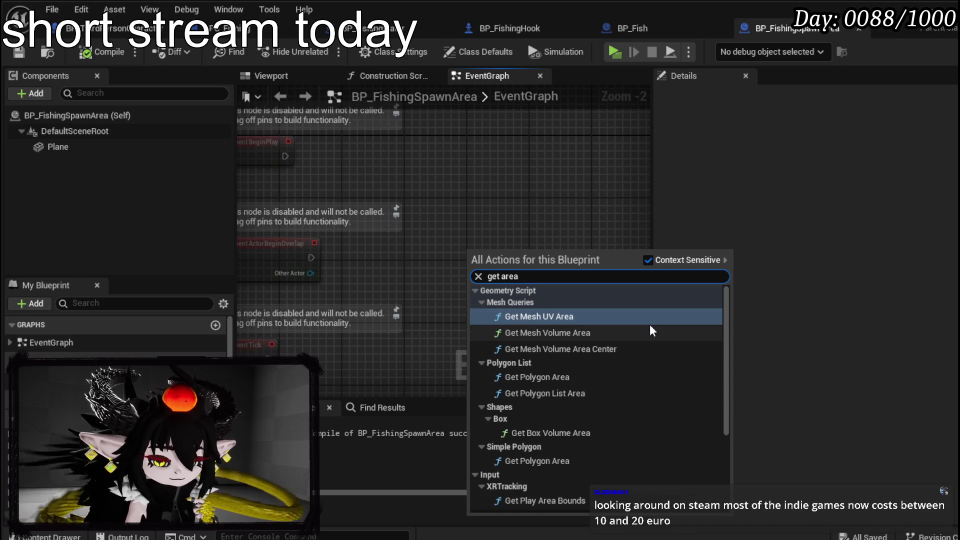
scroll(649, 324, down, 2)
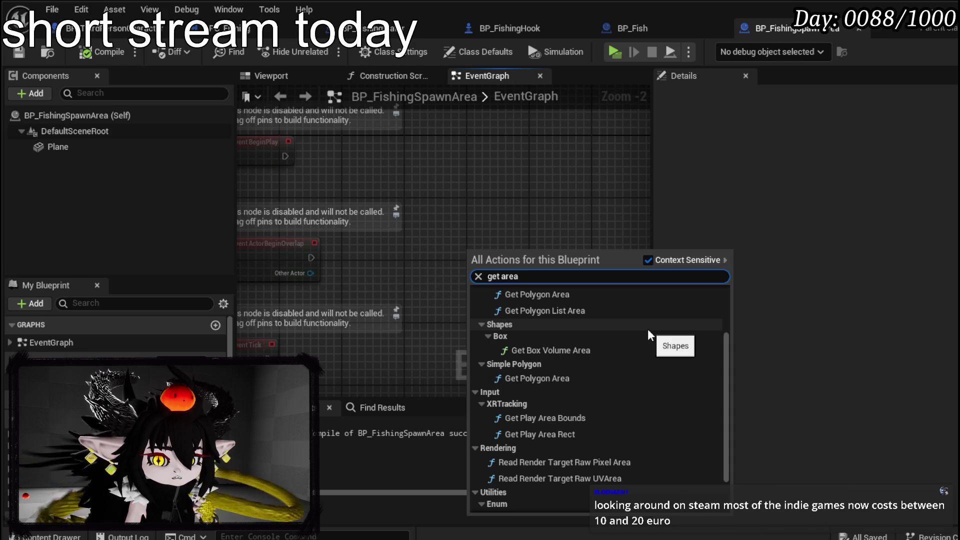
scroll(646, 329, down, 2)
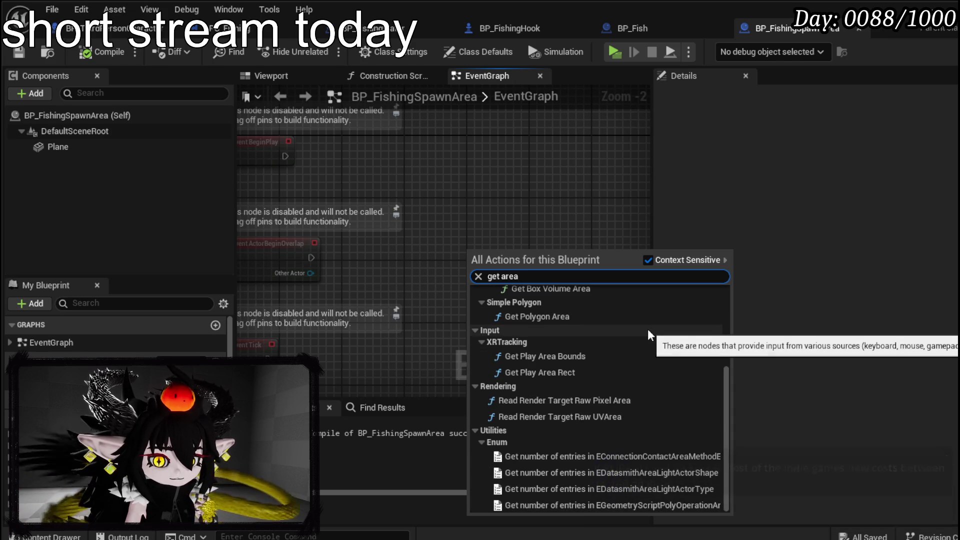
scroll(648, 331, up, 2)
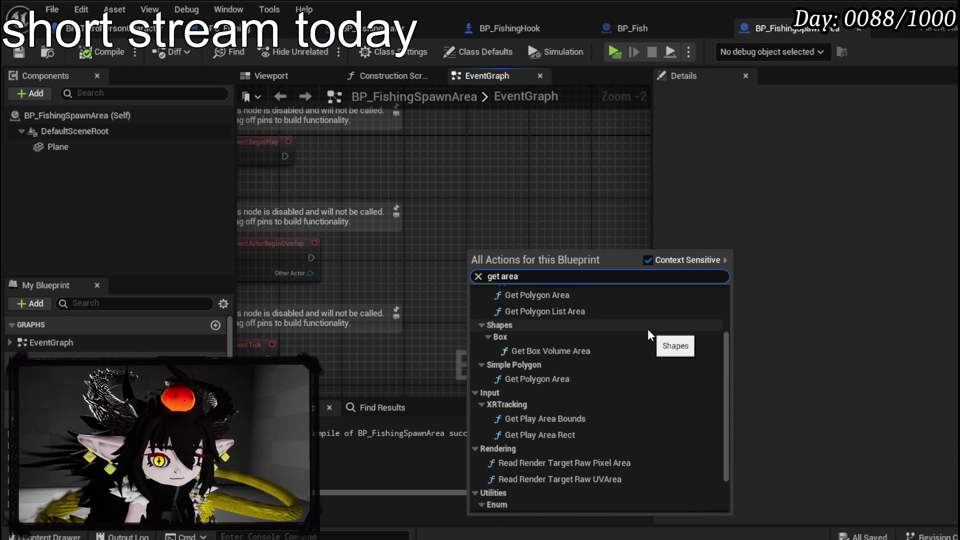
scroll(647, 329, up, 3)
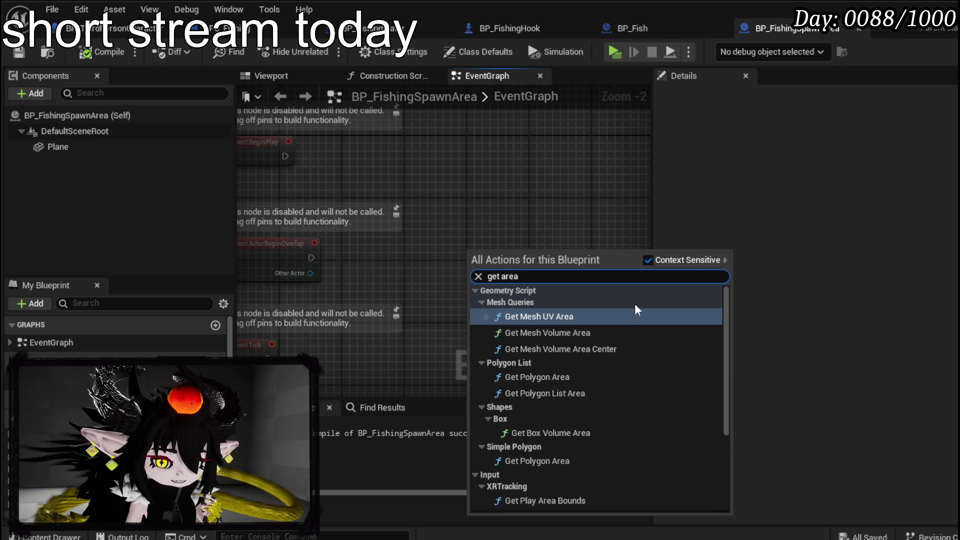
click(544, 220)
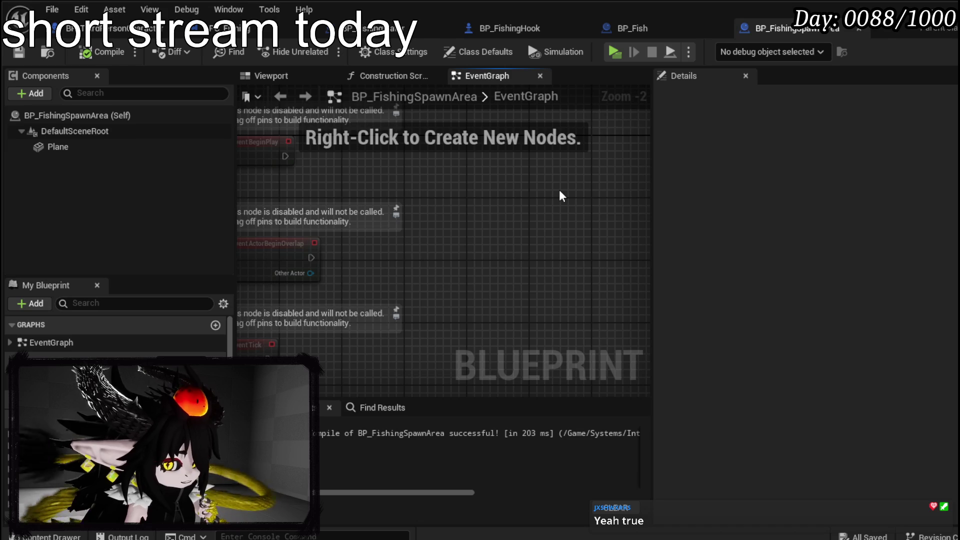
Step: Add a Box Collision component named Box and drag a Box reference node into the EventGraph
right_click(535, 196)
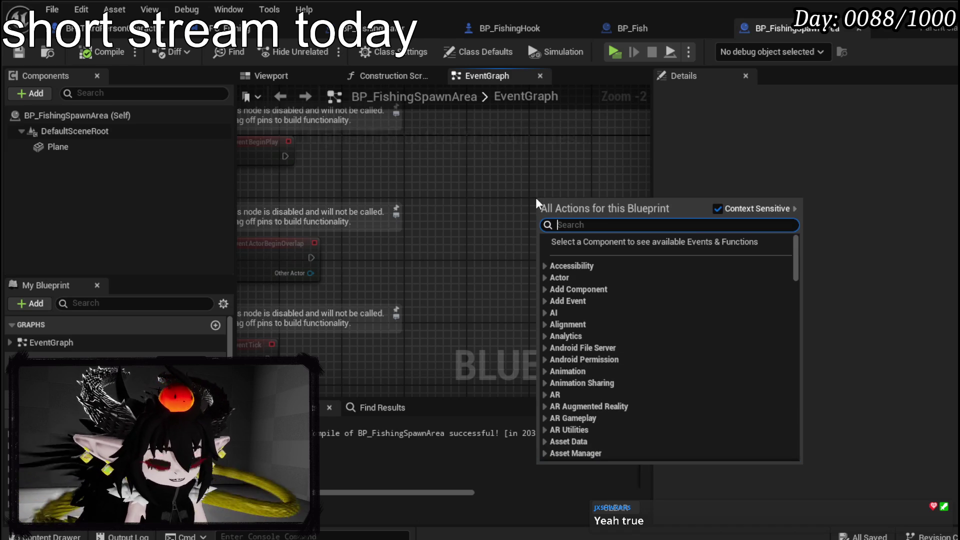
text(make box)
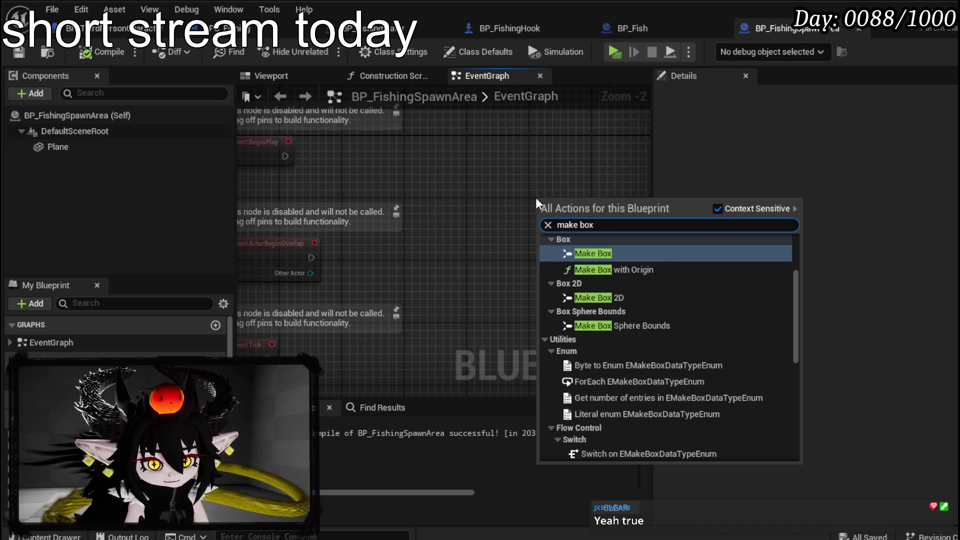
click(31, 93)
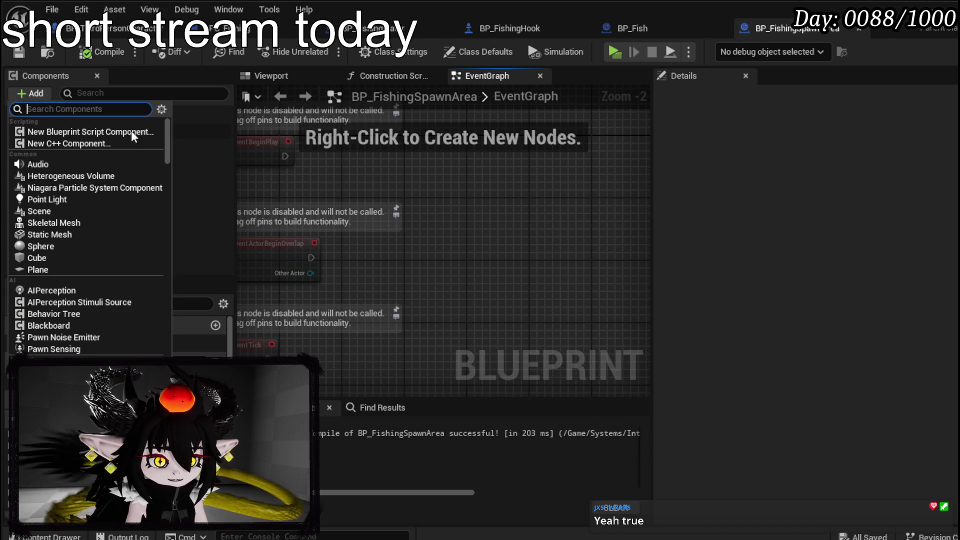
text(box)
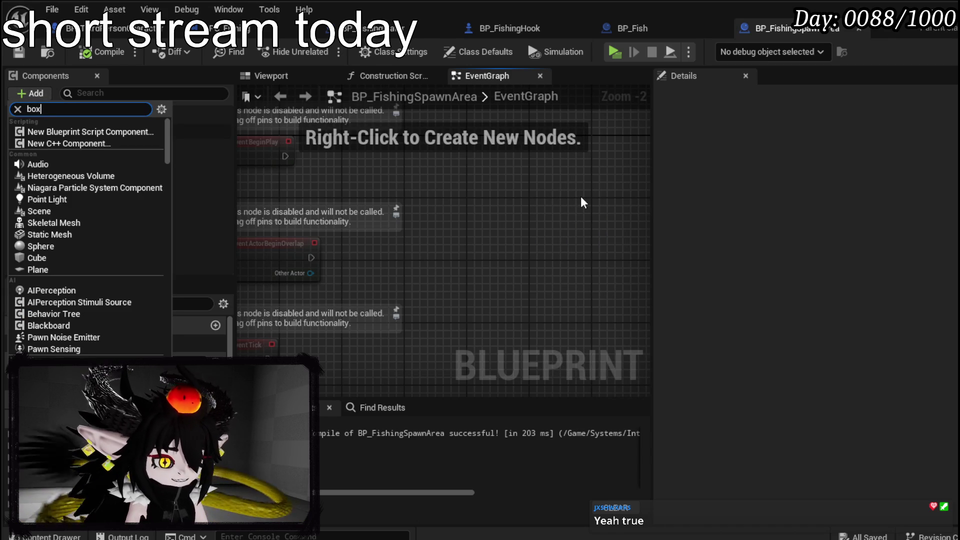
click(77, 132)
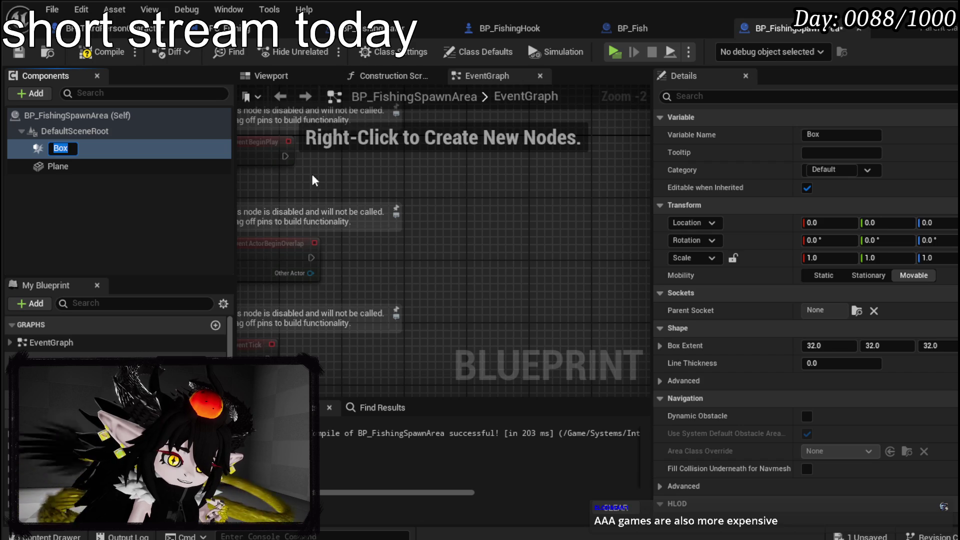
mouse_move(138, 146)
mouse_down()
mouse_move(401, 174)
mouse_move(484, 204)
mouse_move(475, 202)
mouse_move(483, 228)
mouse_up()
Step: Search Box's actions for 'get are', 'point', 'area' and 'rand', settling on 'vector'
text(get)
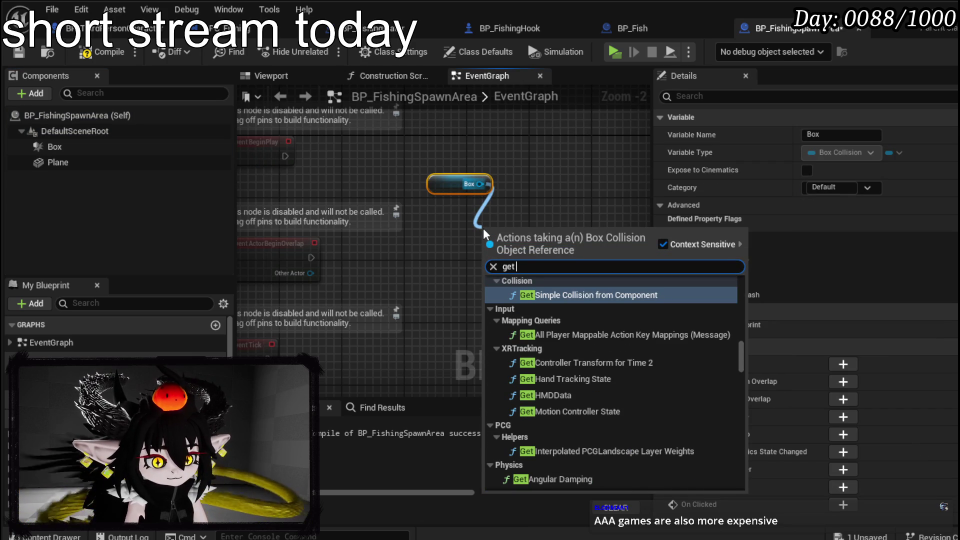
text( are)
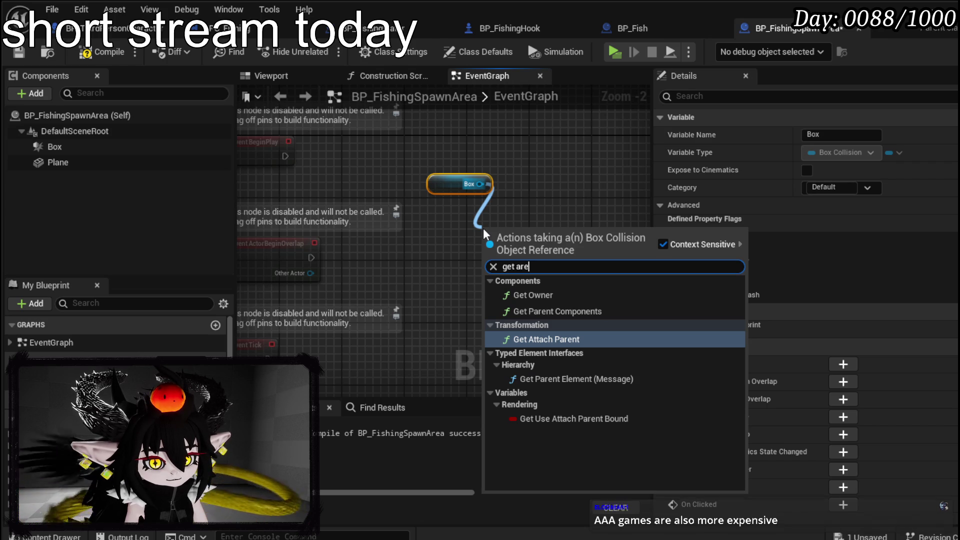
key(BackSpace)
key(BackSpace)
key(BackSpace)
text(poin)
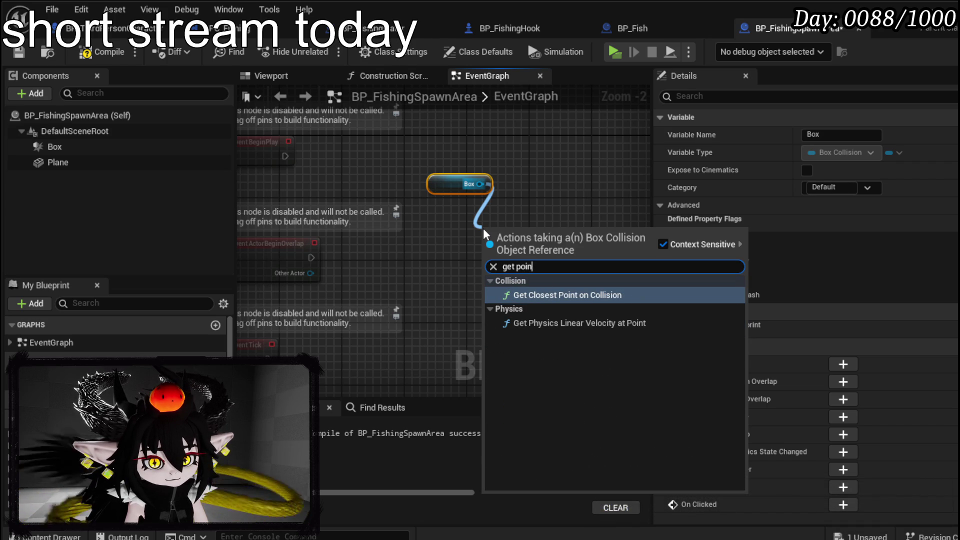
key(BackSpace)
key(BackSpace)
key(BackSpace)
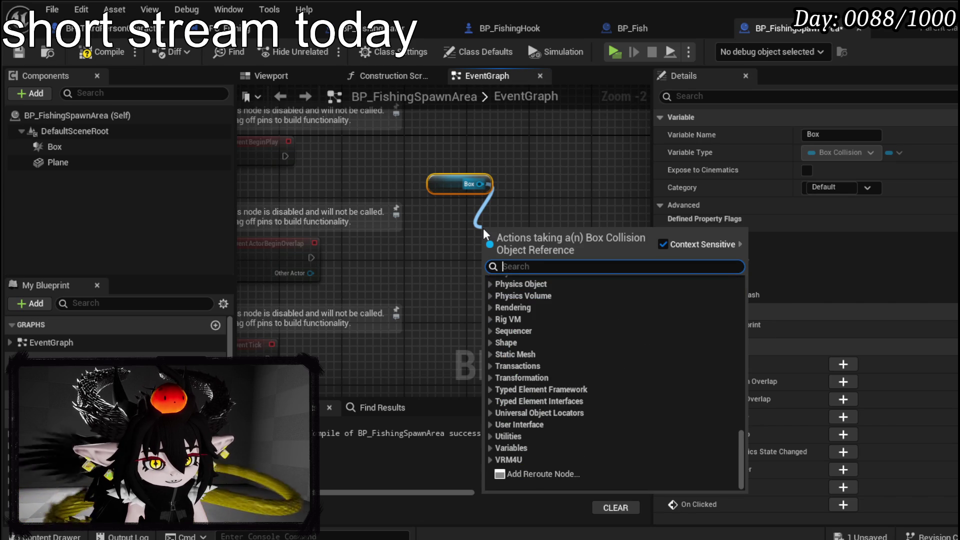
text(point)
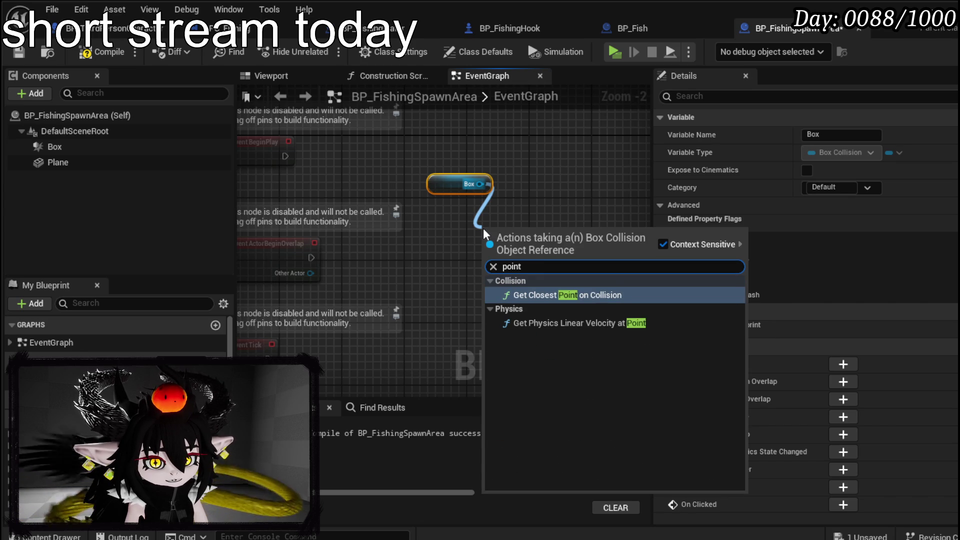
key(BackSpace)
key(BackSpace)
key(BackSpace)
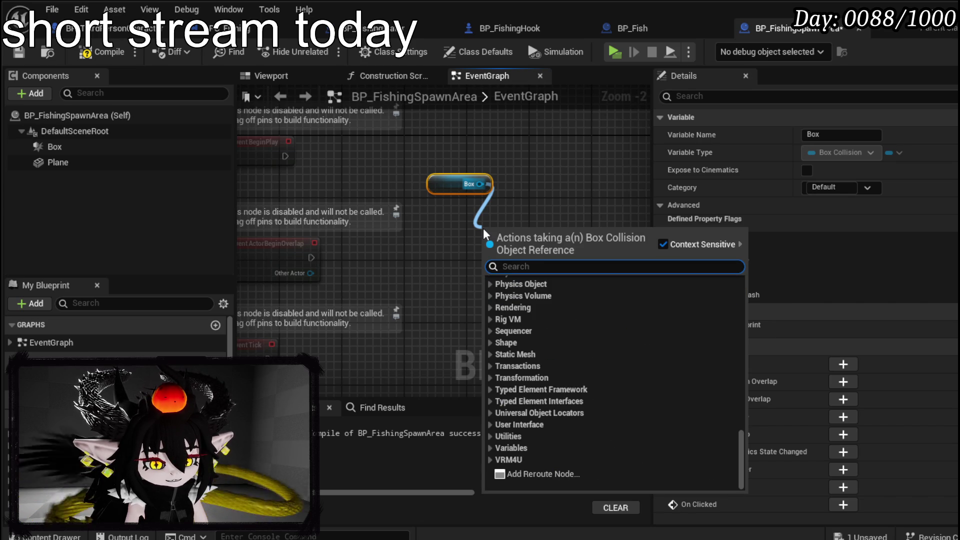
text(are)
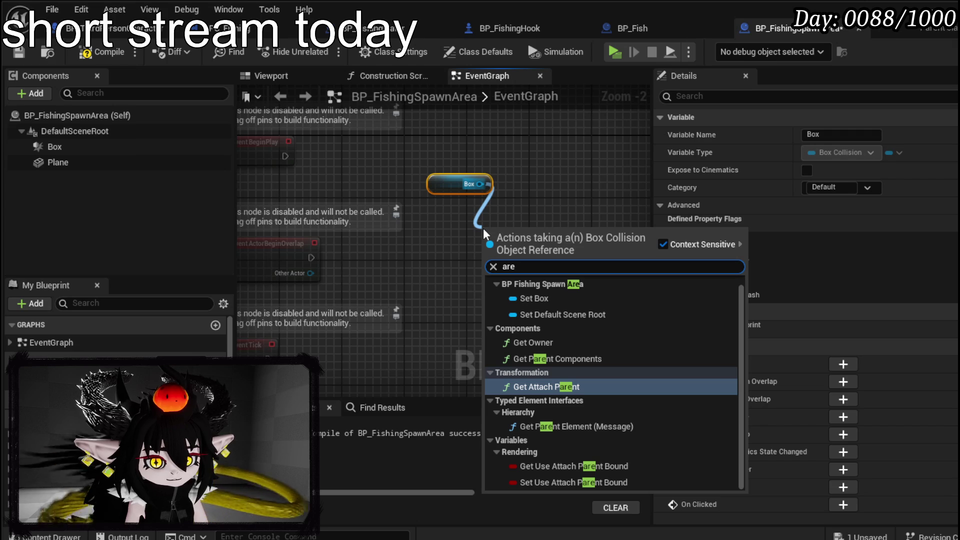
text(a)
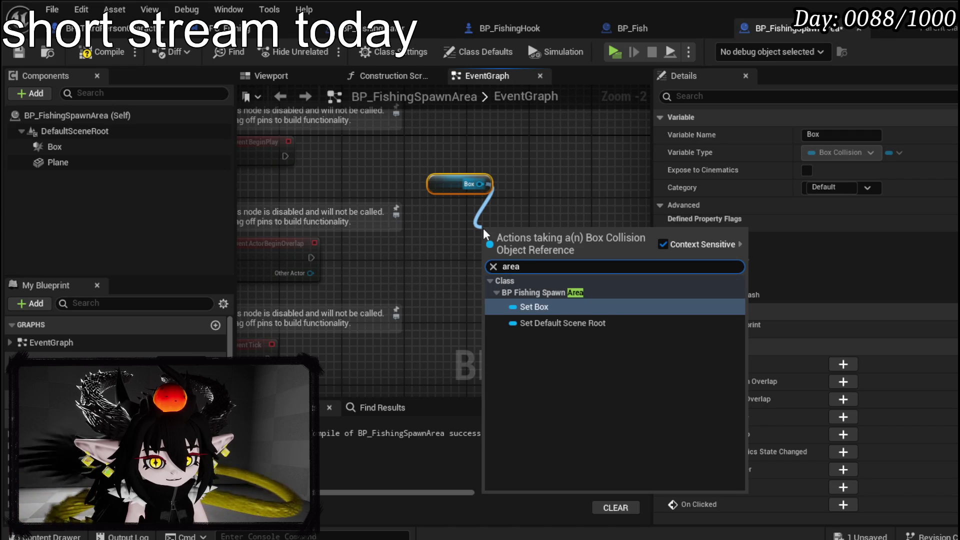
key(BackSpace)
key(BackSpace)
key(BackSpace)
text(ra)
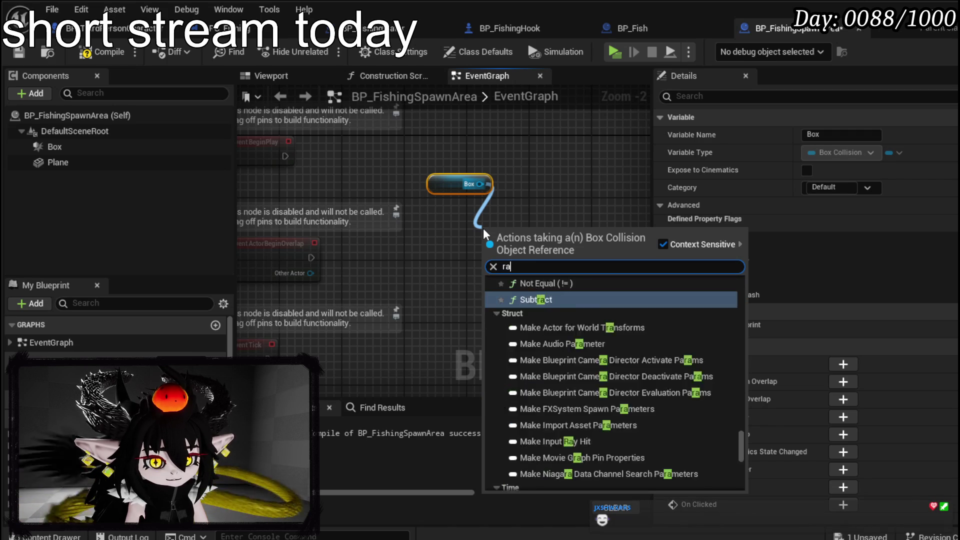
key(BackSpace)
key(BackSpace)
text(vector)
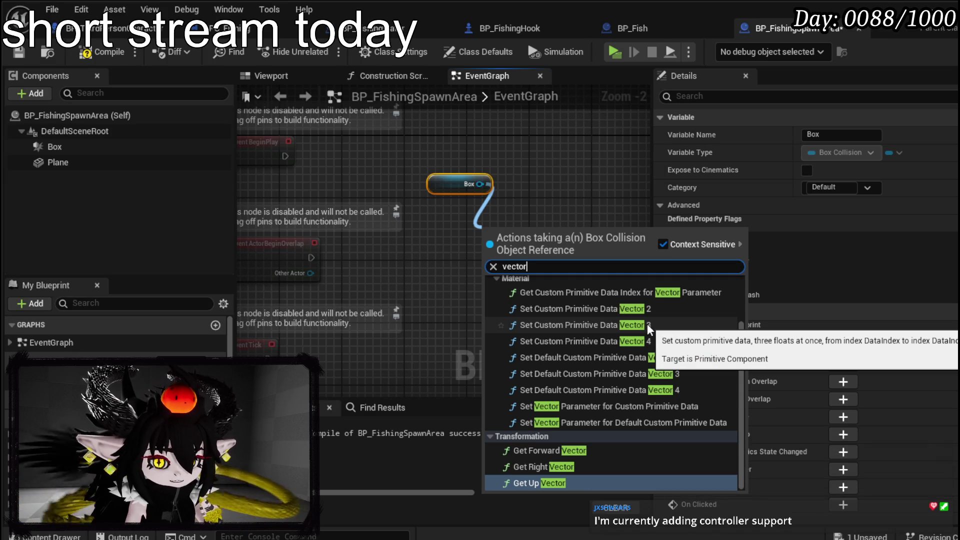
Step: Browse the vector function results for Box, then close the menu without adding a node
scroll(646, 323, up, 2)
scroll(647, 323, up, 1)
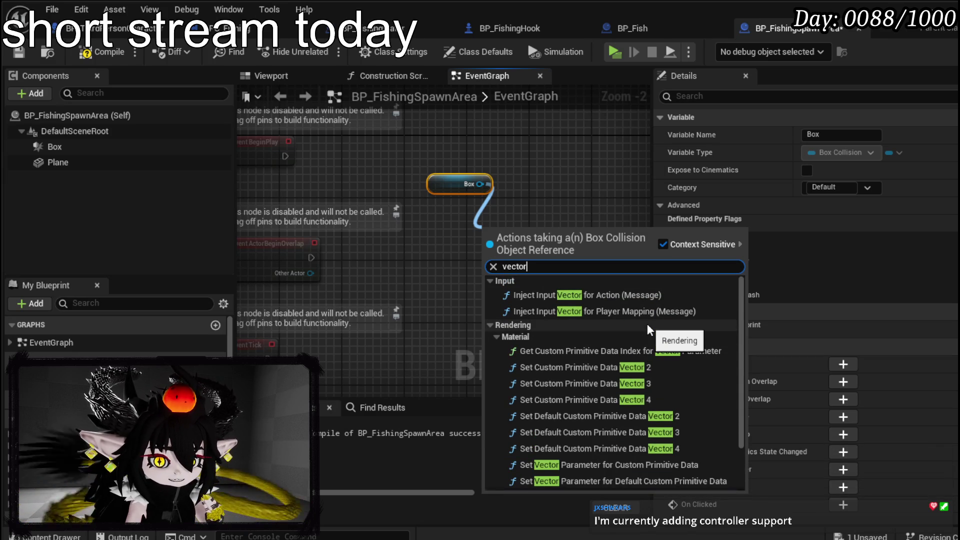
key(Up)
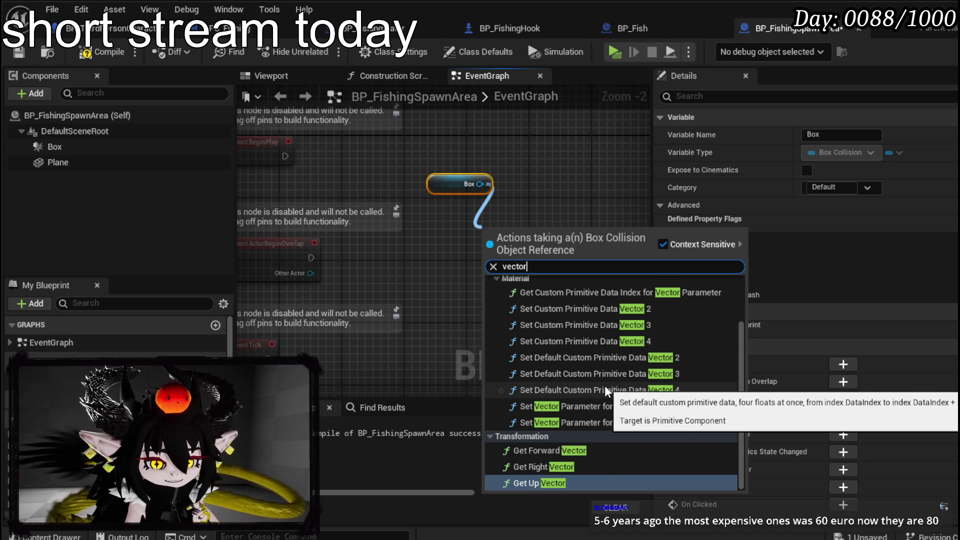
scroll(605, 386, up, 2)
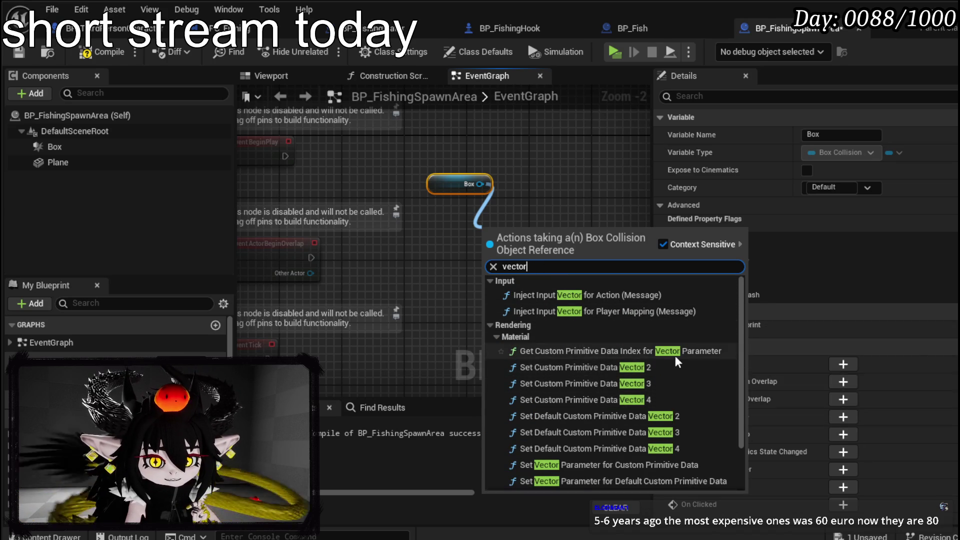
scroll(675, 355, down, 2)
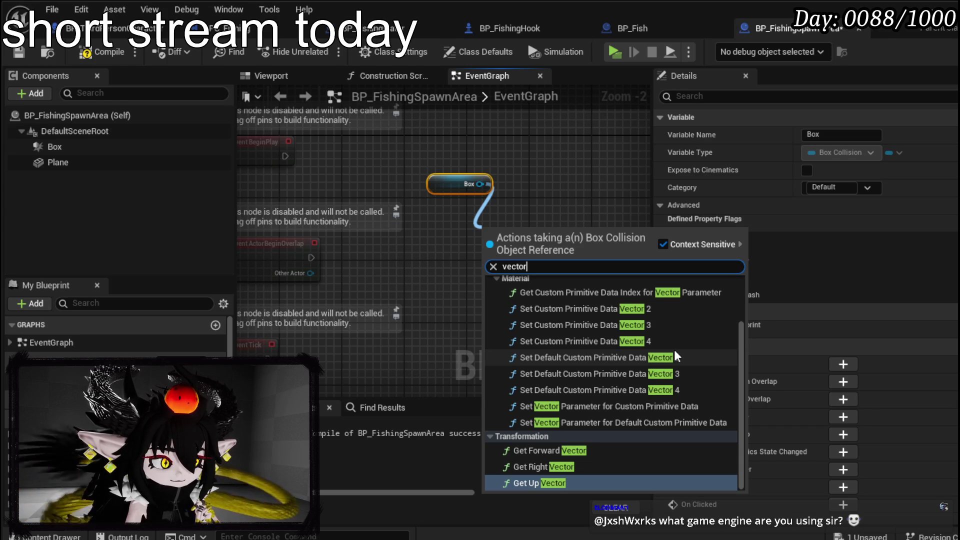
scroll(675, 355, up, 2)
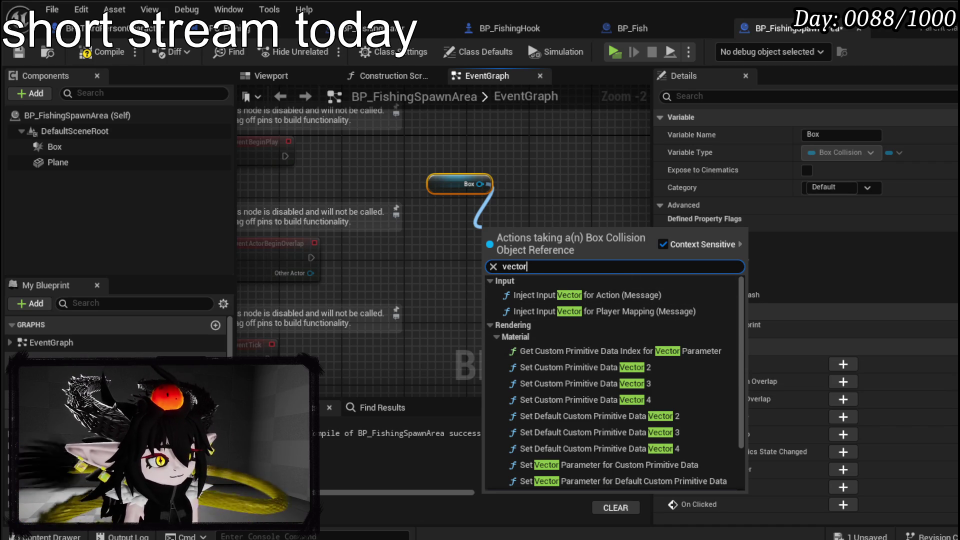
key(Escape)
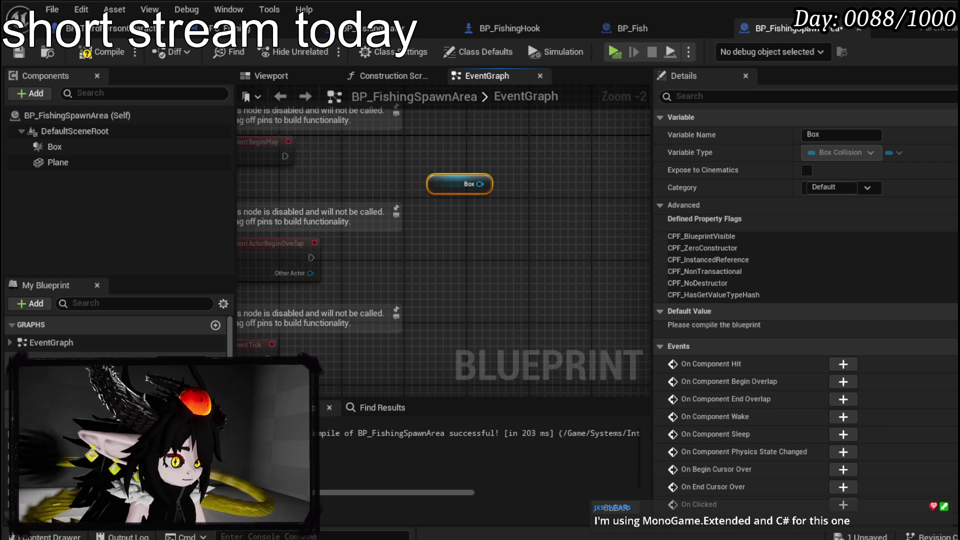
Step: Add a Get Actor Bounds node to the EventGraph and position it
right_click(460, 246)
text(get )
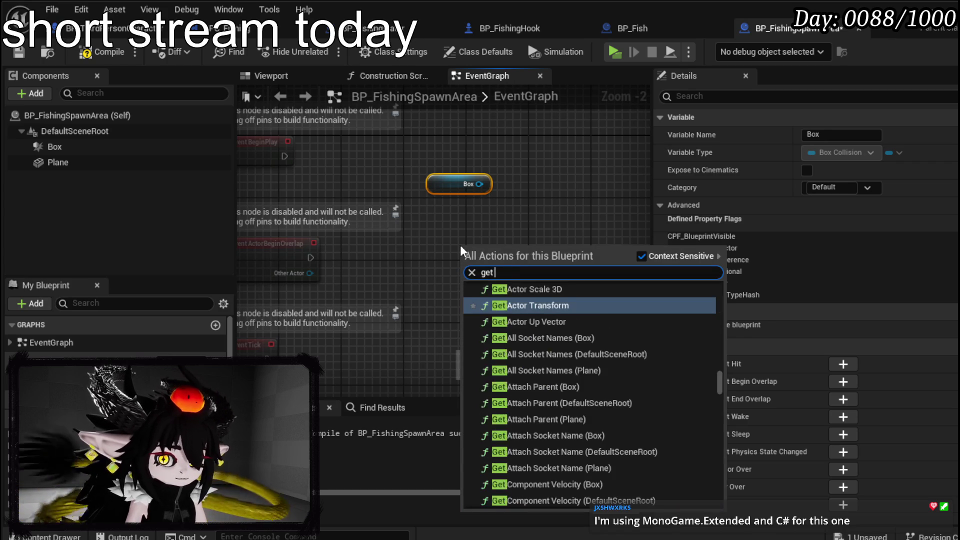
text(actor bo)
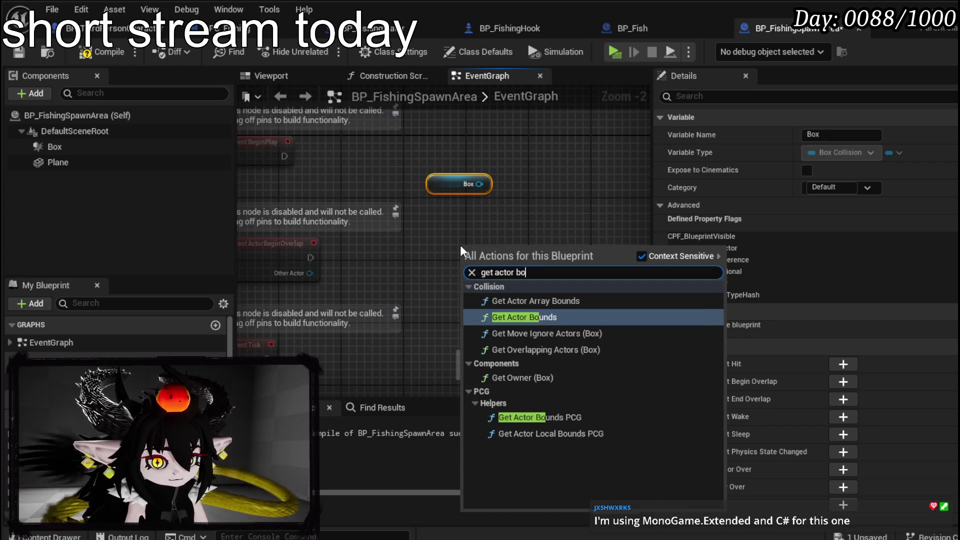
click(514, 314)
drag(518, 188, 497, 151)
scroll(497, 151, up, 2)
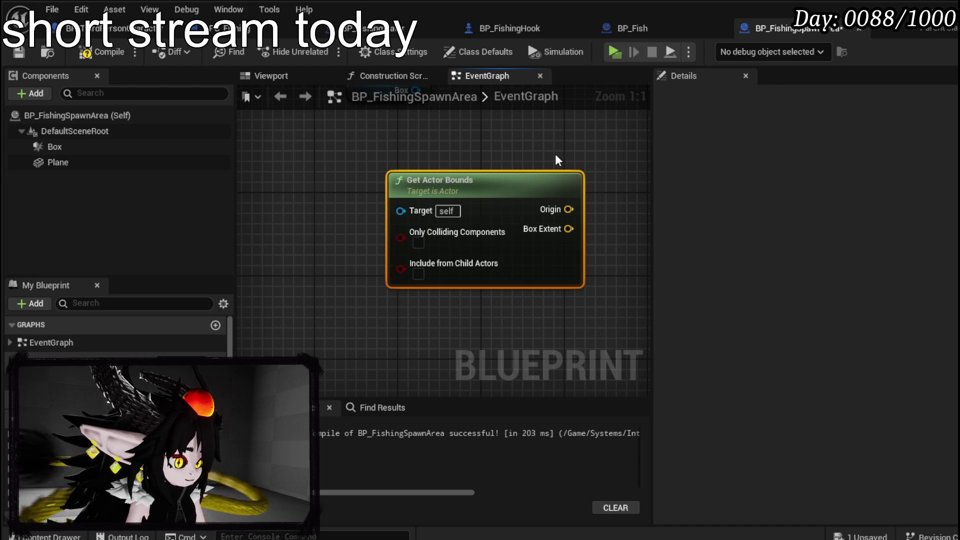
click(556, 156)
mouse_move(497, 175)
mouse_down()
mouse_move(511, 150)
mouse_move(484, 161)
mouse_up()
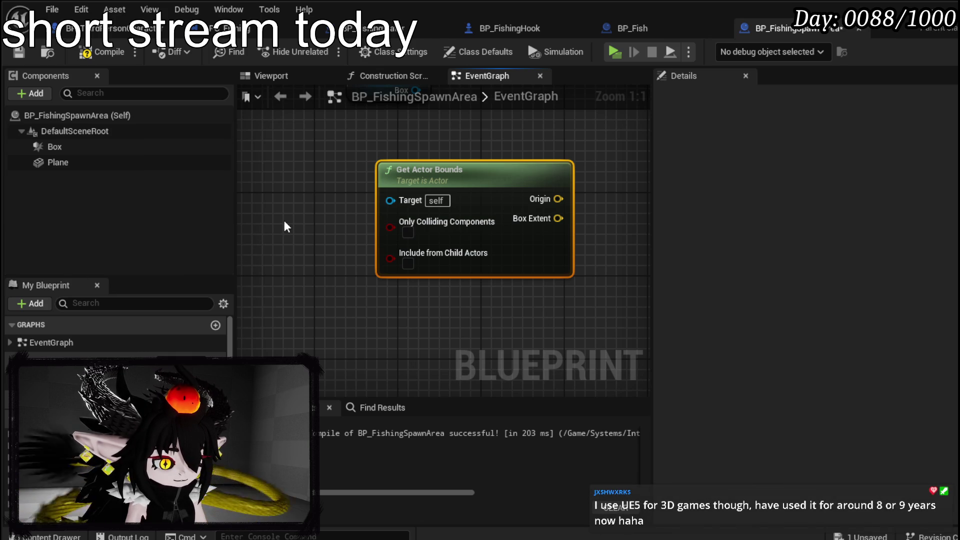
Step: Delete the two disabled overlap and tick event nodes
scroll(284, 220, down, 1)
scroll(345, 276, down, 1)
scroll(345, 277, up, 1)
mouse_move(350, 274)
mouse_down()
mouse_move(345, 321)
mouse_move(336, 290)
mouse_move(308, 293)
mouse_move(293, 316)
mouse_move(347, 317)
mouse_move(363, 269)
mouse_move(467, 182)
mouse_move(398, 313)
mouse_up()
scroll(529, 190, down, 2)
key(Delete)
Step: Move Get Actor Bounds left beside BeginPlay and Box, abandoning a connection from Origin
mouse_move(574, 275)
mouse_down()
mouse_move(469, 236)
mouse_move(330, 236)
mouse_up()
scroll(330, 236, up, 2)
drag(422, 246, 542, 261)
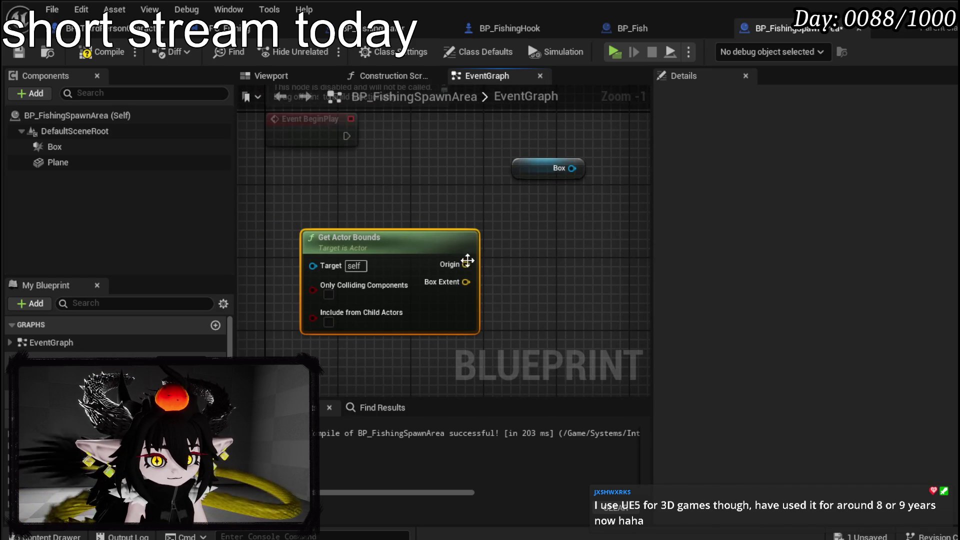
mouse_move(451, 260)
mouse_down()
mouse_move(475, 262)
mouse_move(504, 244)
mouse_up()
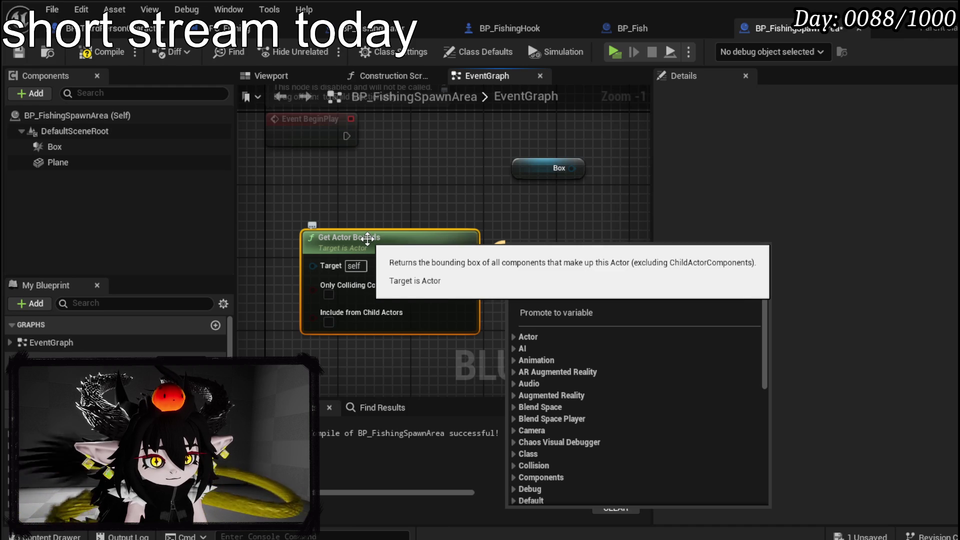
click(270, 200)
Step: Delete the Box component, compile and save, and shift Get Actor Bounds up-left
click(55, 147)
key(Delete)
click(86, 51)
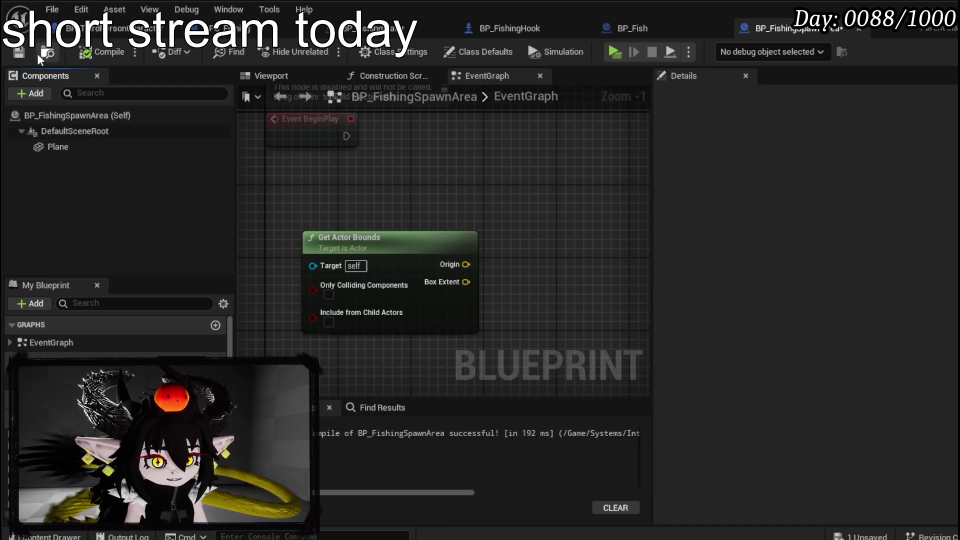
click(19, 53)
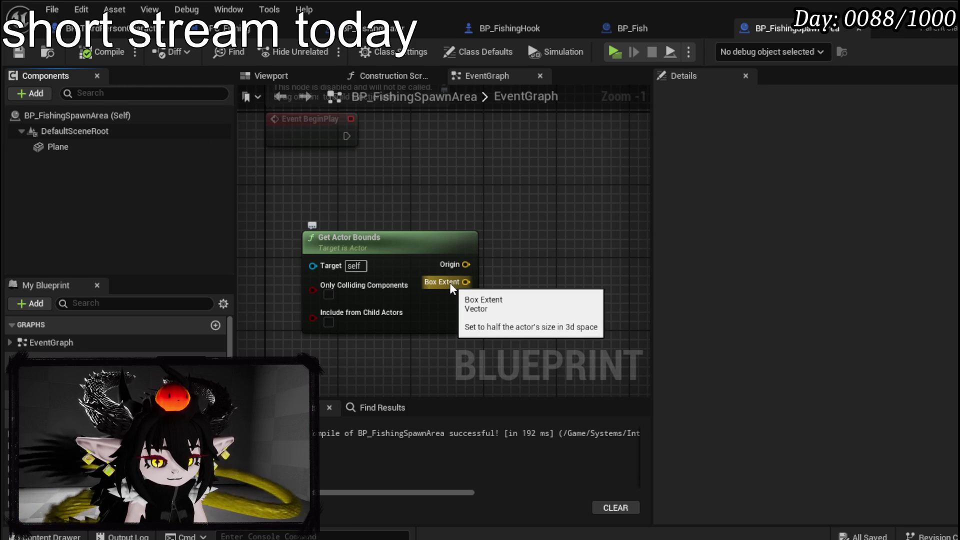
mouse_move(418, 250)
mouse_down()
mouse_move(370, 218)
mouse_move(382, 238)
mouse_move(356, 221)
mouse_up()
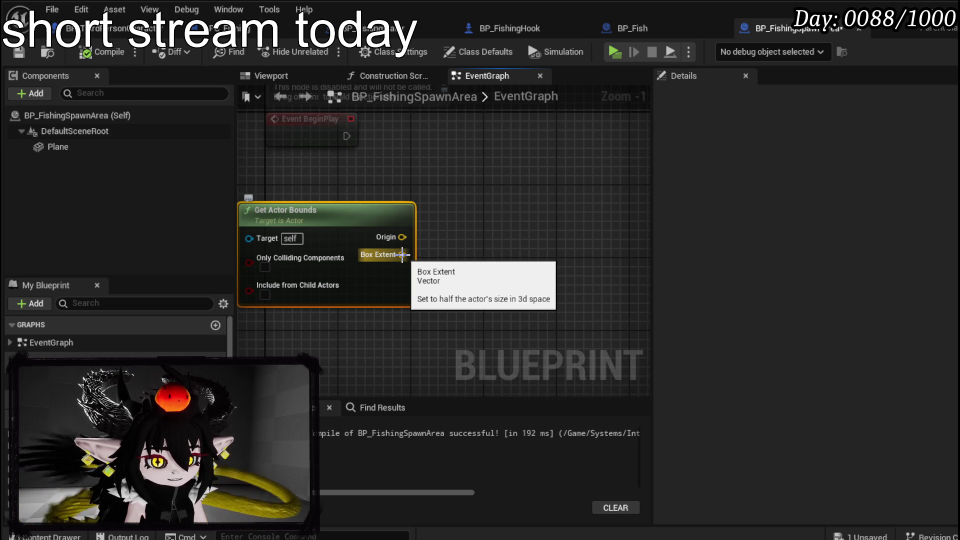
Step: Add a Multi Line Trace By Channel node, then delete it
mouse_move(434, 235)
mouse_down()
mouse_move(405, 257)
mouse_move(377, 253)
mouse_move(399, 228)
mouse_up()
right_click(401, 226)
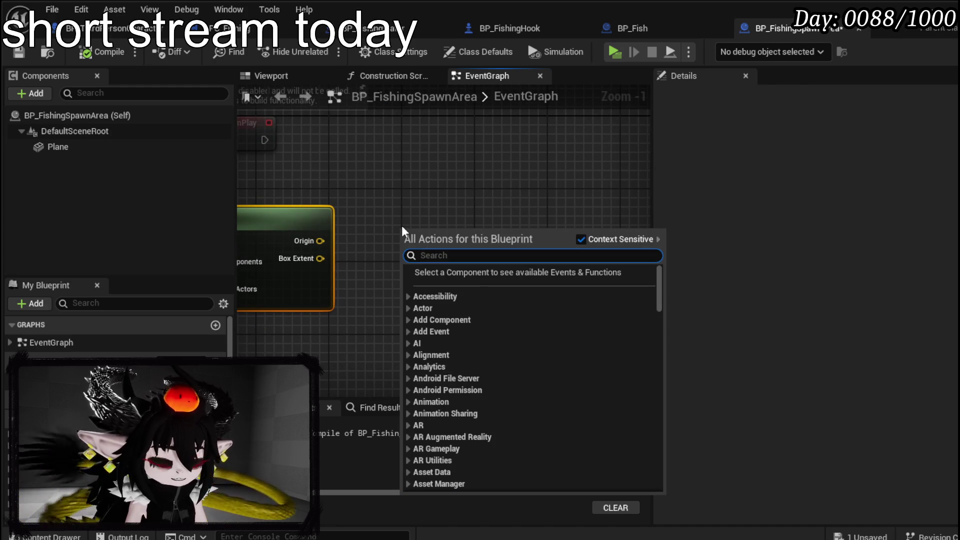
text(Line trace)
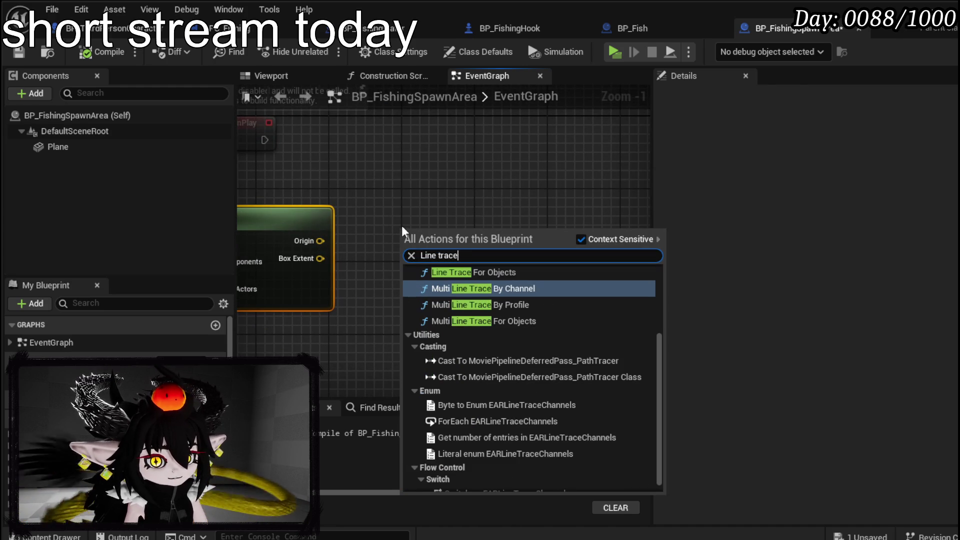
click(493, 287)
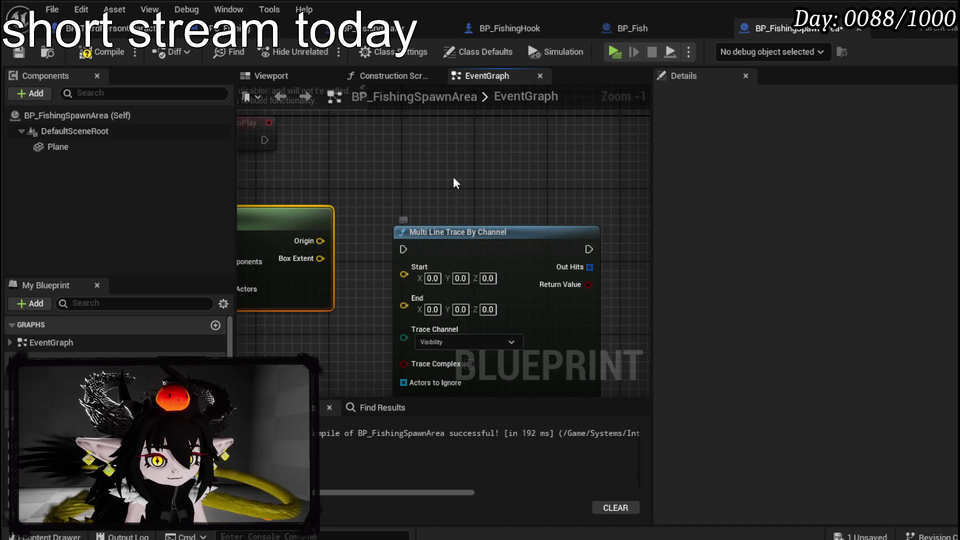
key(Delete)
Step: Search the action list for 'debug' and scroll through the debug results
right_click(398, 210)
text(debug)
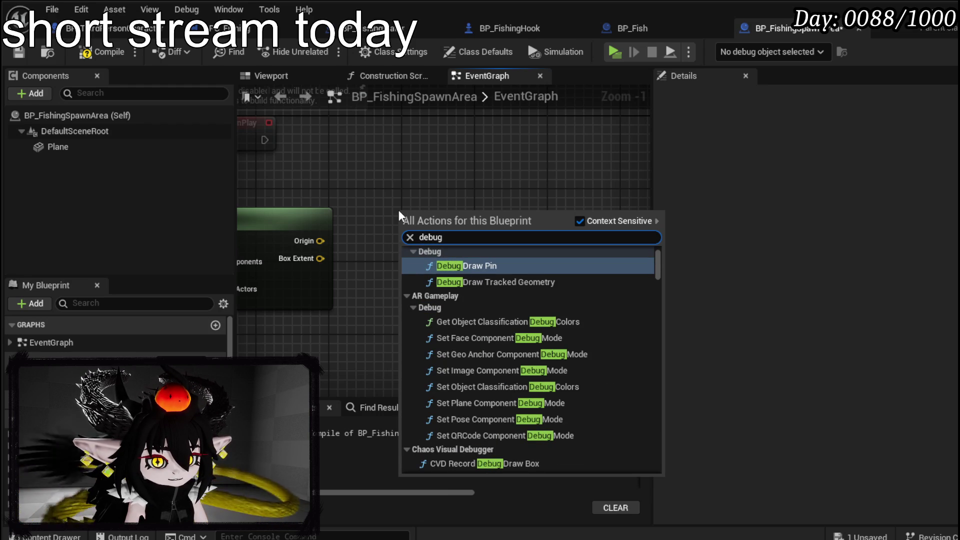
text( ri)
key(BackSpace)
key(BackSpace)
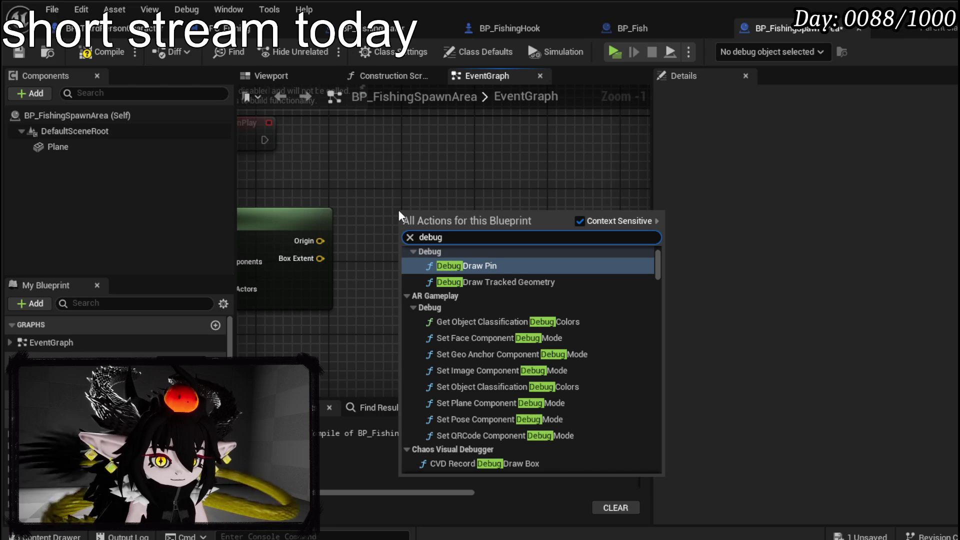
scroll(550, 319, down, 3)
scroll(553, 317, down, 3)
scroll(552, 315, up, 6)
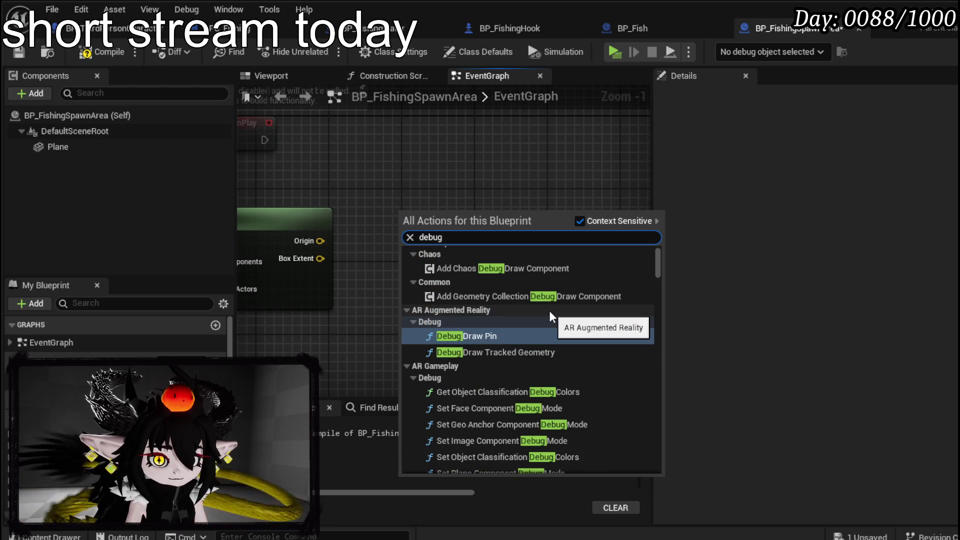
scroll(550, 313, down, 5)
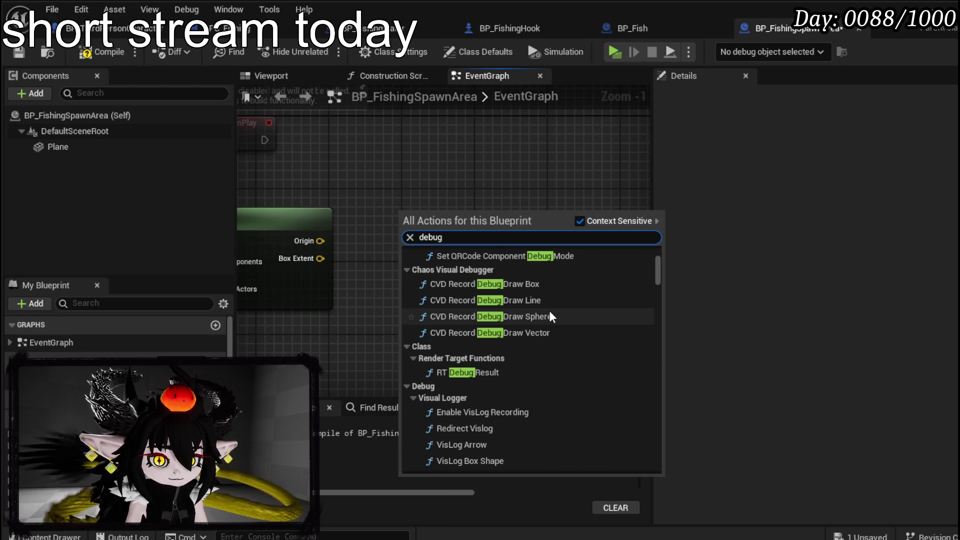
scroll(550, 313, down, 3)
scroll(550, 313, down, 3)
scroll(550, 313, down, 3)
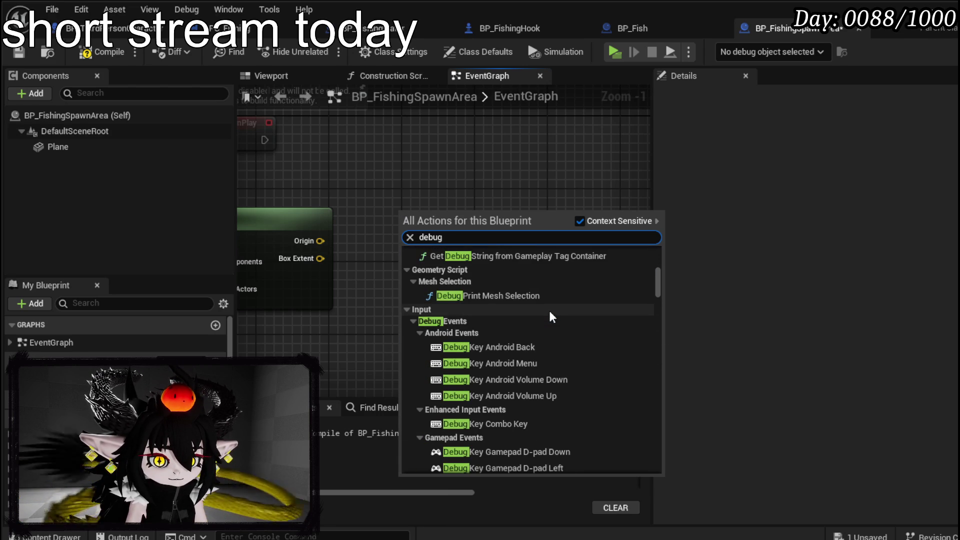
scroll(549, 315, down, 10)
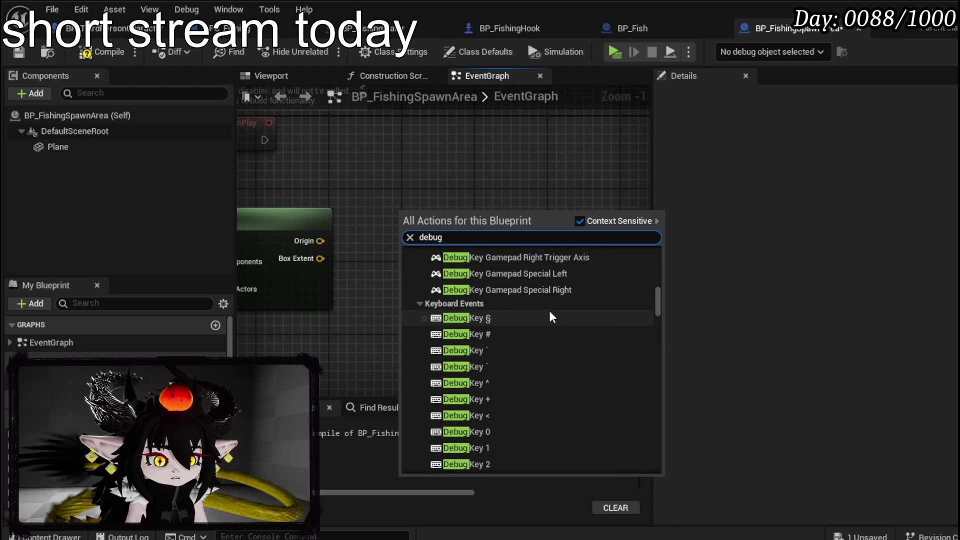
scroll(550, 313, down, 12)
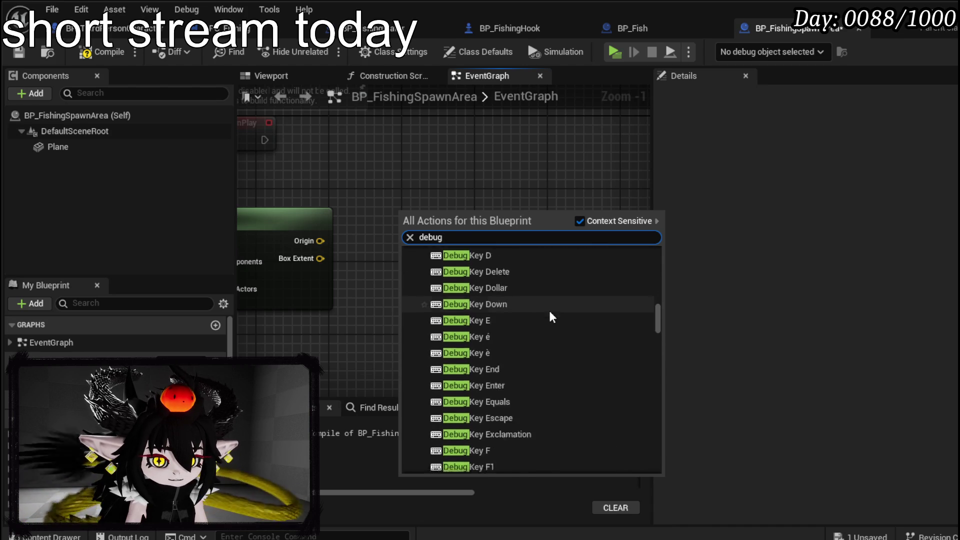
scroll(549, 313, down, 3)
Step: Add a Draw Debug Box fed by Origin into Center and Box Extent into Extent
key(ctrl+a)
text(draw deb)
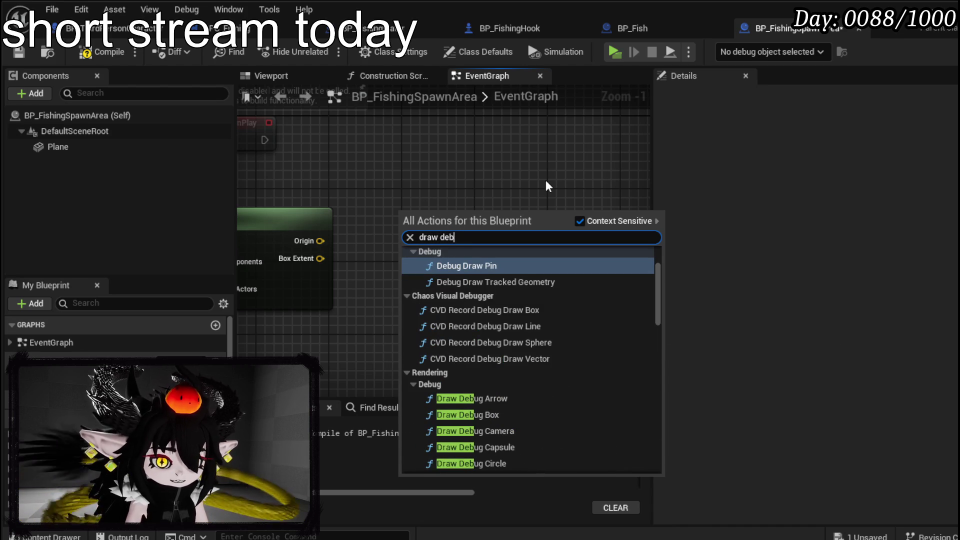
text(u)
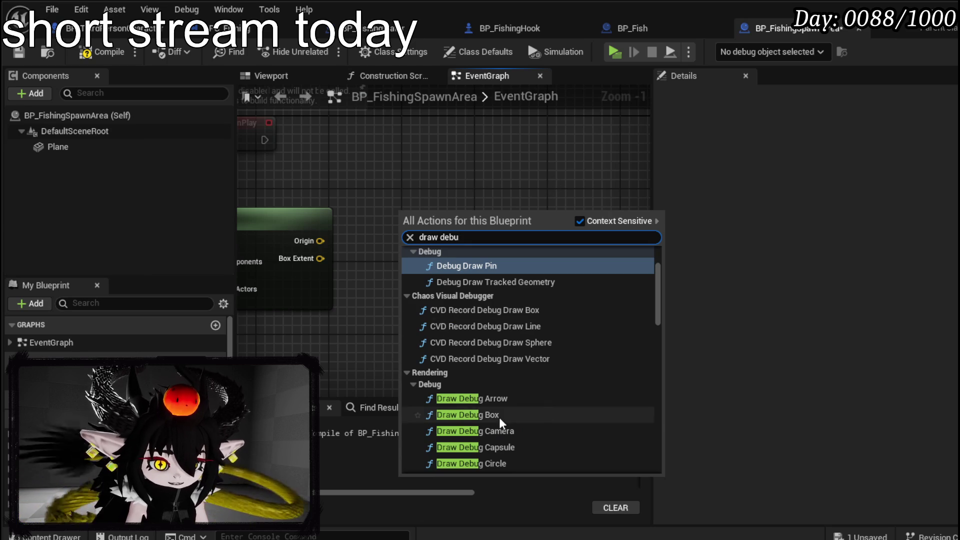
click(497, 415)
mouse_move(404, 232)
mouse_down()
mouse_move(500, 250)
mouse_move(488, 240)
mouse_up()
drag(403, 248, 487, 264)
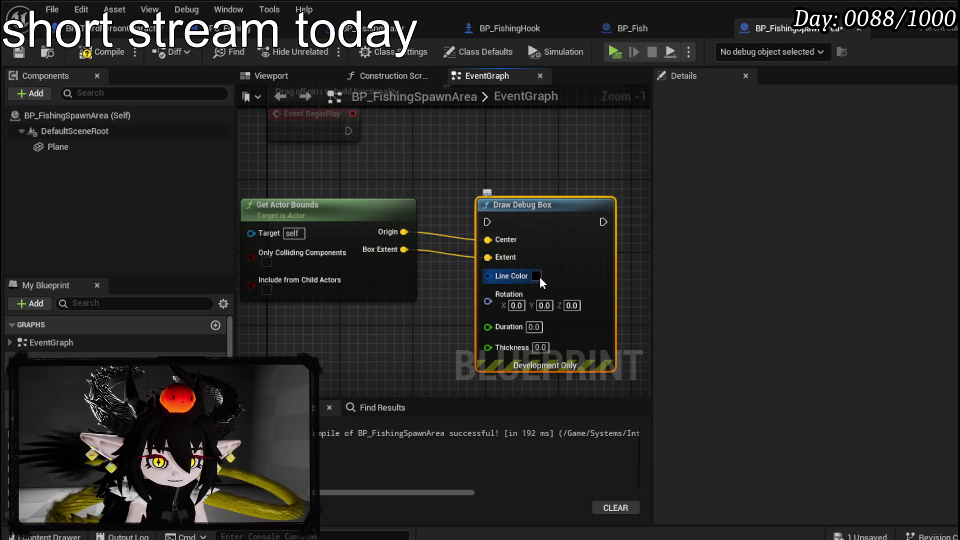
Step: Set the debug box Line Color to red, Duration 180 and Thickness 10
click(538, 276)
click(698, 353)
click(723, 339)
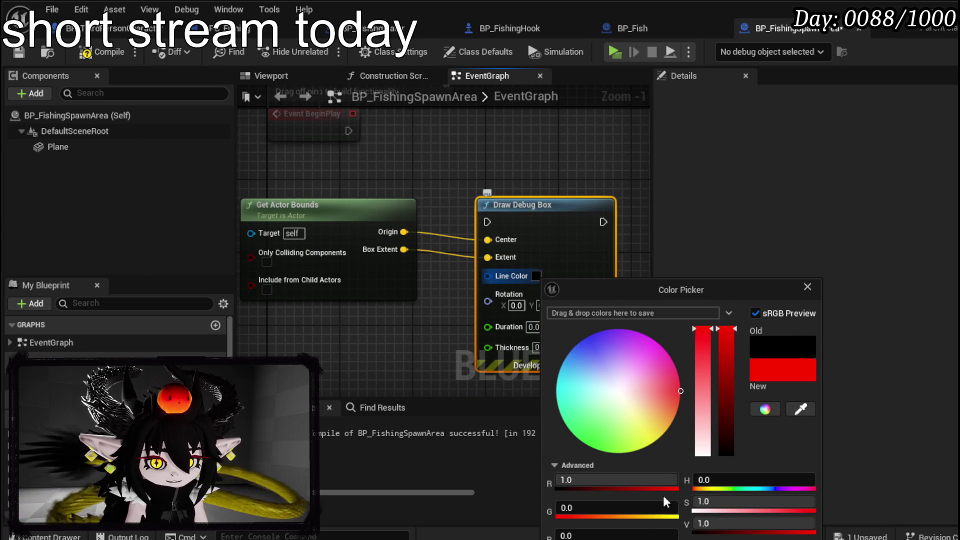
key(Return)
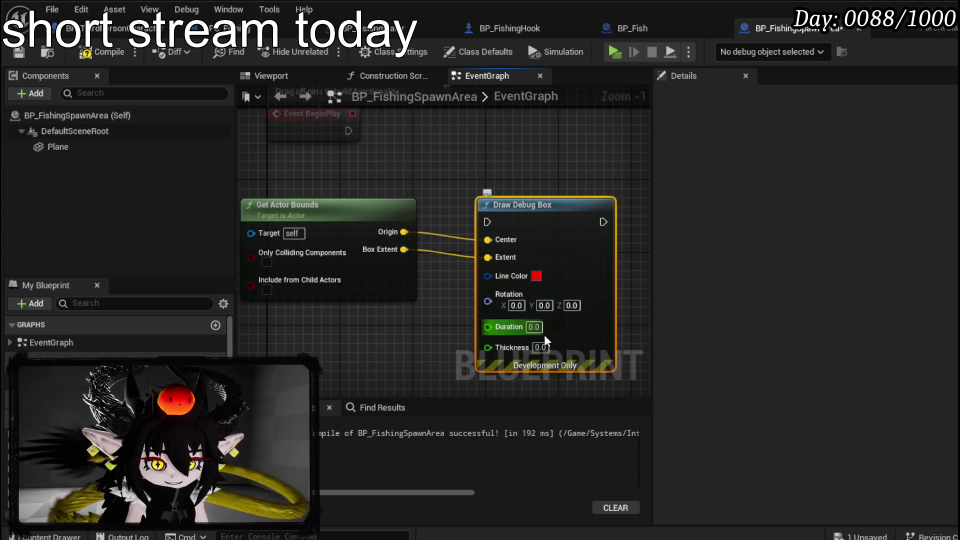
click(532, 327)
text(180)
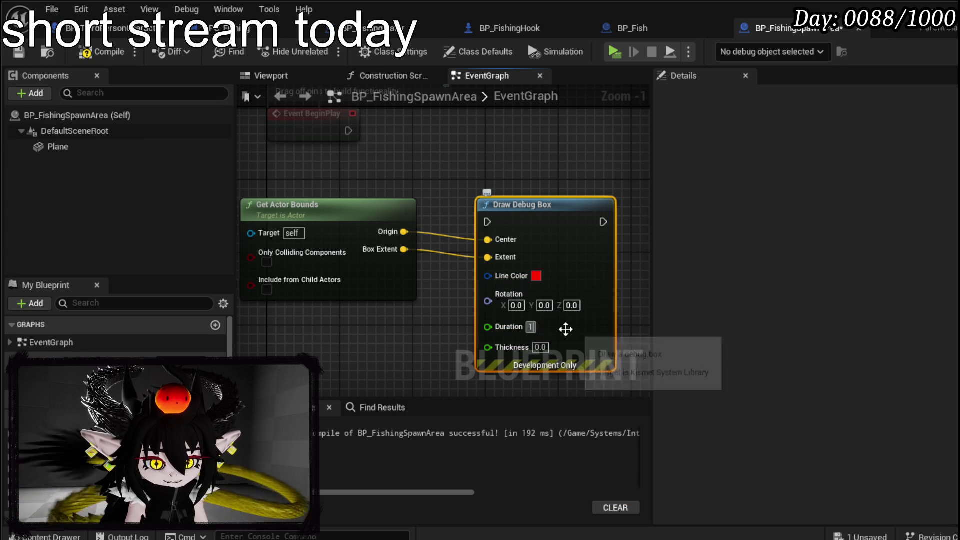
click(540, 348)
text(10)
key(Return)
Step: Trigger Draw Debug Box from BeginPlay, compile and save, and return to the level editor
mouse_move(348, 130)
mouse_down()
mouse_move(400, 167)
mouse_move(517, 218)
mouse_move(517, 210)
mouse_up()
click(515, 166)
click(103, 52)
click(18, 52)
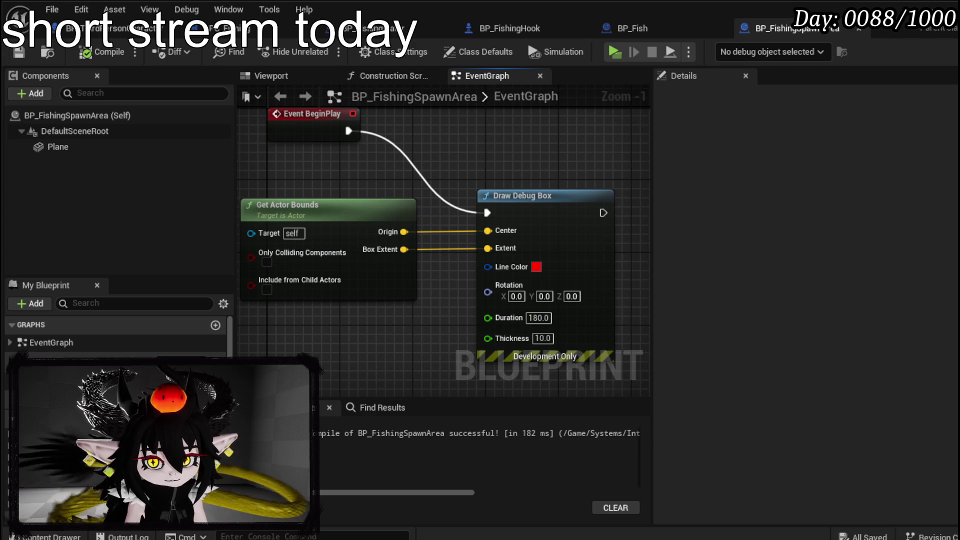
click(110, 27)
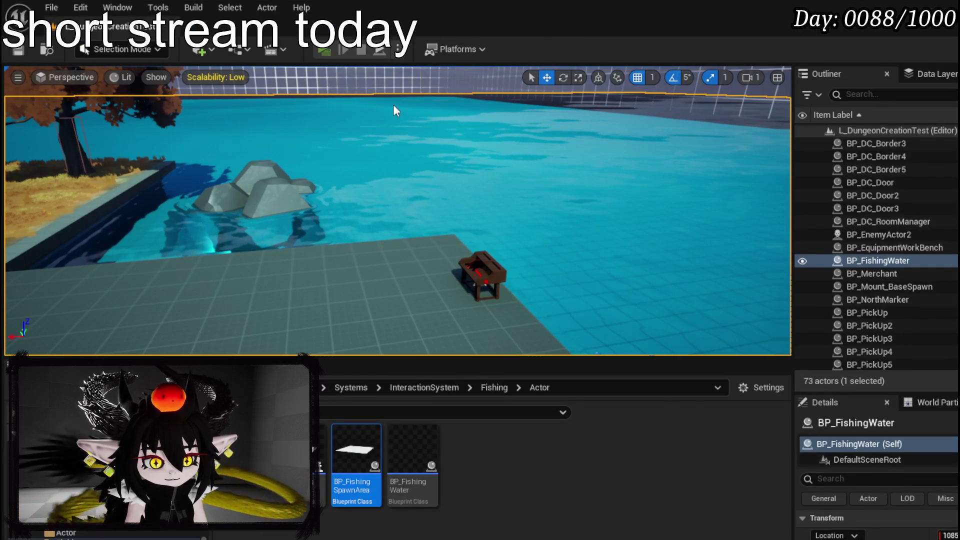
Step: Playtest with Alt+P, walking toward the water and back, then reopen BP_FishingSpawnArea
key(alt+p)
key(w)
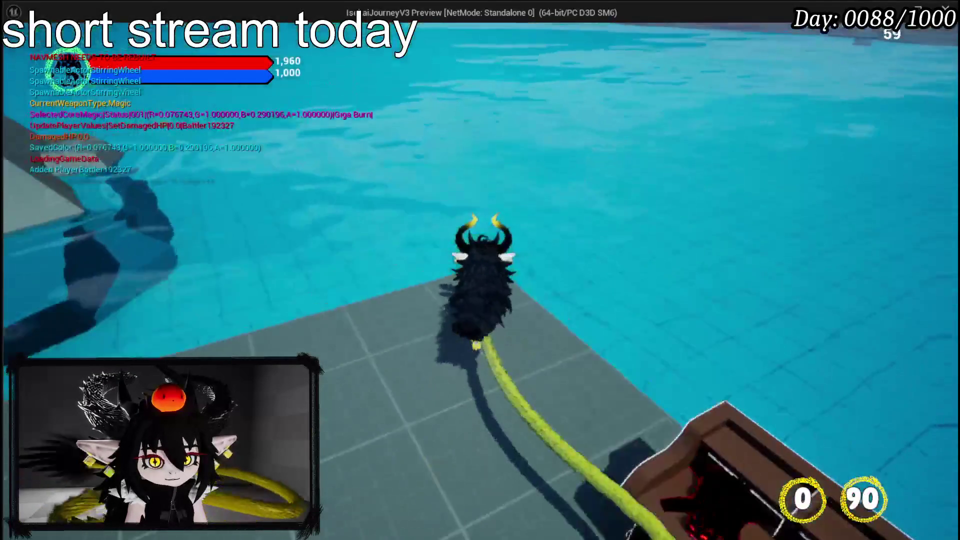
key(d)
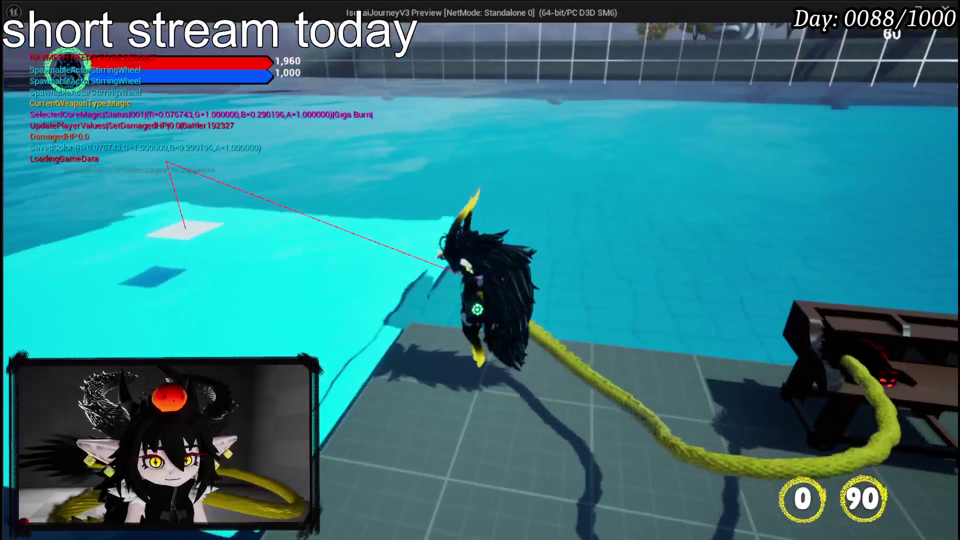
key(w)
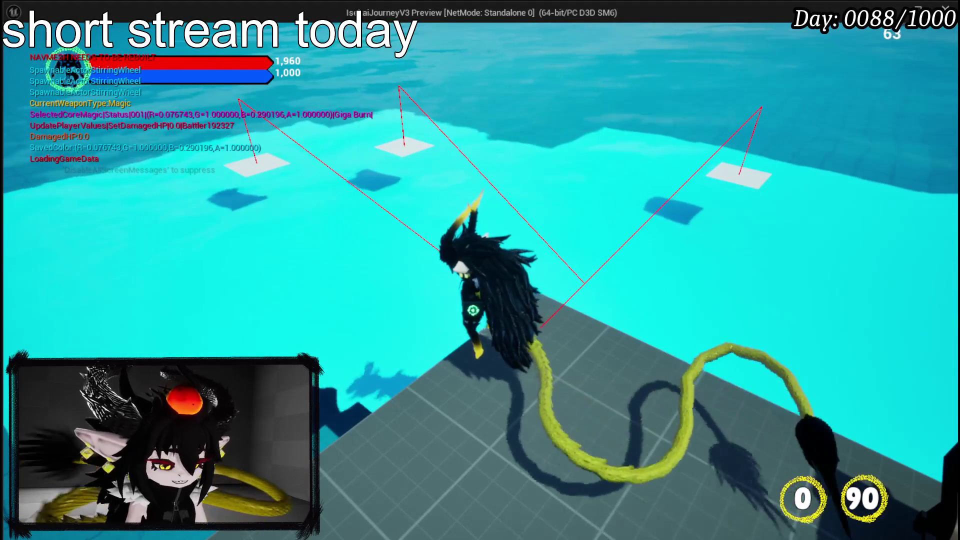
key(Escape)
double_click(345, 448)
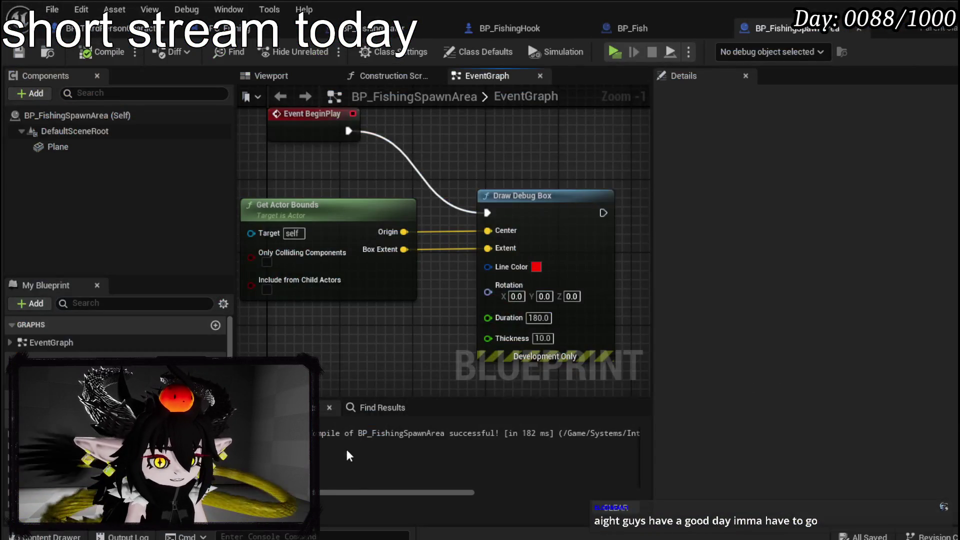
Step: Tick Only Colliding Components on Get Actor Bounds, review Plane's collision, compile, save and return to the level
click(100, 147)
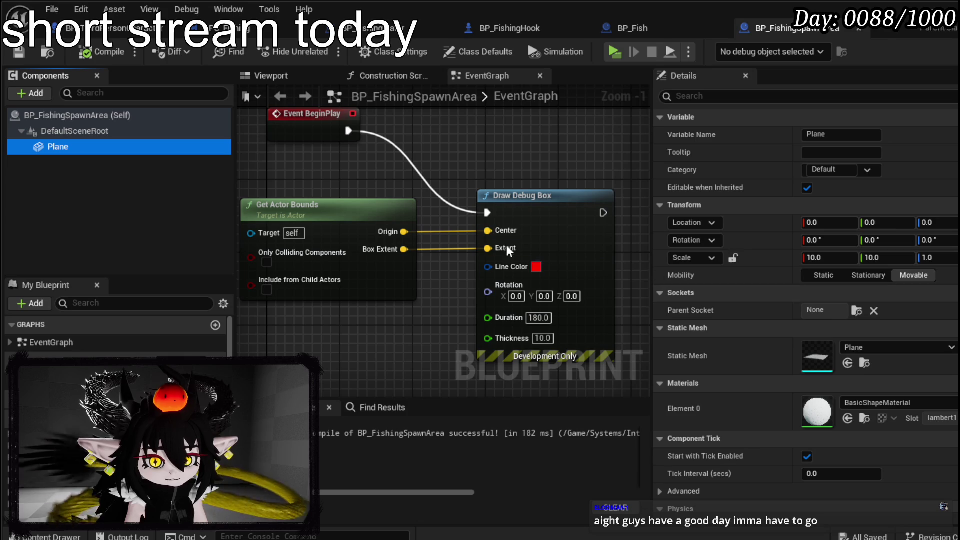
drag(518, 183, 567, 186)
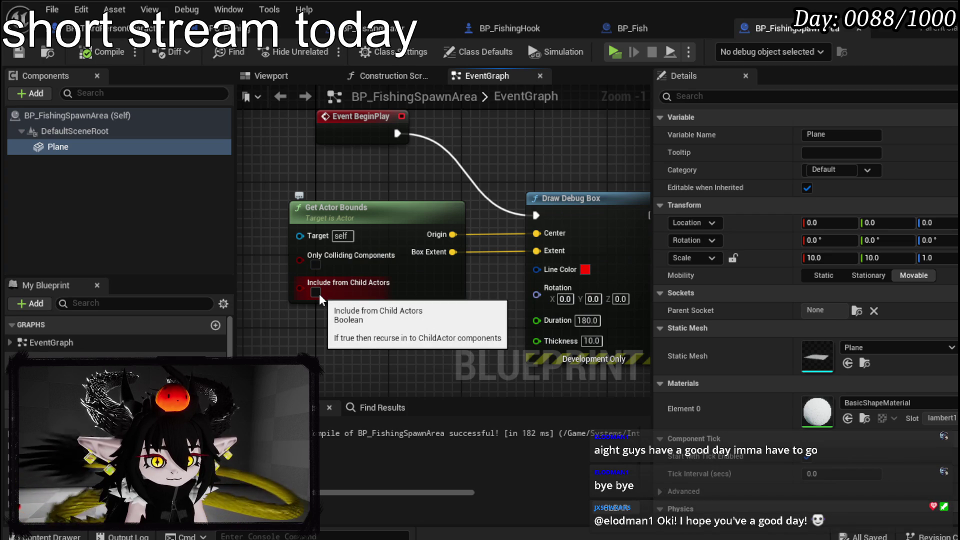
click(315, 264)
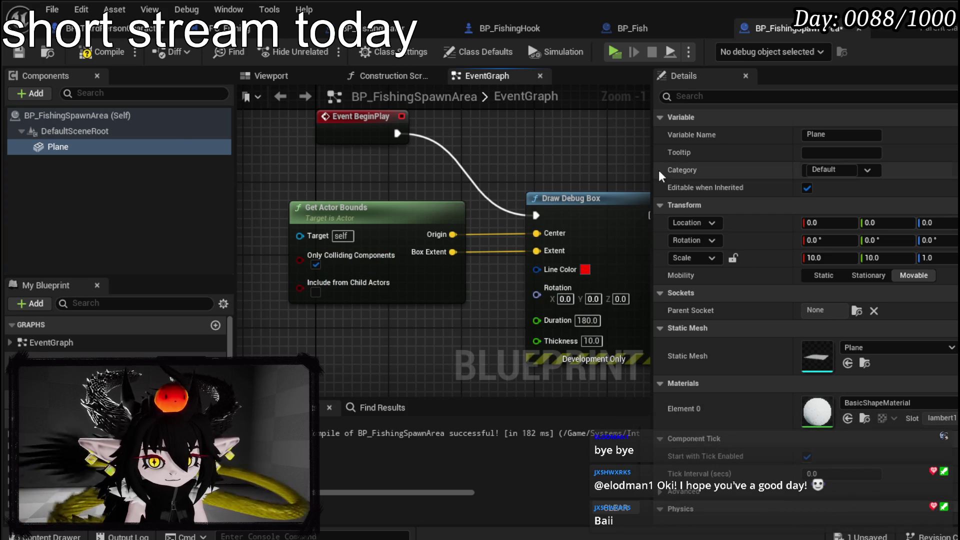
scroll(778, 212, down, 7)
scroll(782, 215, down, 10)
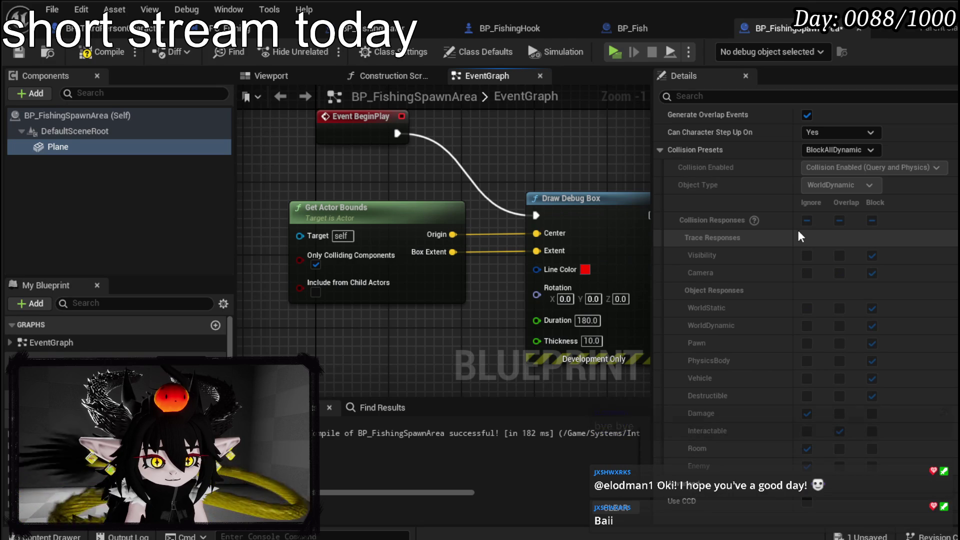
scroll(799, 237, up, 3)
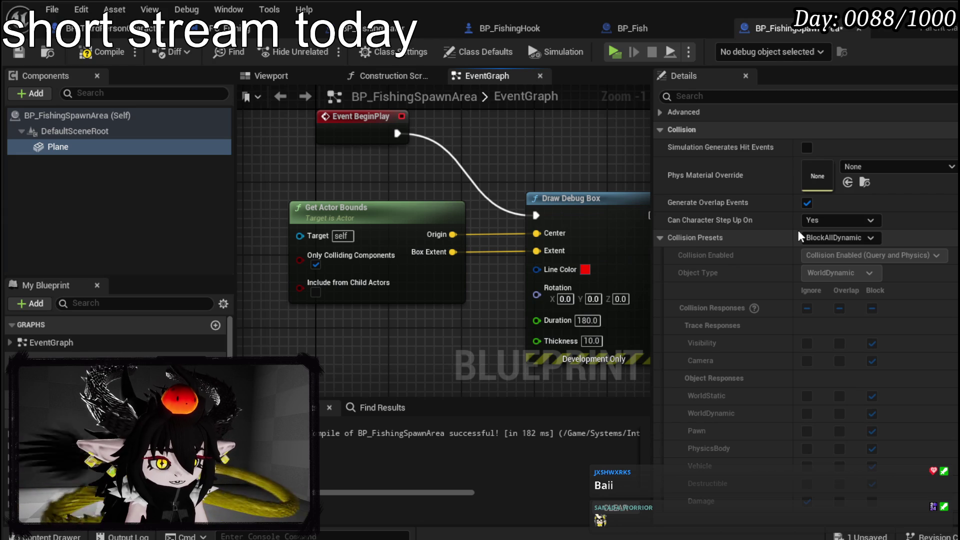
click(102, 51)
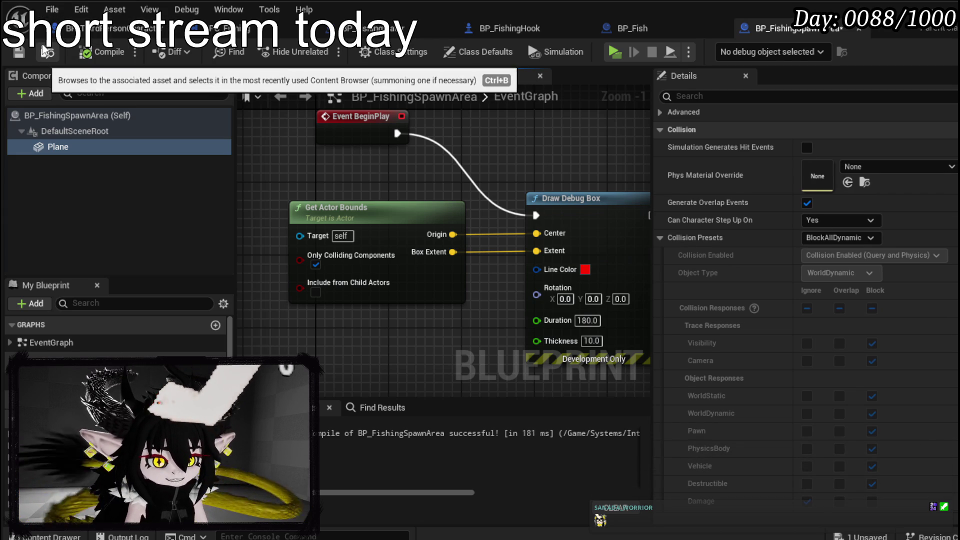
click(24, 52)
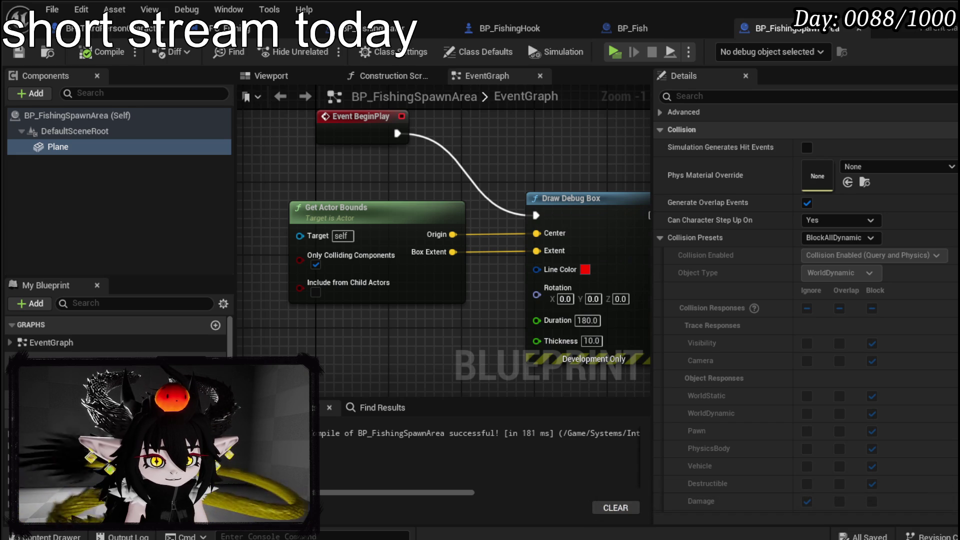
key(alt+Tab)
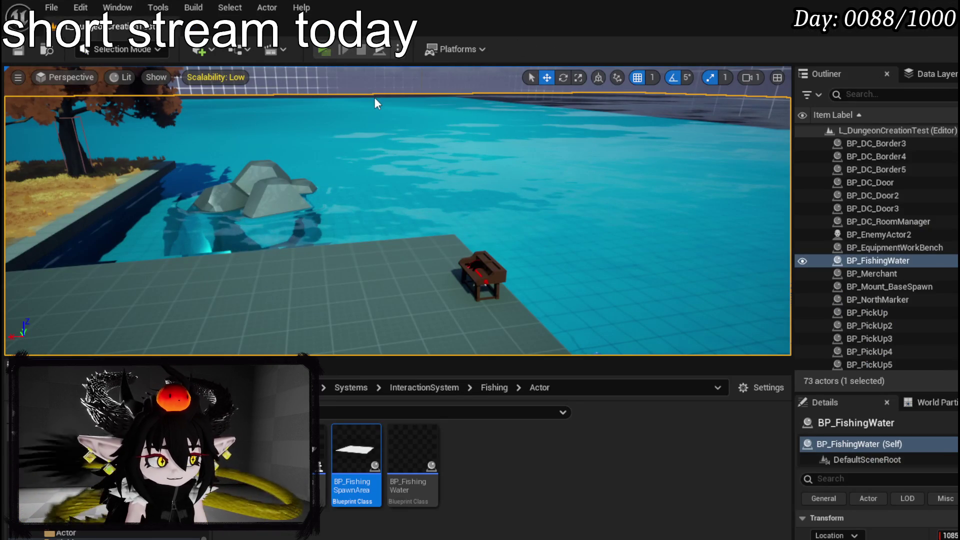
key(alt+p)
key(w)
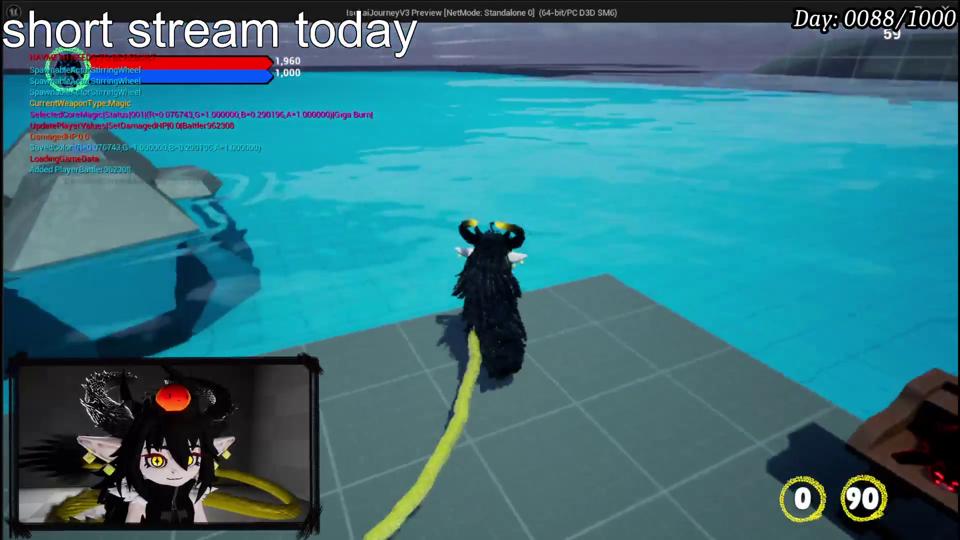
key(w)
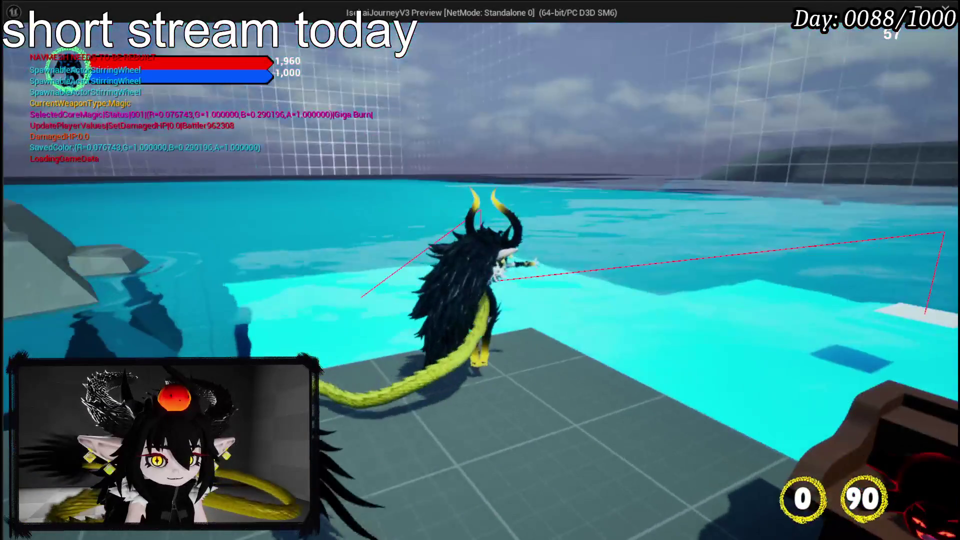
key(w)
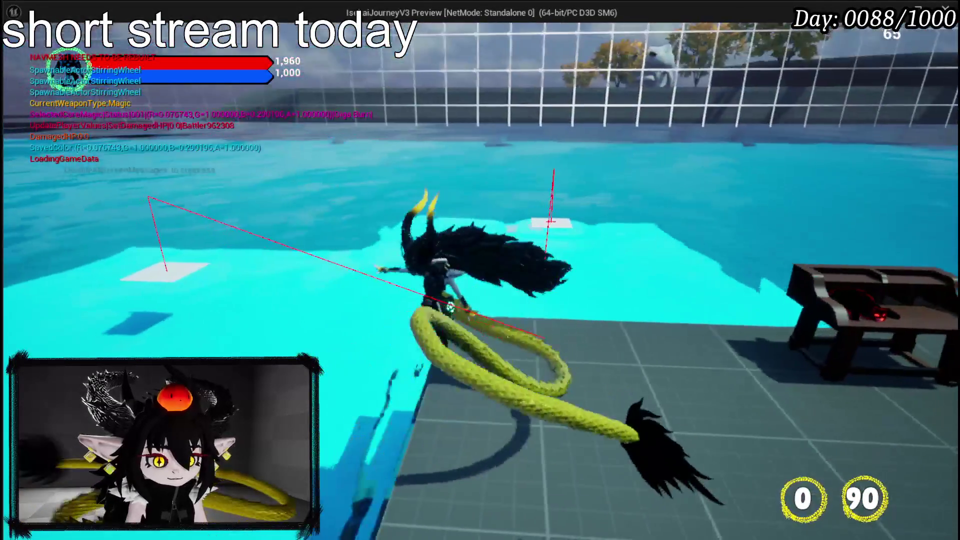
key(w)
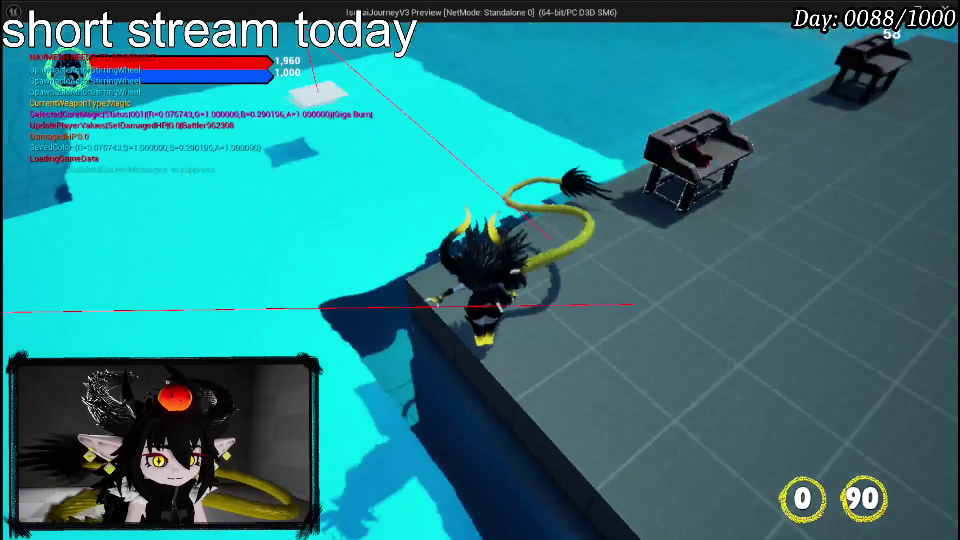
key(Escape)
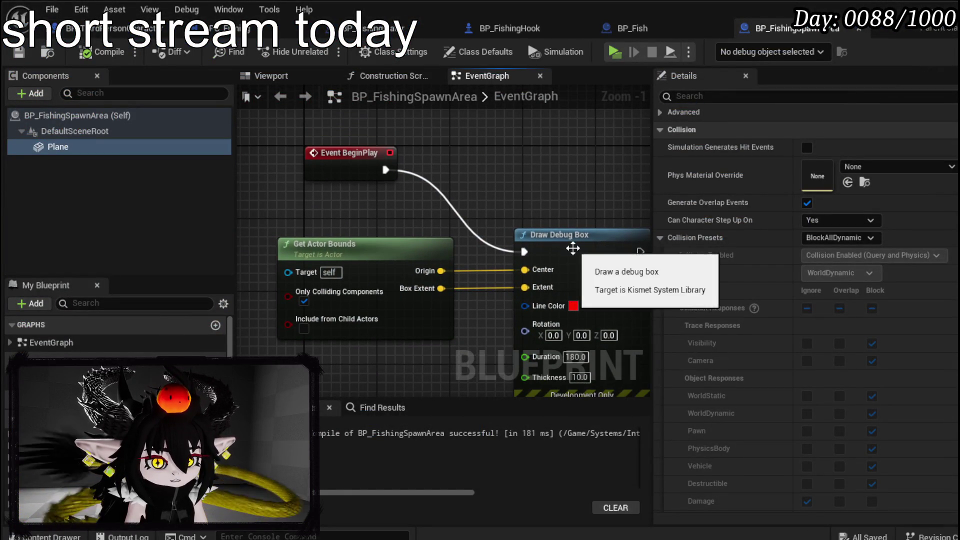
Step: Tidy the nodes and add a Print String after Draw Debug Box
drag(577, 253, 568, 171)
drag(428, 242, 366, 222)
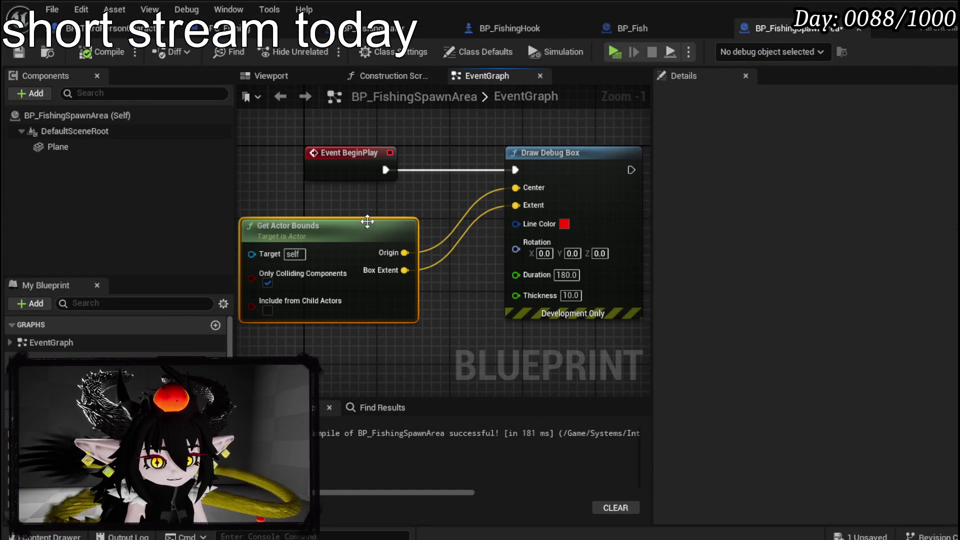
drag(424, 220, 299, 227)
drag(505, 178, 611, 178)
text(print)
key(Return)
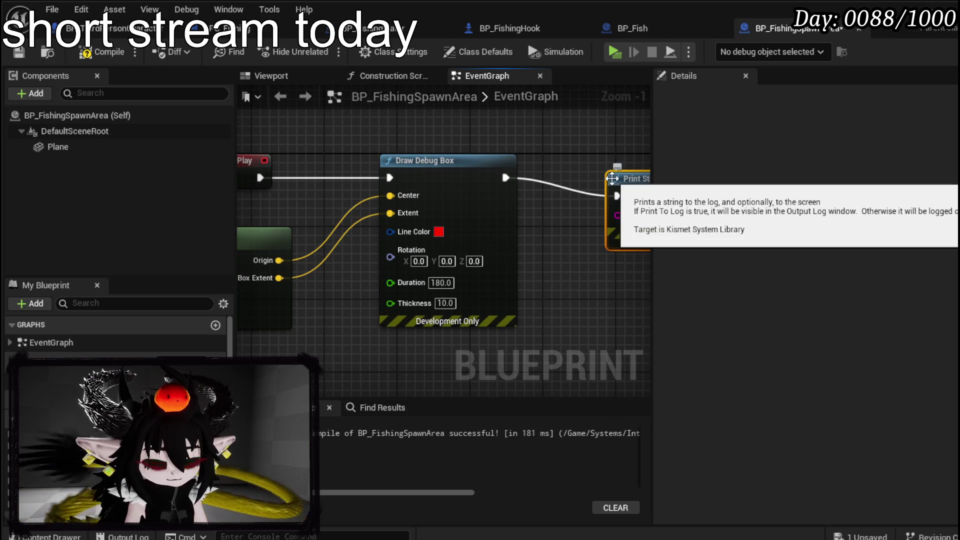
Step: Convert the bounds Origin and Box Extent to strings and join them in an Append node
mouse_move(279, 260)
mouse_down()
mouse_move(595, 208)
mouse_move(628, 216)
mouse_move(518, 237)
mouse_up()
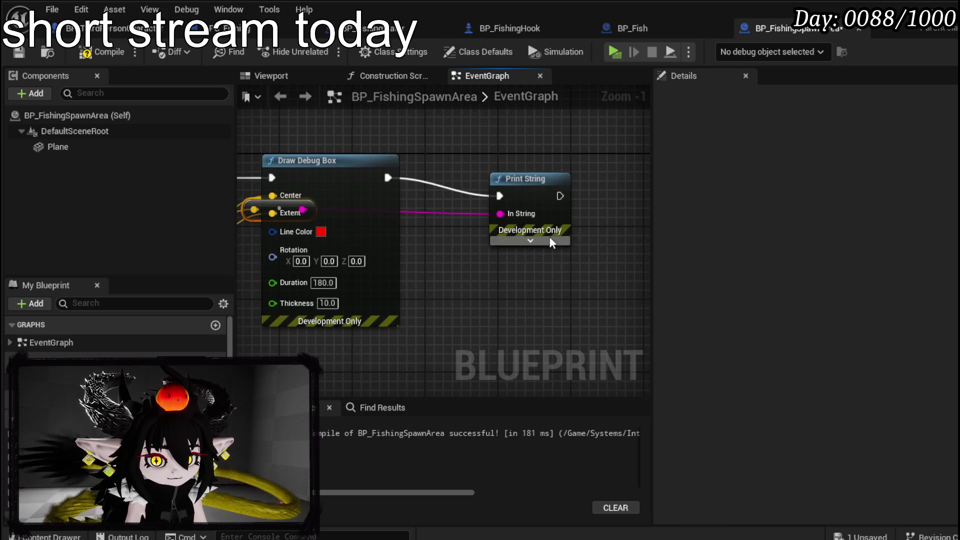
drag(535, 178, 605, 178)
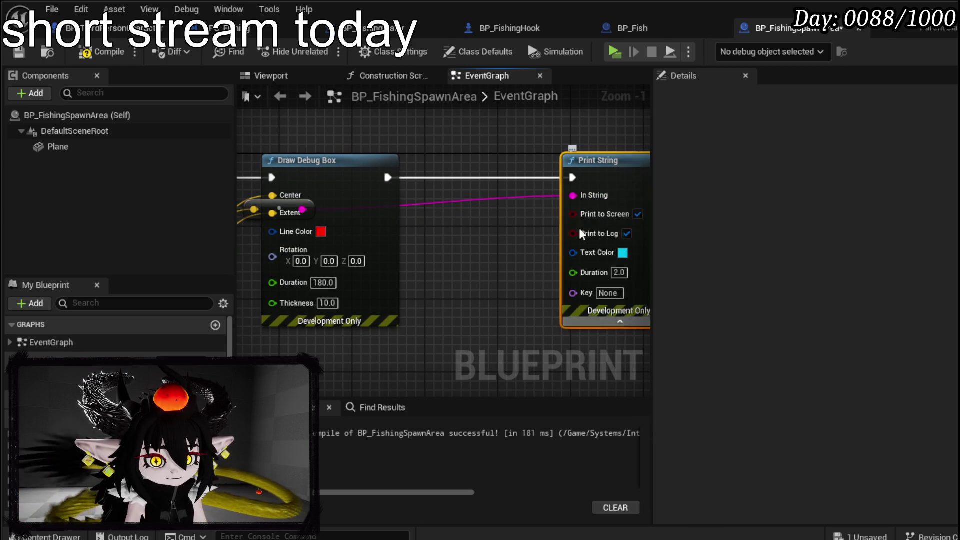
drag(419, 200, 520, 165)
mouse_move(361, 175)
mouse_down()
mouse_move(280, 165)
mouse_move(574, 181)
mouse_up()
text(Appe)
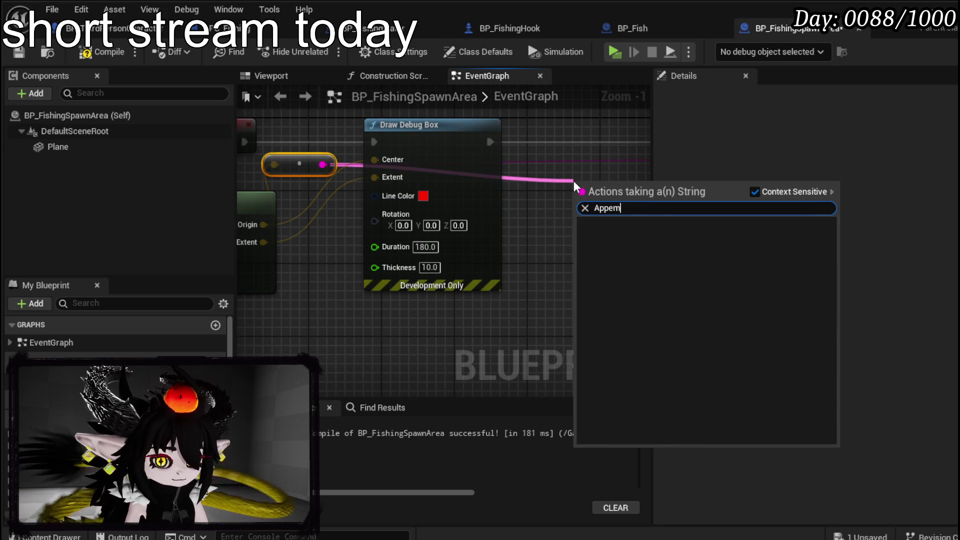
text(nd)
key(Return)
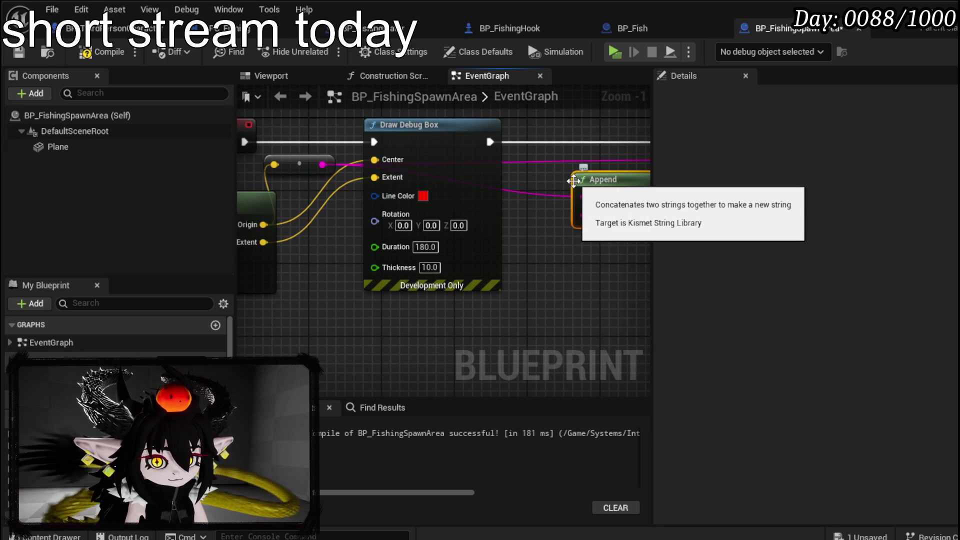
mouse_move(264, 242)
mouse_down()
mouse_move(599, 222)
mouse_move(593, 214)
mouse_up()
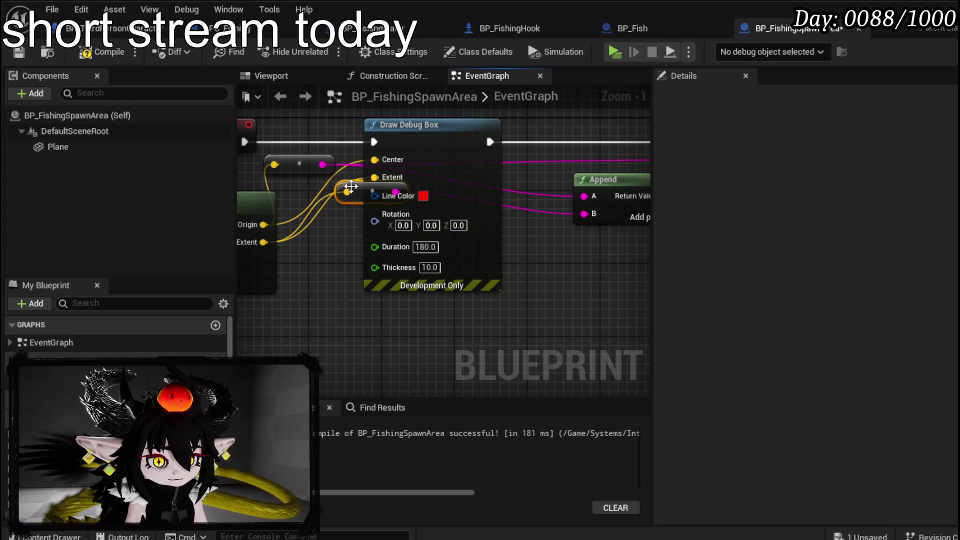
drag(296, 157, 597, 276)
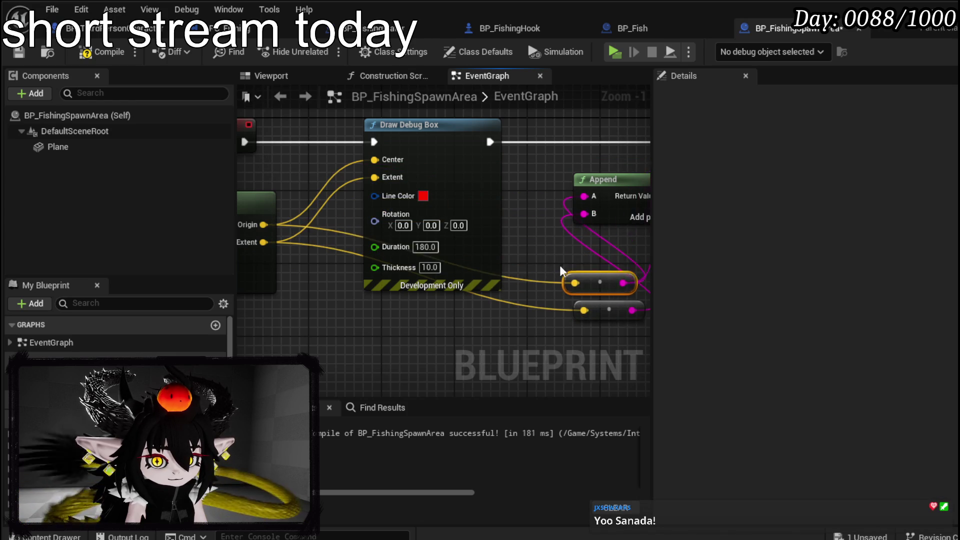
Step: Set the Print String duration to 70 seconds
scroll(597, 276, down, 1)
scroll(625, 200, up, 1)
drag(553, 206, 472, 275)
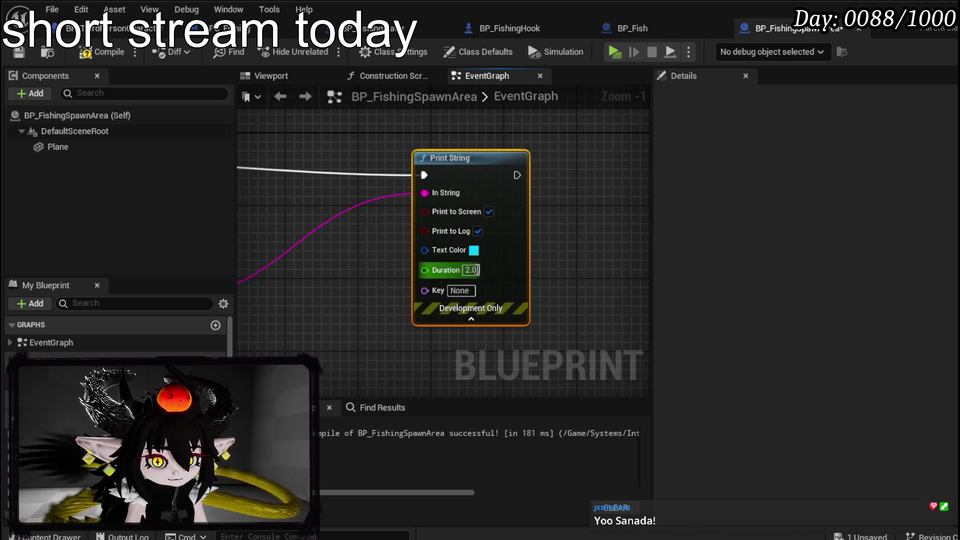
text(70)
click(586, 275)
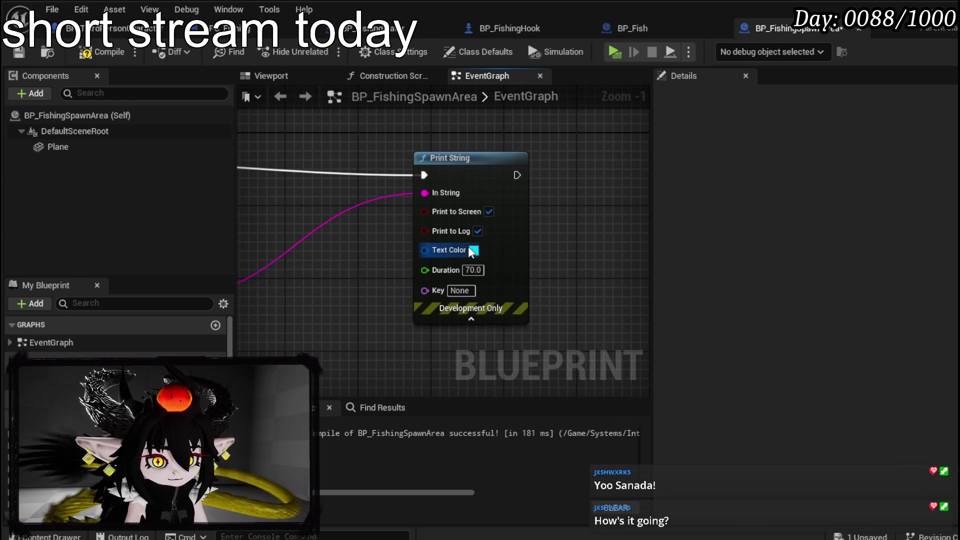
Step: Wire Append's result into Print String's In String, compile, and start a test play
drag(445, 180, 607, 163)
click(607, 166)
mouse_move(327, 225)
mouse_down()
mouse_move(579, 204)
mouse_move(558, 189)
mouse_up()
mouse_move(204, 206)
mouse_down()
mouse_move(449, 178)
mouse_move(598, 184)
mouse_up()
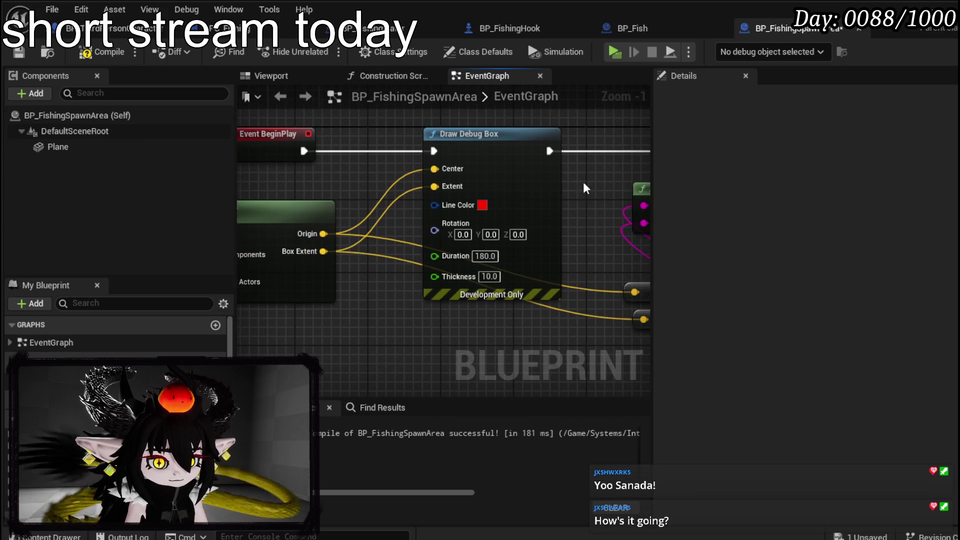
click(102, 52)
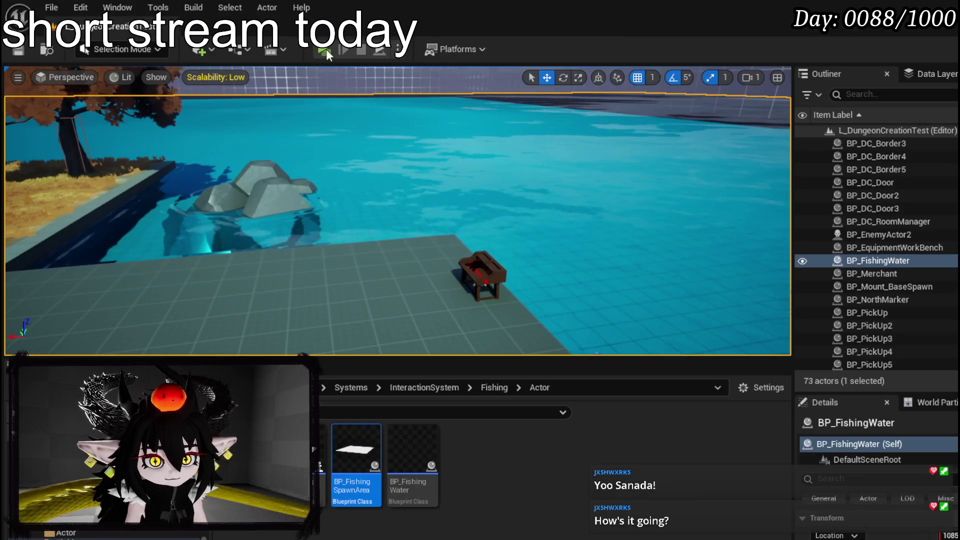
click(326, 49)
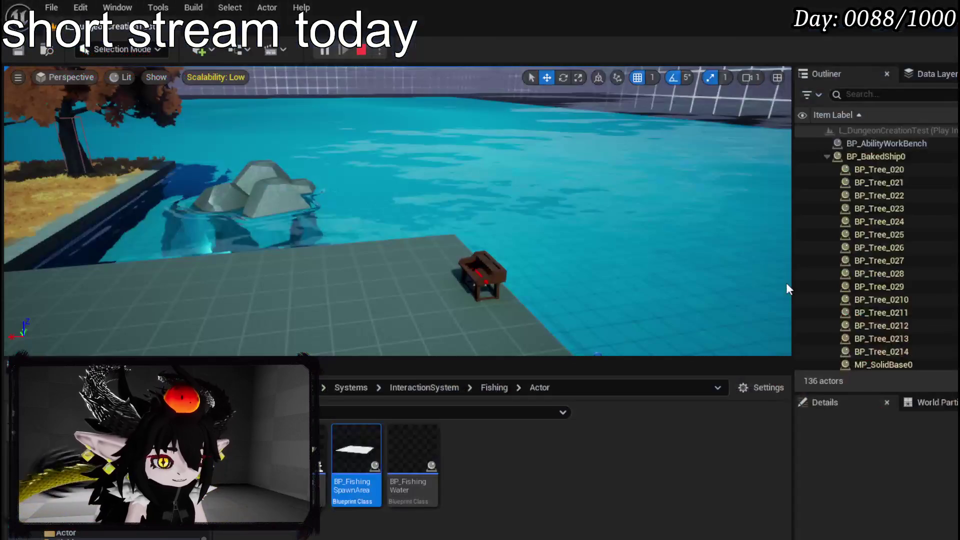
key(Escape)
click(18, 50)
key(alt+Tab)
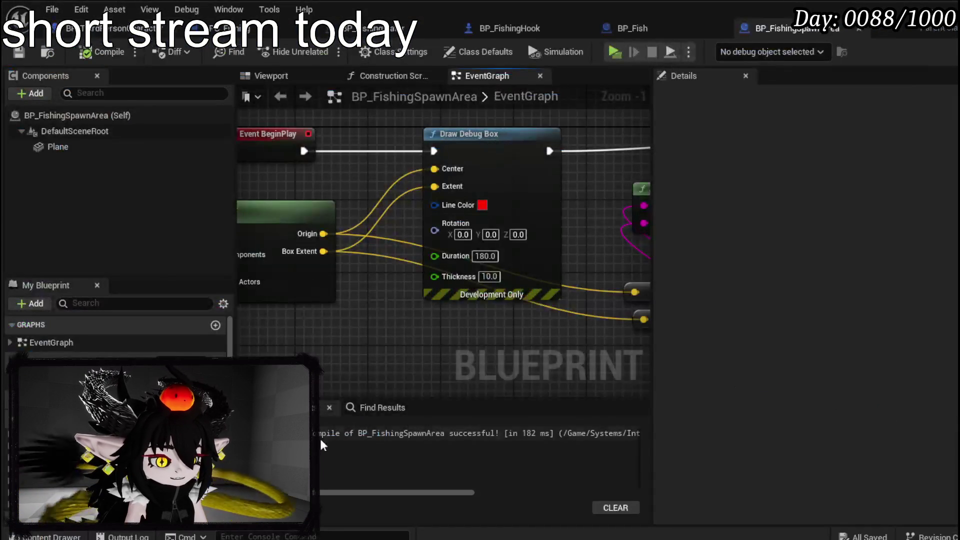
mouse_move(472, 312)
mouse_down()
mouse_move(497, 304)
mouse_move(433, 325)
mouse_up()
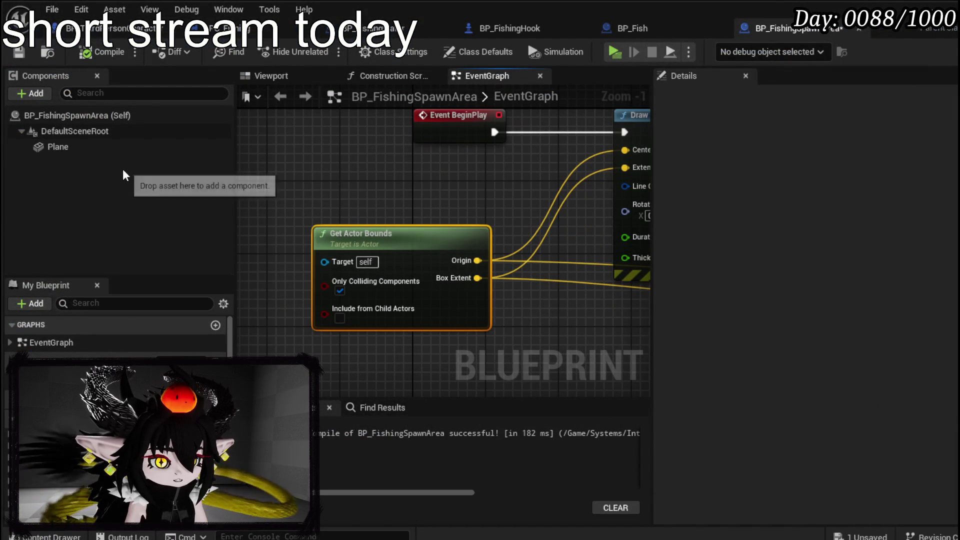
Step: Move Get Actor Bounds lower left and select the Plane component to inspect its collision settings
drag(406, 248, 360, 287)
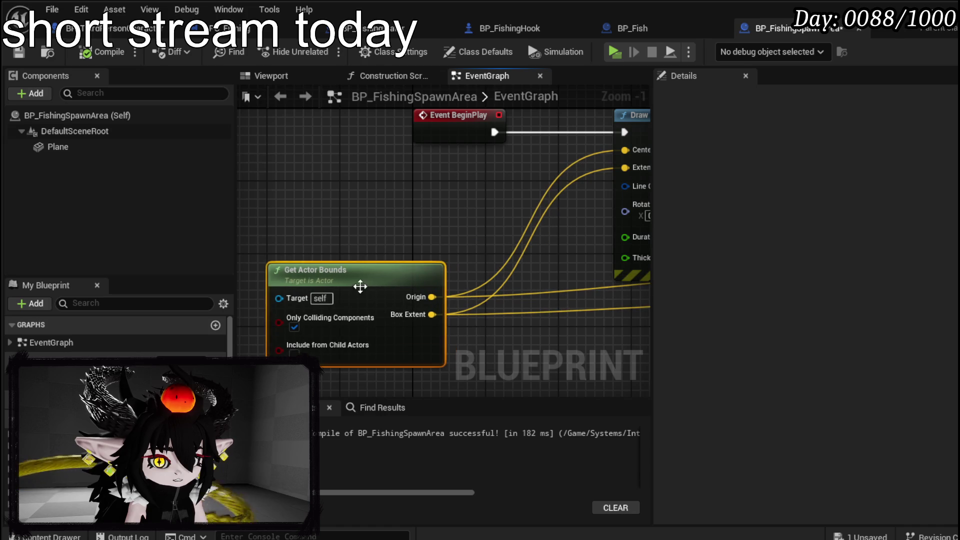
click(138, 148)
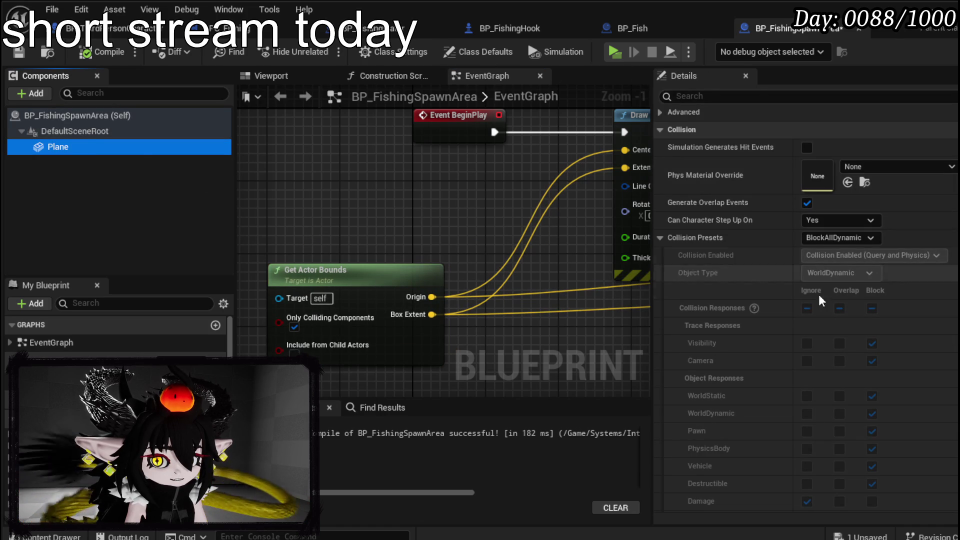
mouse_move(530, 195)
mouse_down()
mouse_move(342, 195)
mouse_move(456, 231)
mouse_move(382, 252)
mouse_move(346, 154)
mouse_up()
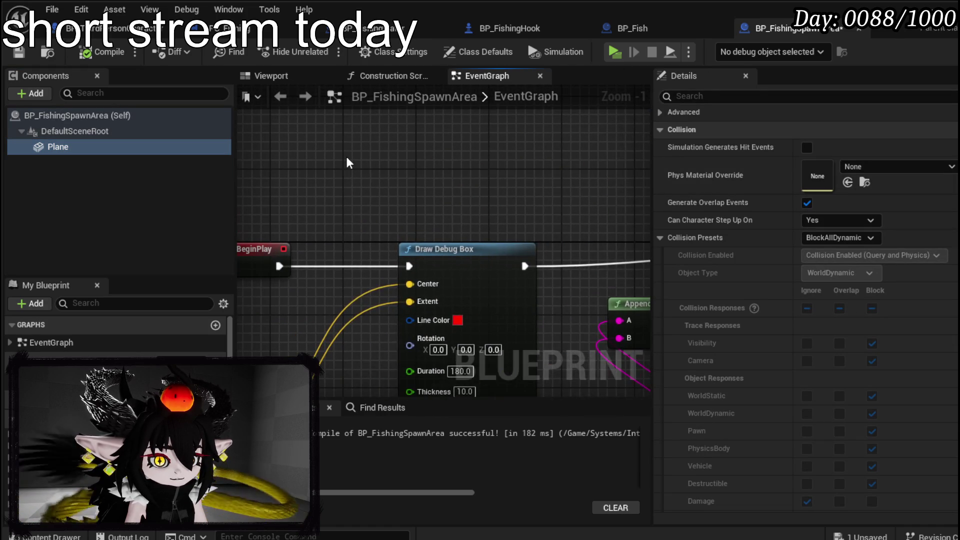
Step: Add a Spawn Actor from Class node and move it above Draw Debug Box
right_click(346, 155)
text(Spawn)
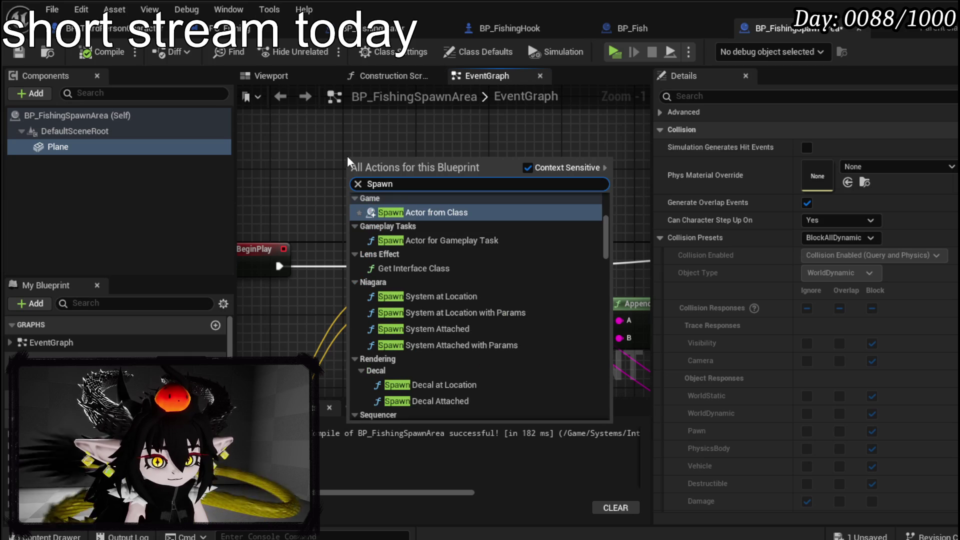
click(440, 212)
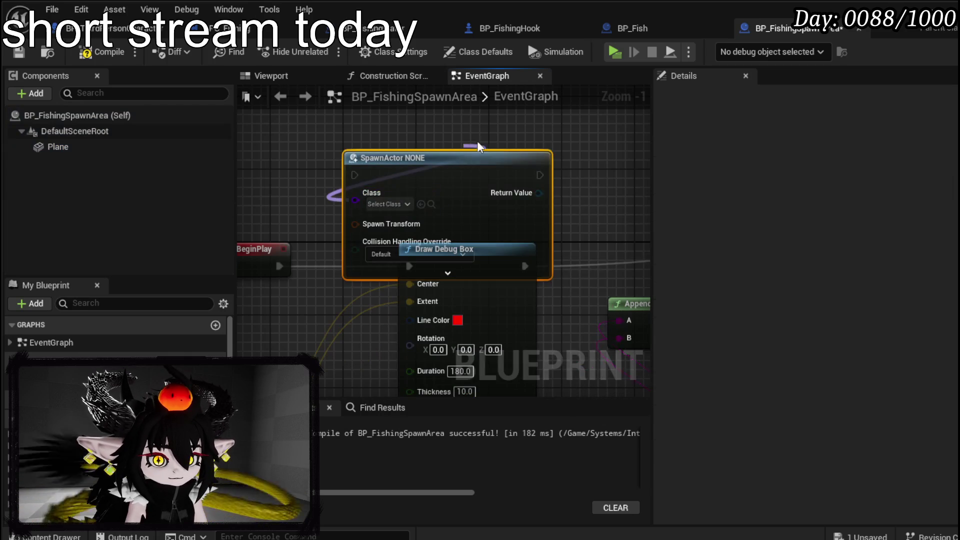
mouse_move(369, 180)
mouse_down()
mouse_move(366, 233)
mouse_move(430, 156)
mouse_up()
scroll(440, 246, down, 1)
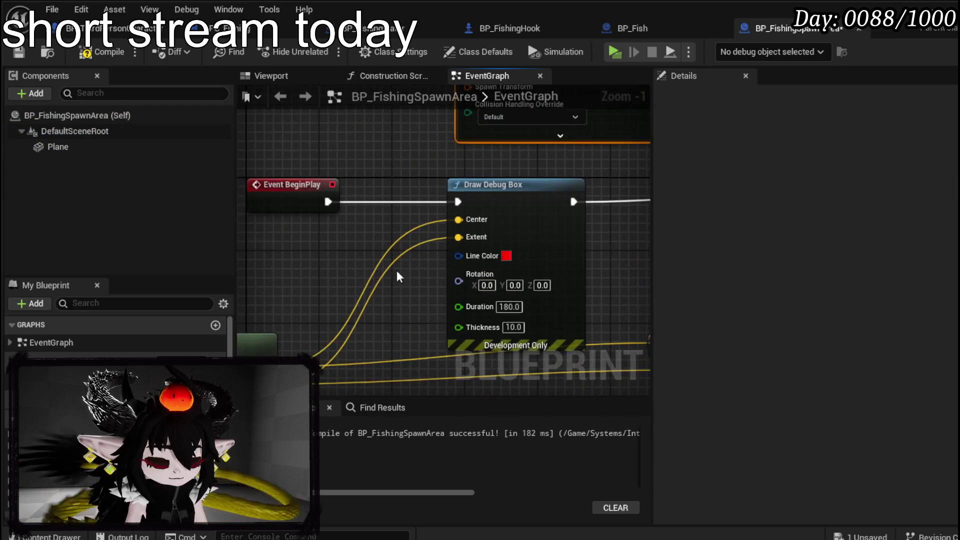
drag(374, 308, 397, 244)
Step: Search Box Extent's 'get random b' and 'vector' actions without adding a node, then pan to Get Actor Bounds
drag(315, 288, 390, 327)
text(get)
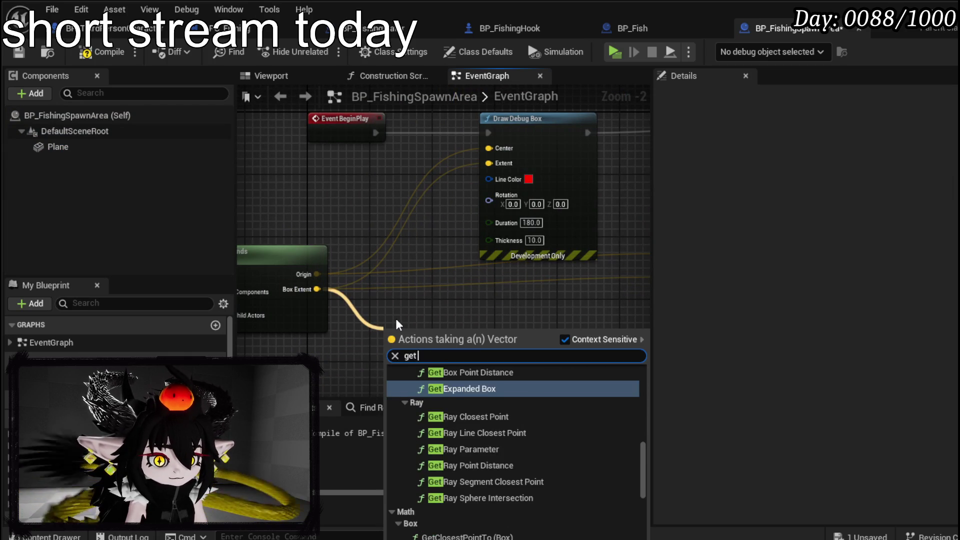
text( random)
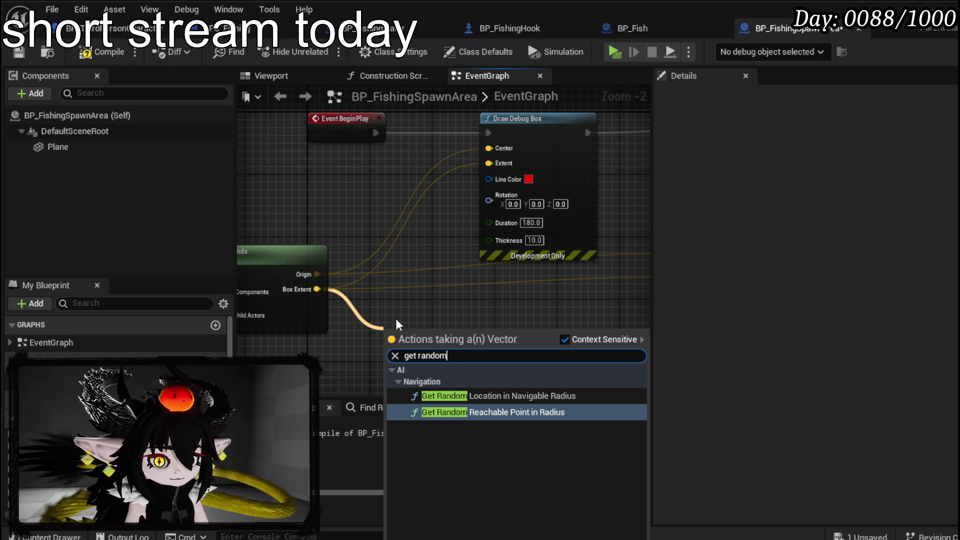
text( b)
key(BackSpace)
key(BackSpace)
key(BackSpace)
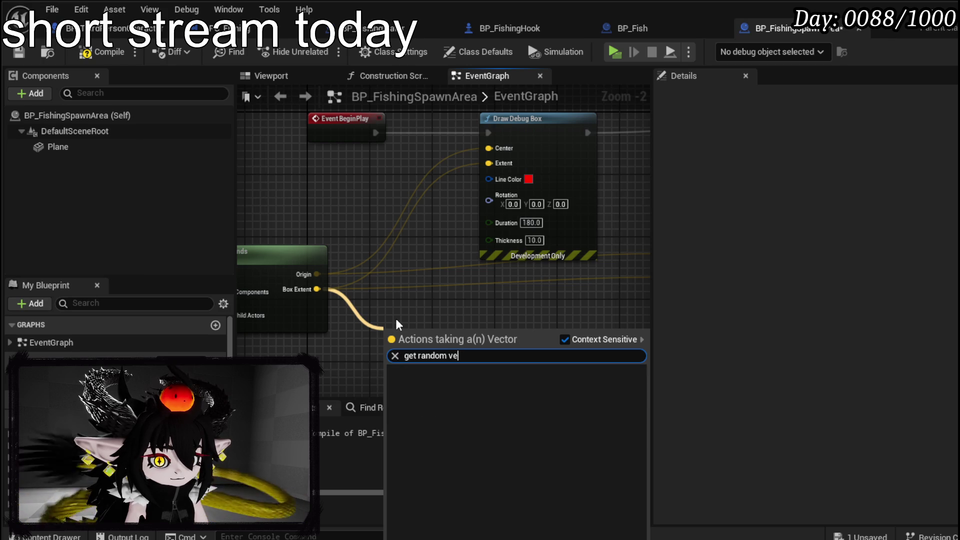
text(vector)
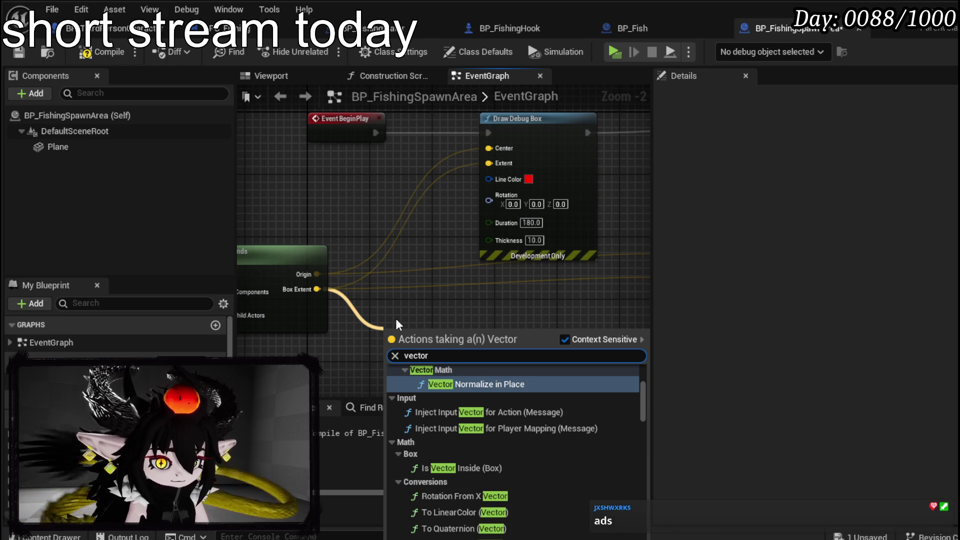
click(521, 332)
mouse_move(462, 290)
mouse_down()
mouse_move(349, 241)
mouse_move(350, 307)
mouse_move(287, 314)
mouse_up()
click(518, 289)
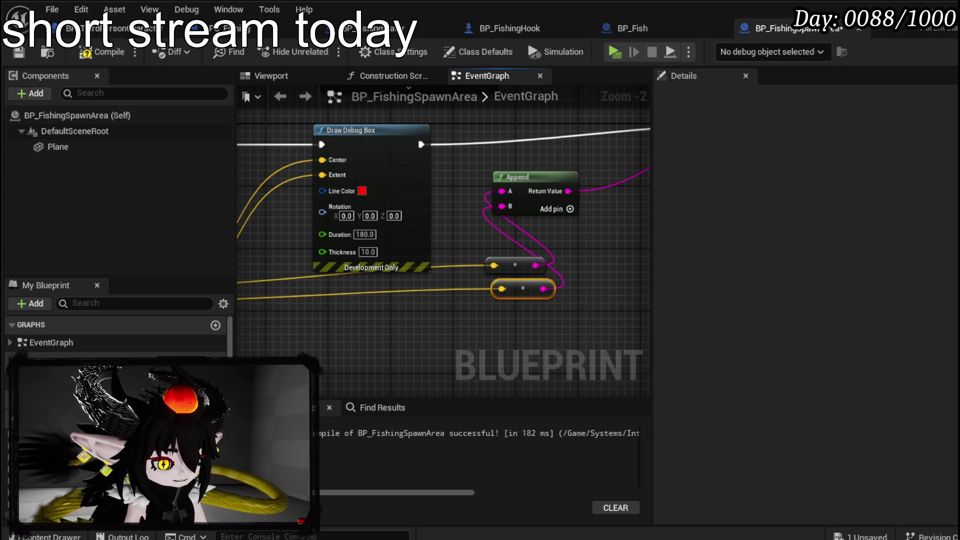
mouse_move(453, 316)
mouse_down()
mouse_move(328, 343)
mouse_move(531, 265)
mouse_move(418, 320)
mouse_move(362, 334)
mouse_move(407, 311)
mouse_move(523, 320)
mouse_up()
mouse_move(466, 300)
mouse_down()
mouse_move(581, 255)
mouse_move(422, 269)
mouse_move(489, 253)
mouse_up()
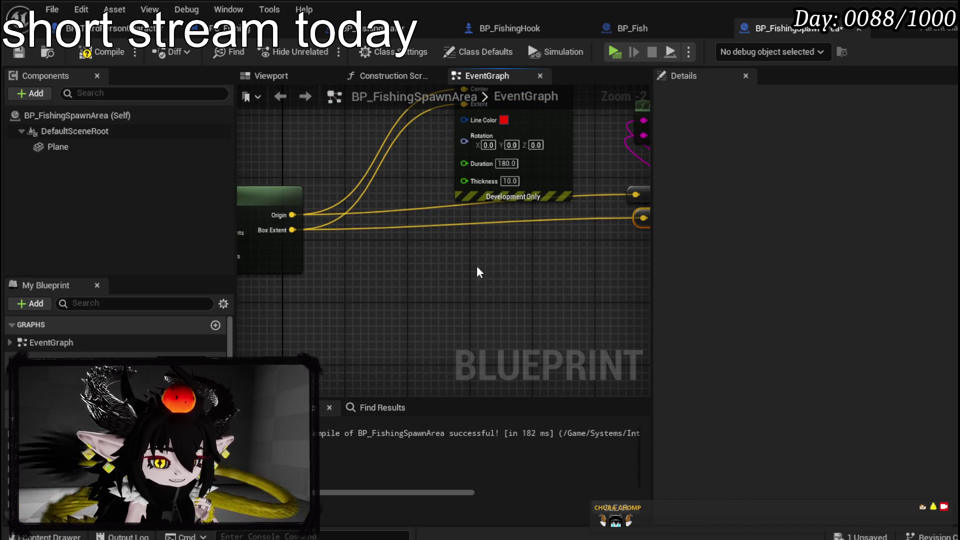
Step: Add a Spawn Actor from Class node with its class set to BP_Fish
right_click(476, 266)
text(Spawn)
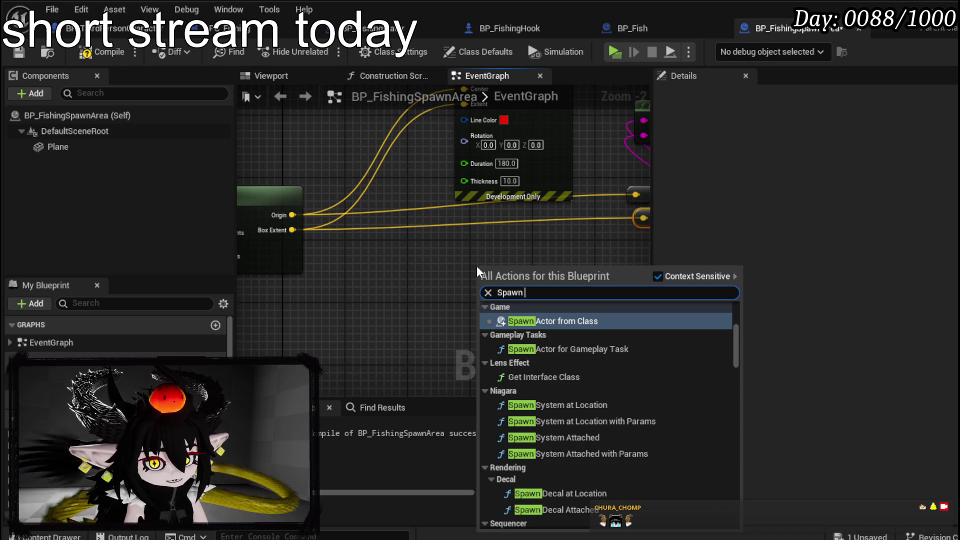
key(Return)
click(507, 308)
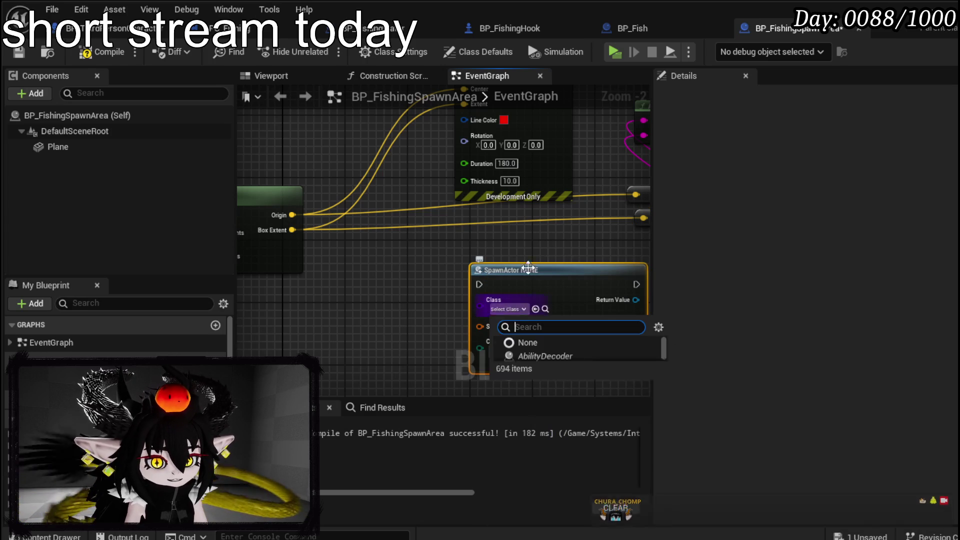
text(Fish)
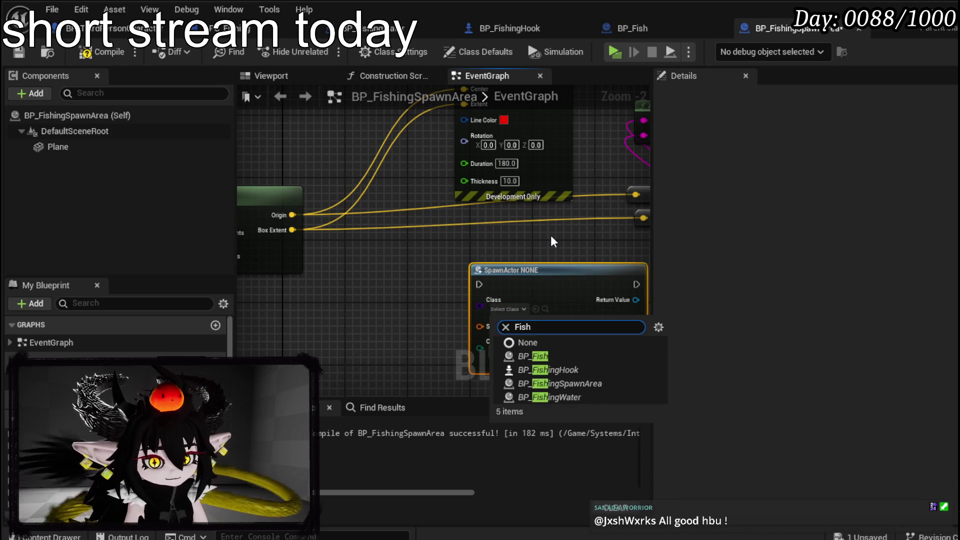
click(541, 356)
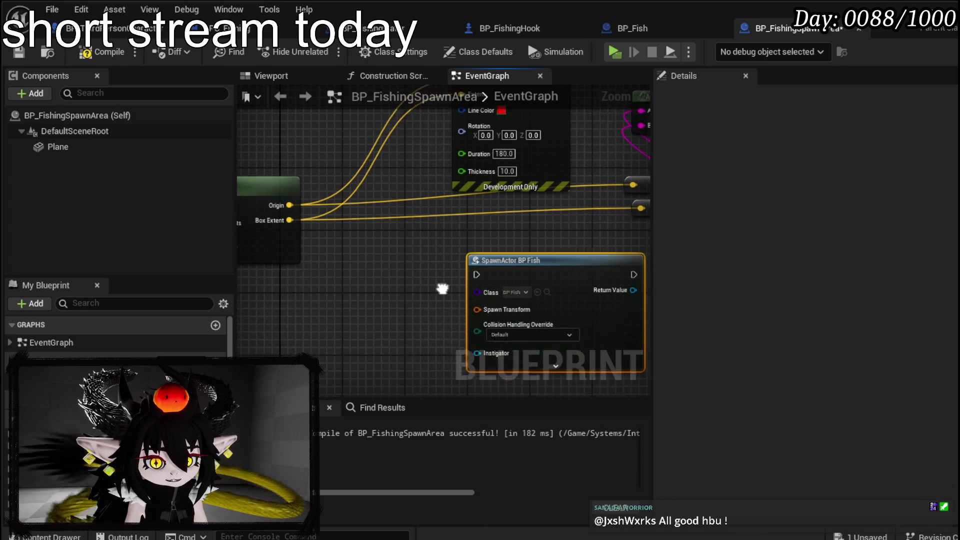
Step: Add a Set Timer by Event node and move the BP_Fish spawn node down and left
mouse_move(310, 151)
mouse_down()
mouse_move(355, 392)
mouse_move(357, 285)
mouse_up()
right_click(396, 234)
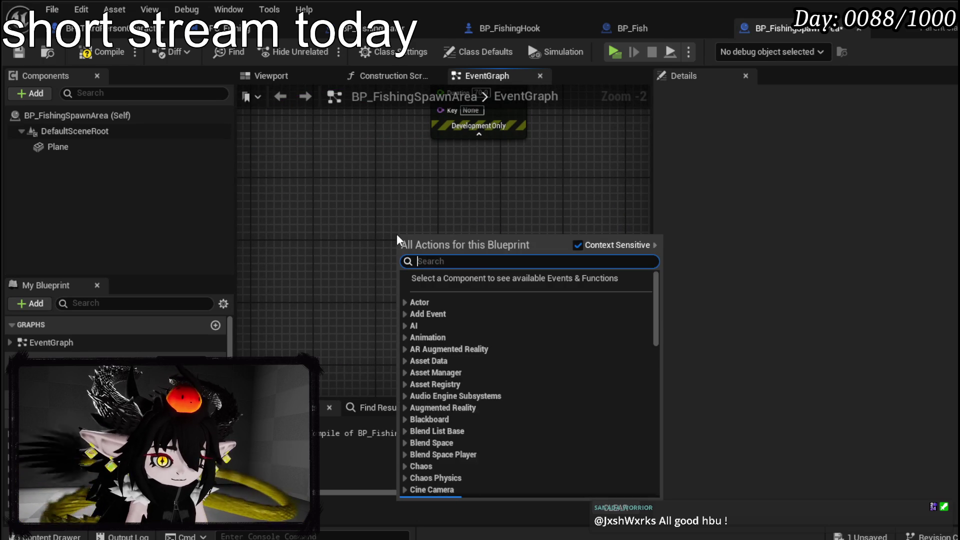
text(Set Timer by event)
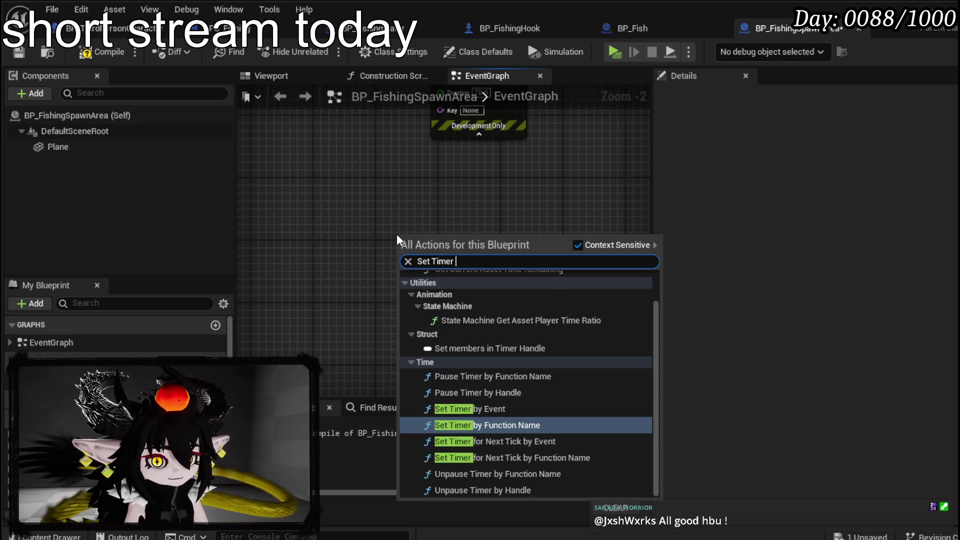
key(Return)
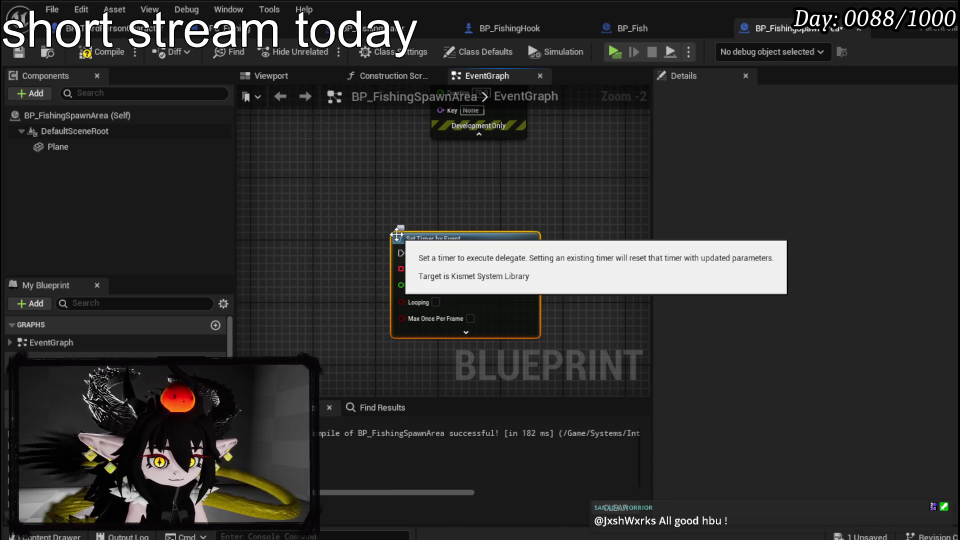
scroll(532, 186, down, 3)
drag(584, 150, 356, 299)
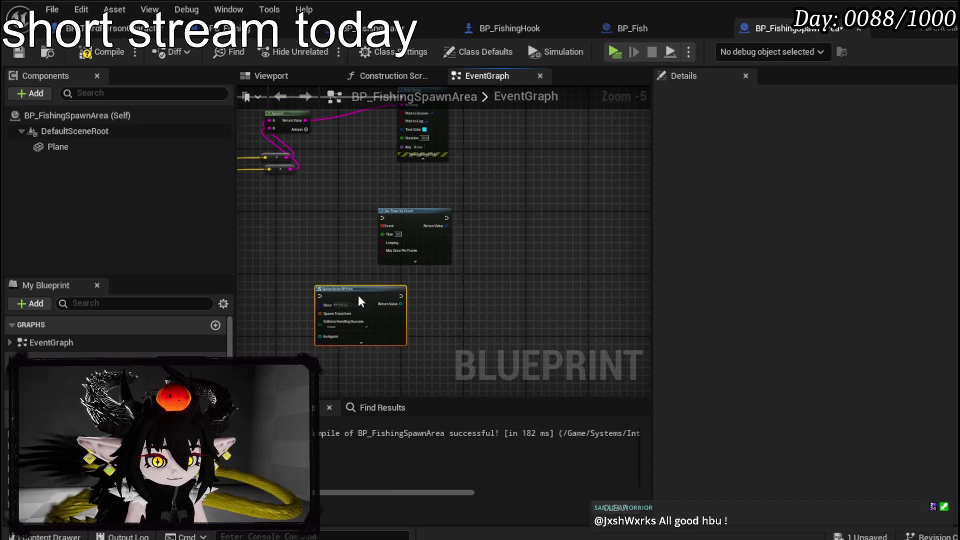
scroll(392, 248, up, 4)
click(546, 145)
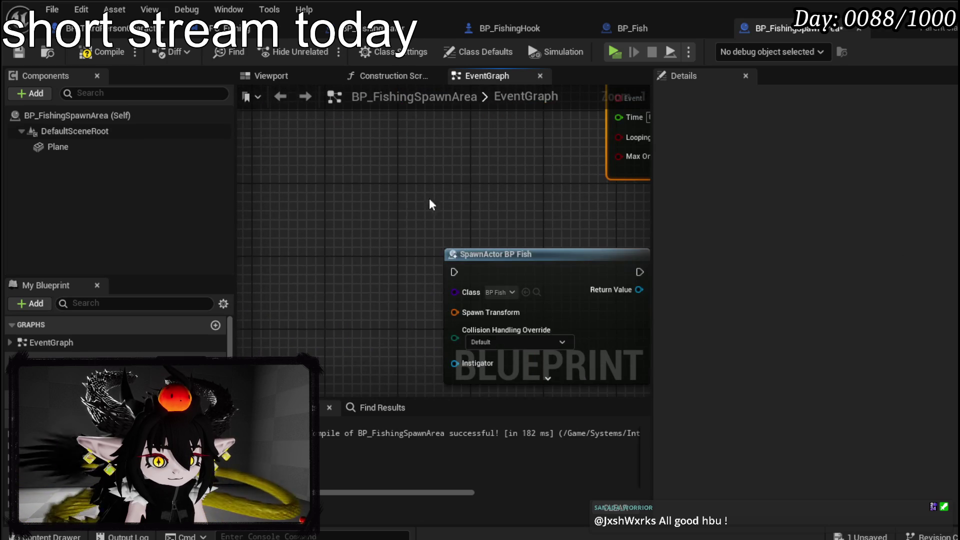
Step: Add a custom event named 'Spawn Fish' and wire it to the BP_Fish spawn node
right_click(286, 242)
text(custom event)
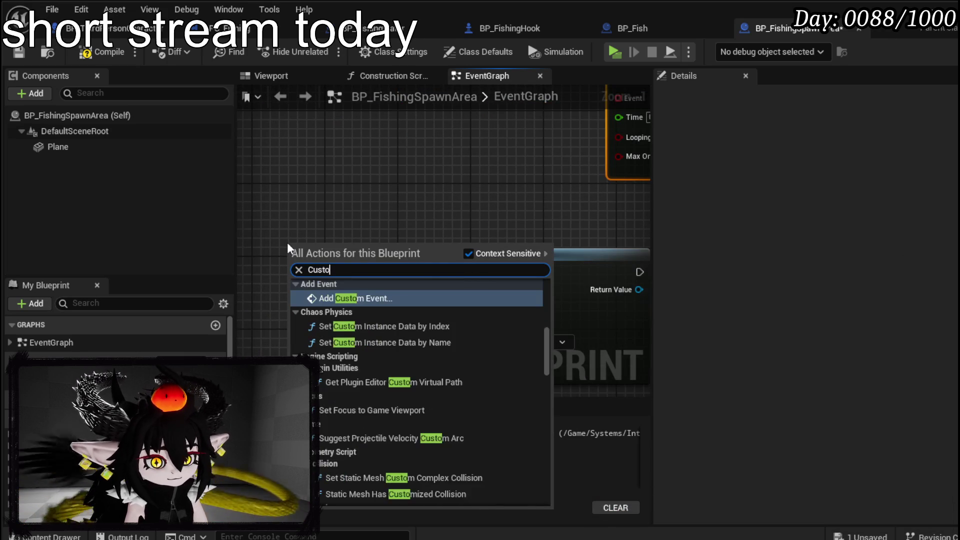
key(Return)
text(Spawn)
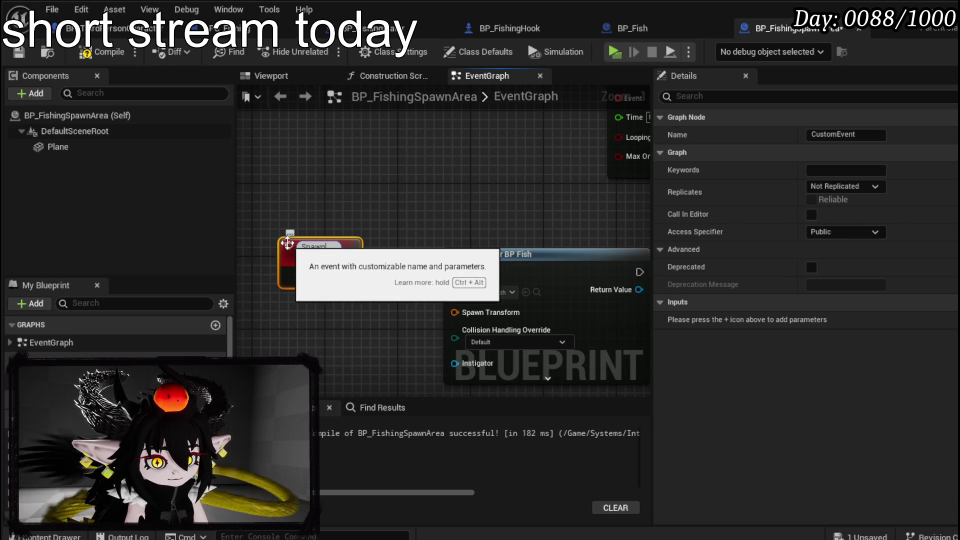
text( Fish)
key(Return)
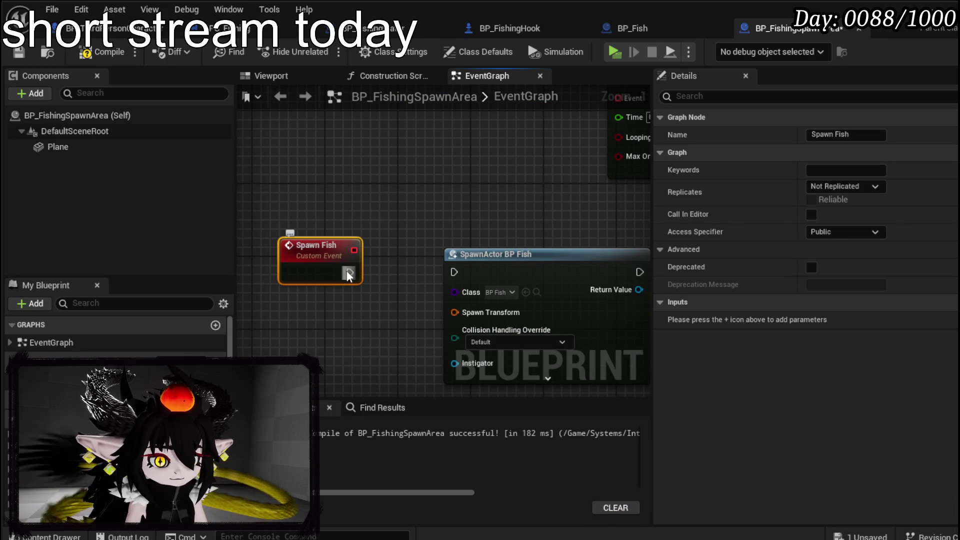
mouse_move(348, 274)
mouse_down()
mouse_move(454, 272)
mouse_move(434, 274)
mouse_up()
Step: Feed Spawn Transform from a Make Transform node and set collision handling to always spawn, ignoring collisions
scroll(433, 220, down, 3)
drag(586, 155, 598, 126)
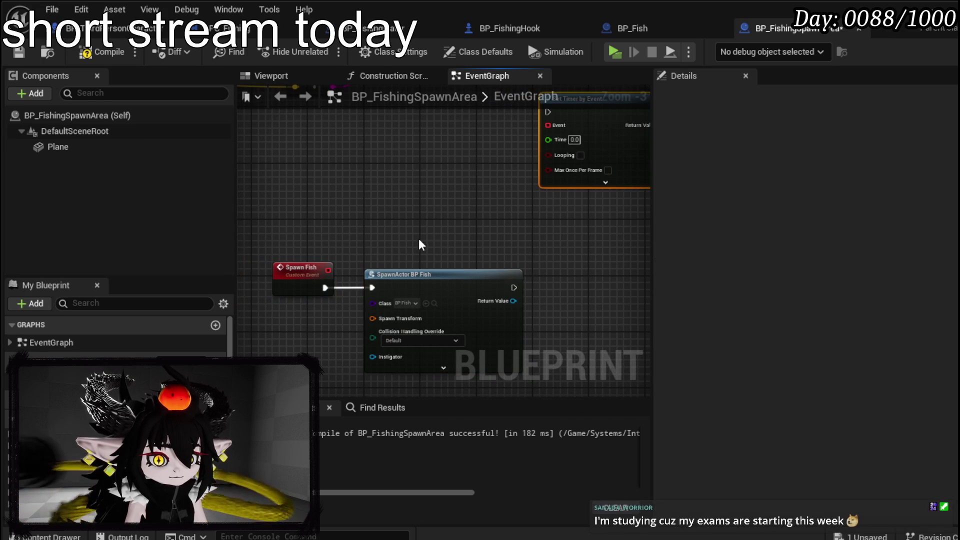
drag(412, 226, 514, 174)
drag(473, 267, 393, 279)
text(make)
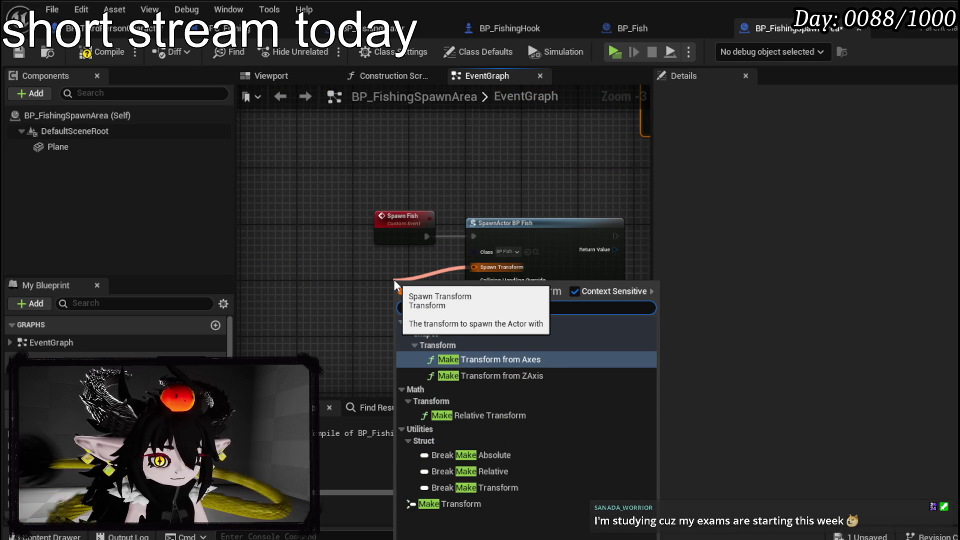
text( t)
click(448, 504)
mouse_move(560, 228)
mouse_down()
mouse_move(628, 221)
mouse_move(632, 229)
mouse_up()
click(582, 288)
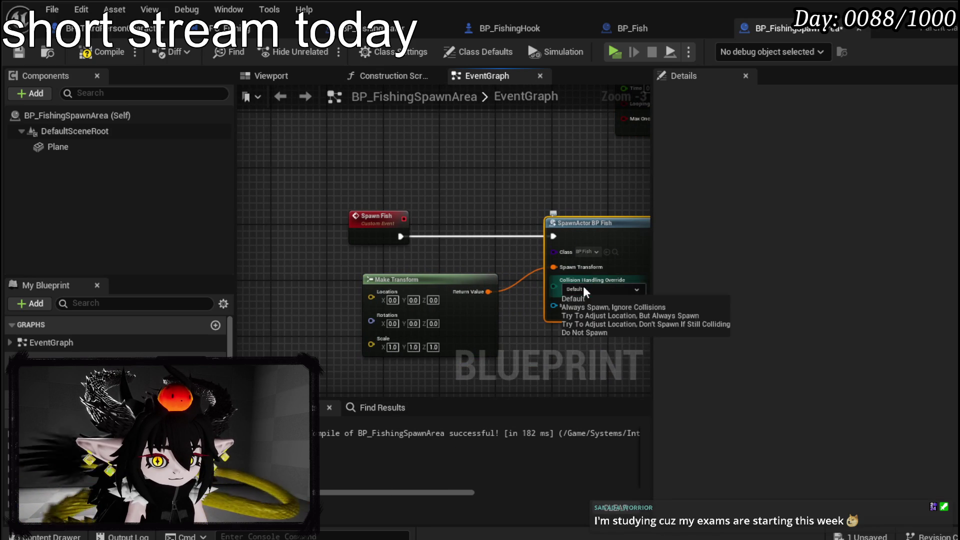
click(592, 307)
Step: Move Set Timer by Event beside Print String and try Create Event options on its Event pin
drag(529, 152, 392, 304)
scroll(467, 329, down, 2)
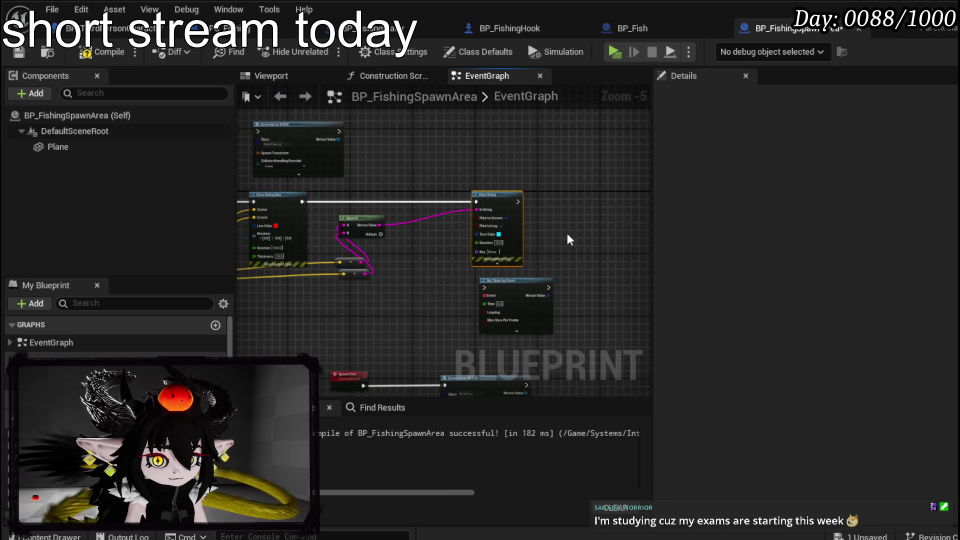
scroll(570, 235, up, 3)
mouse_move(466, 337)
mouse_down()
mouse_move(578, 172)
mouse_move(562, 165)
mouse_up()
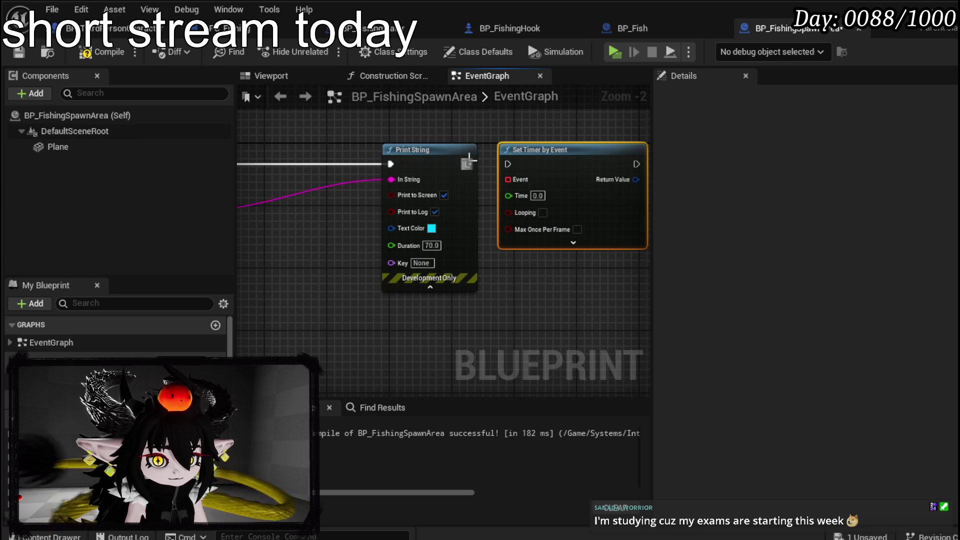
drag(508, 179, 490, 304)
text(create event)
click(528, 358)
click(502, 349)
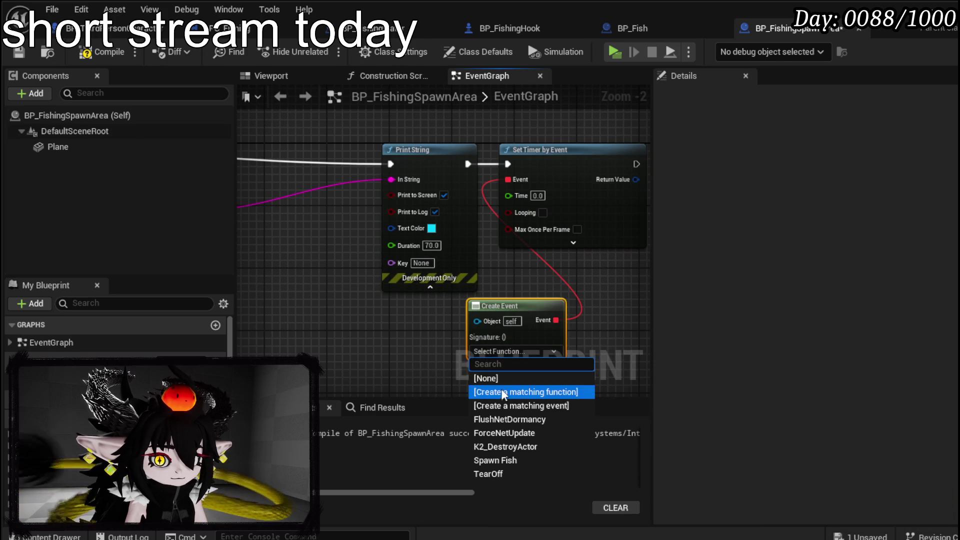
click(503, 392)
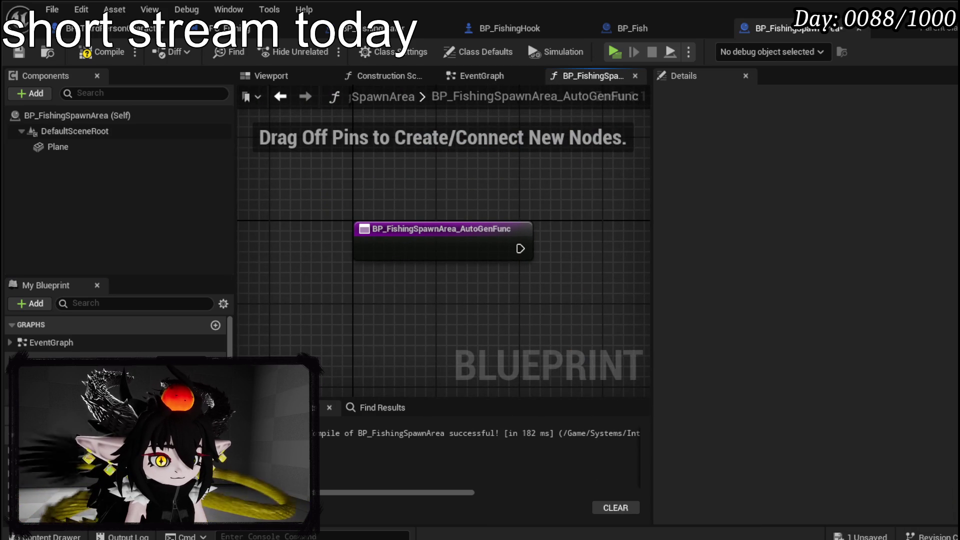
key(alt+Left)
click(382, 290)
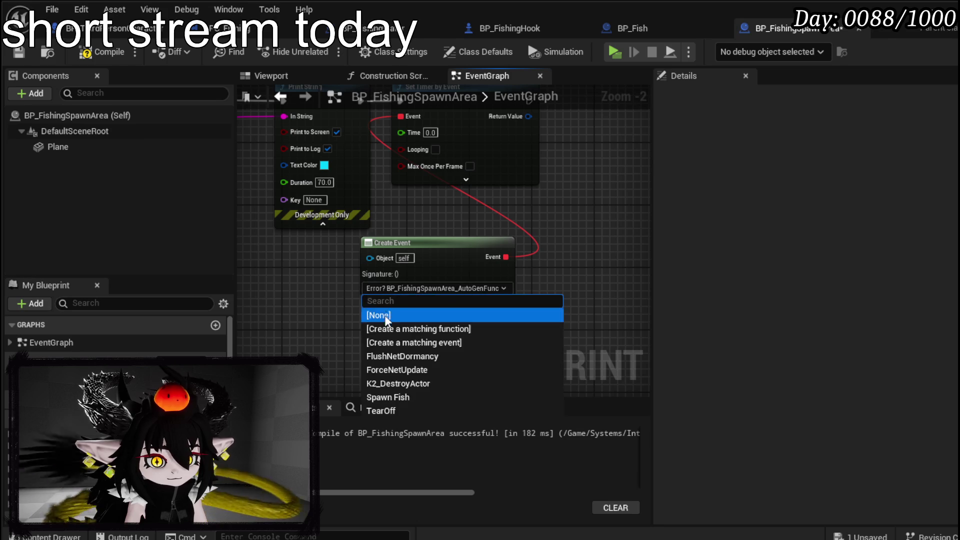
click(452, 338)
Step: Bind a new Create Event on the timer's Event input to Spawn Fish
scroll(443, 245, up, 2)
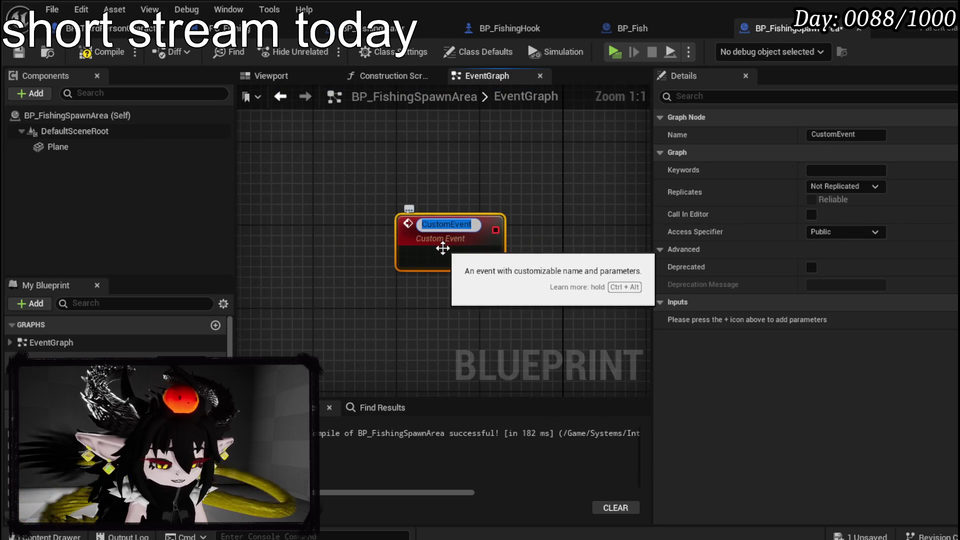
drag(392, 213, 353, 161)
scroll(504, 257, down, 6)
scroll(395, 270, down, 1)
scroll(306, 291, up, 5)
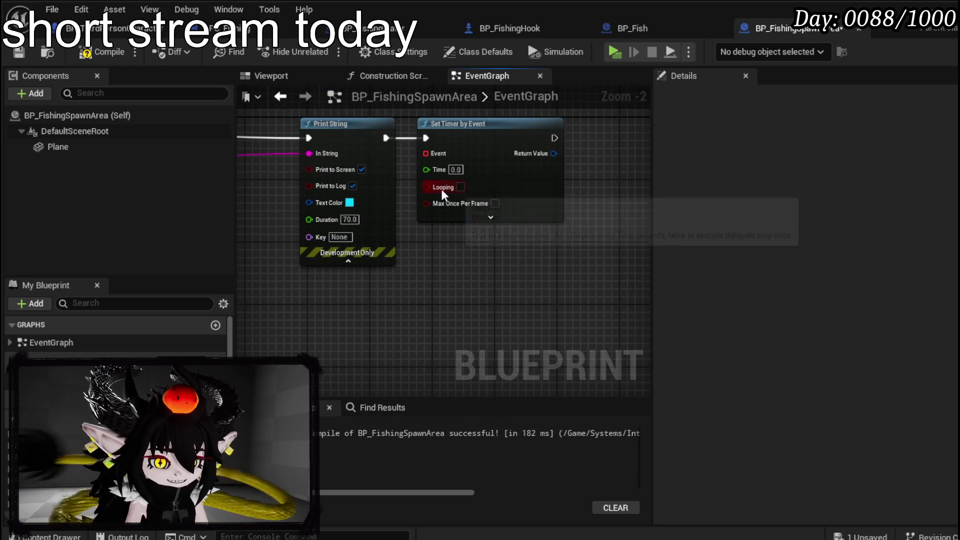
drag(433, 157, 434, 279)
text(creat)
click(472, 337)
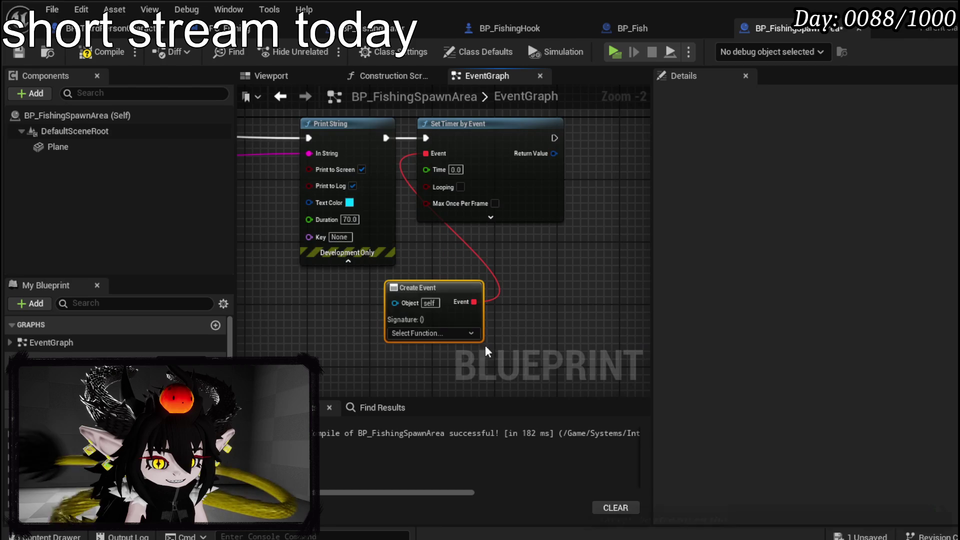
click(433, 333)
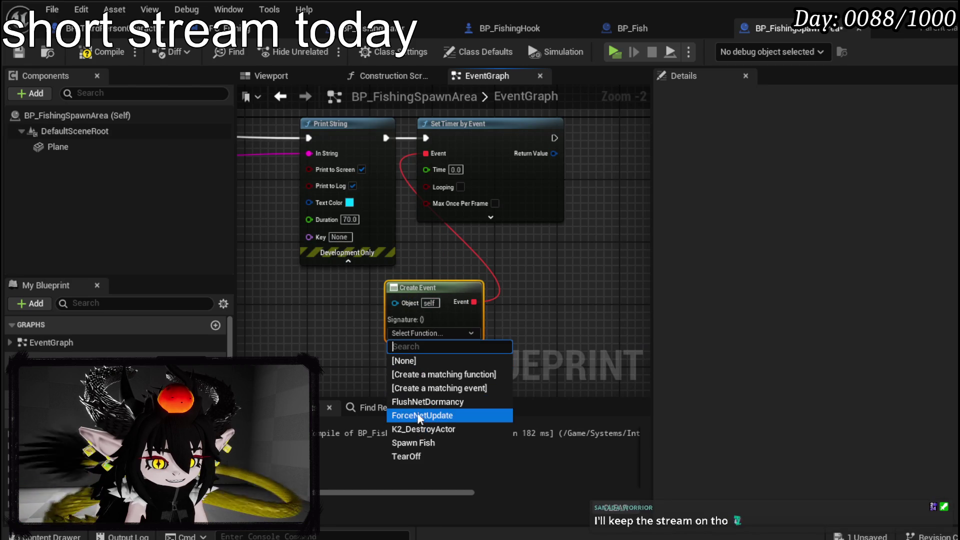
click(419, 443)
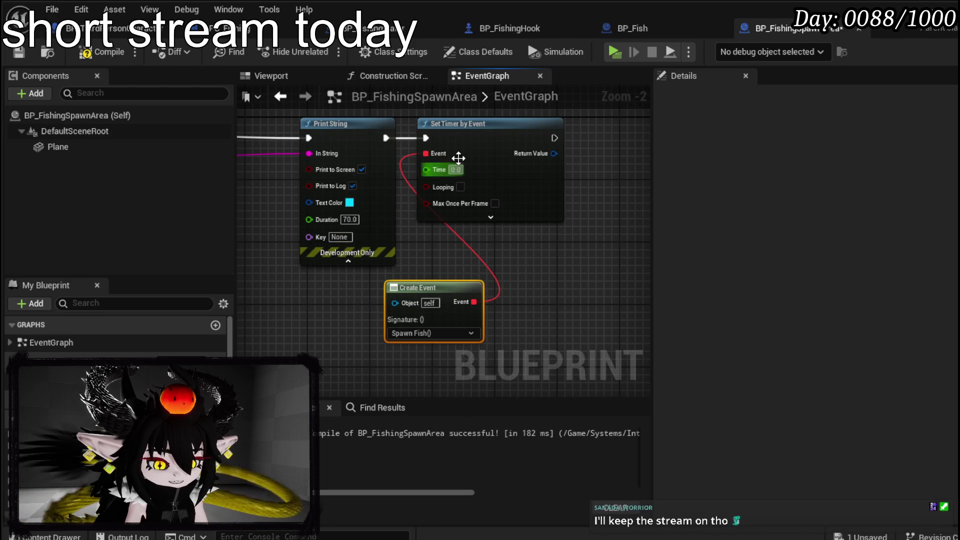
Step: Set the timer's Time to 1 and enable Looping
click(456, 170)
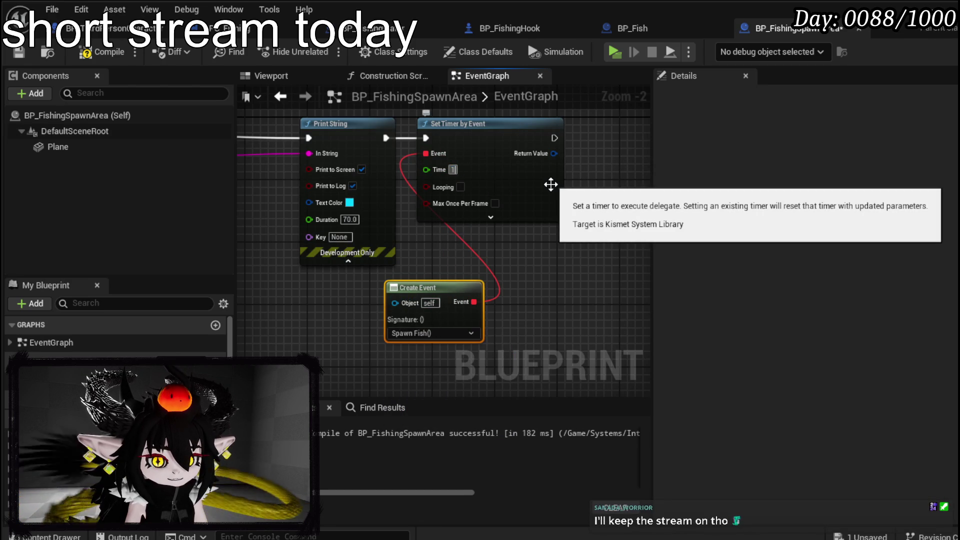
click(460, 187)
scroll(393, 245, down, 3)
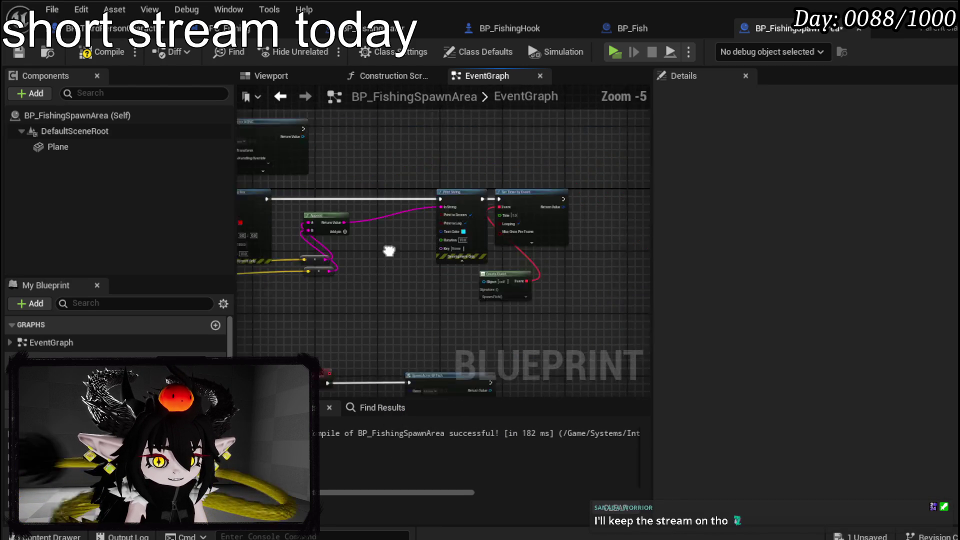
Step: Disconnect Get Actor Bounds' Origin and Box Extent wires and move the node left
drag(385, 252, 600, 222)
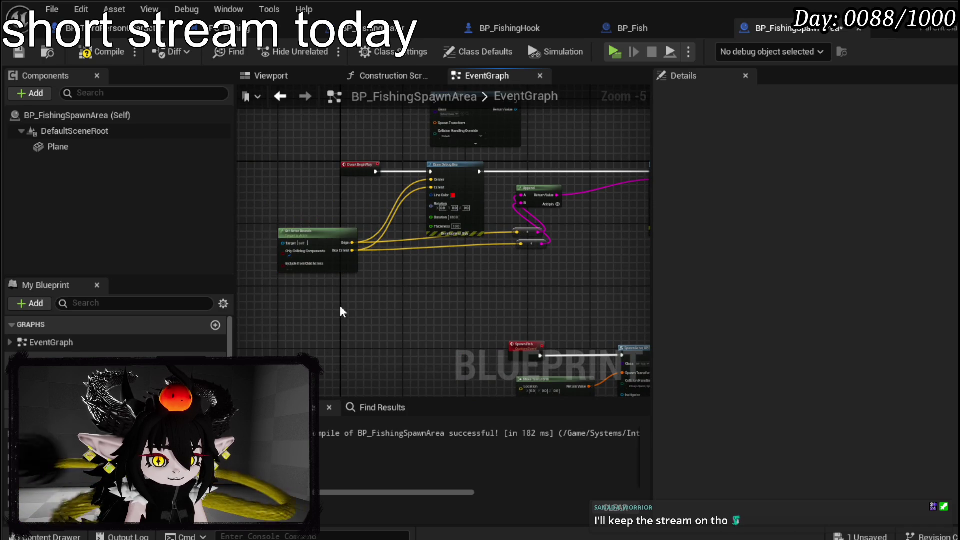
drag(331, 306, 309, 200)
click(322, 208)
scroll(403, 302, up, 3)
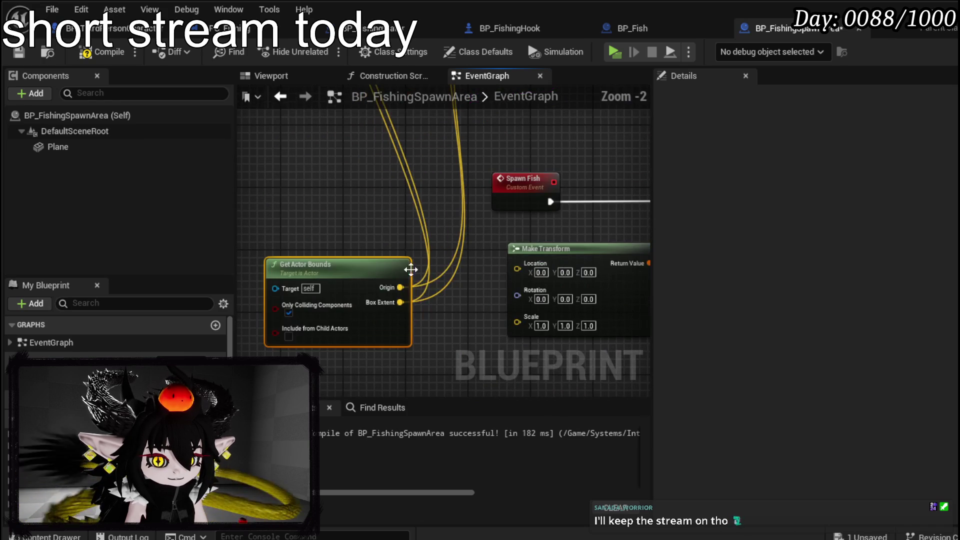
scroll(441, 272, up, 2)
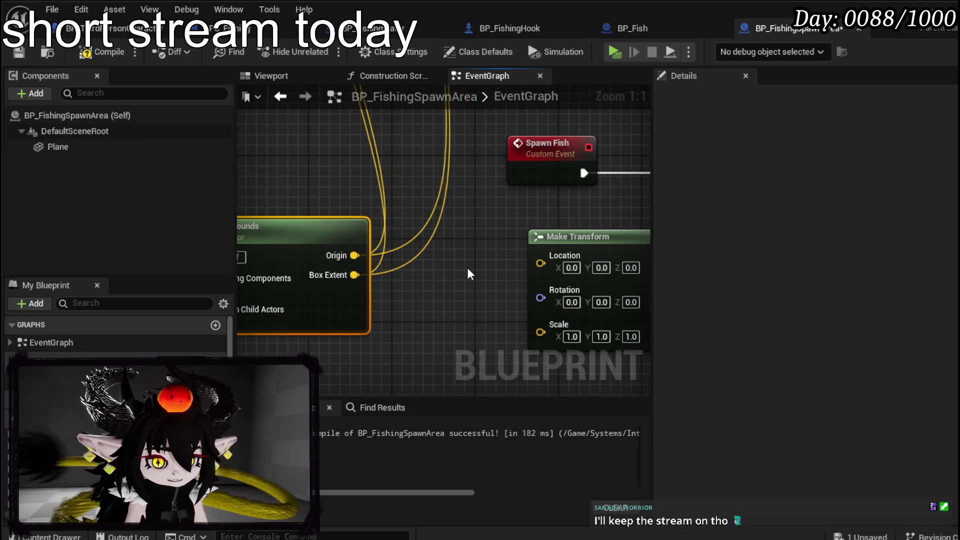
alt+click(350, 273)
alt+click(328, 251)
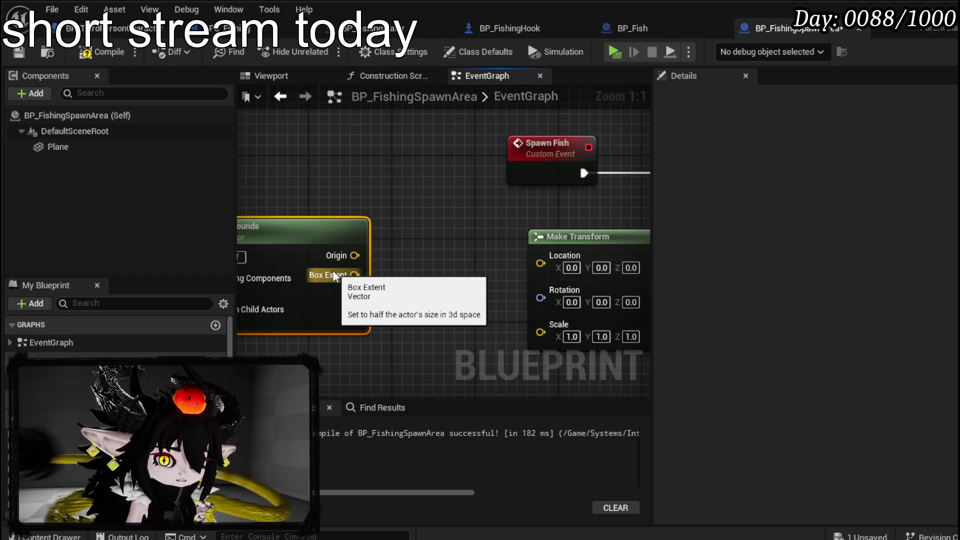
drag(364, 244, 295, 260)
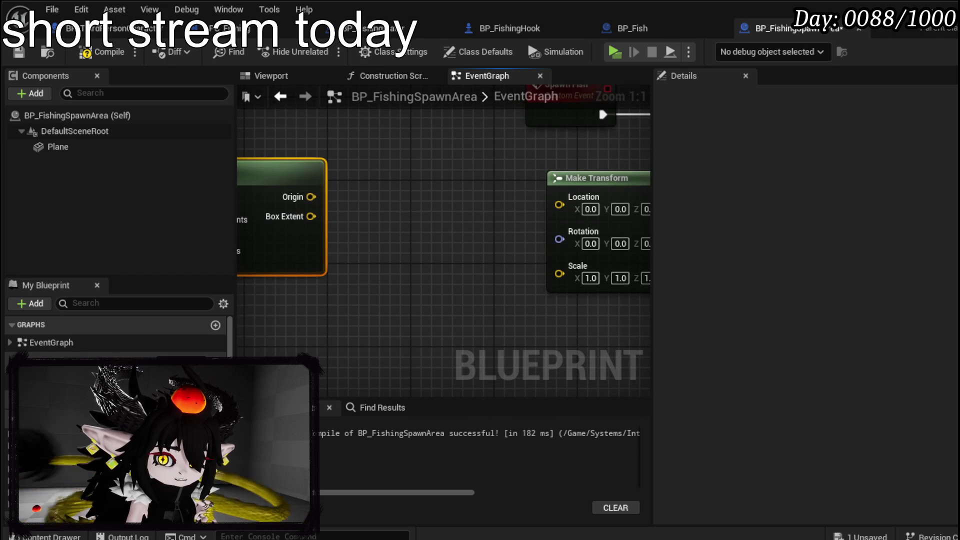
Step: Add a Random Float in Range node and duplicate it with copy and paste
drag(441, 267, 317, 262)
right_click(330, 261)
text(random flo)
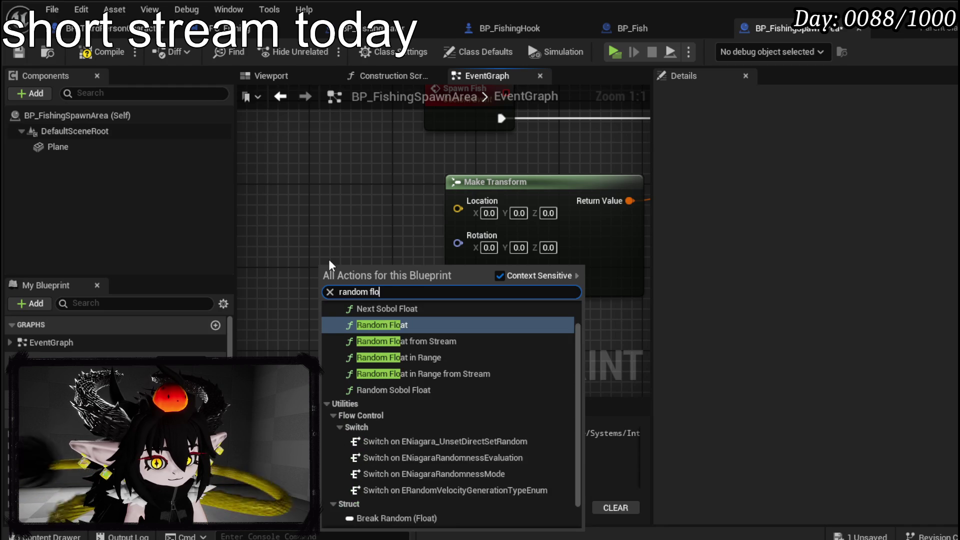
text(a)
click(440, 368)
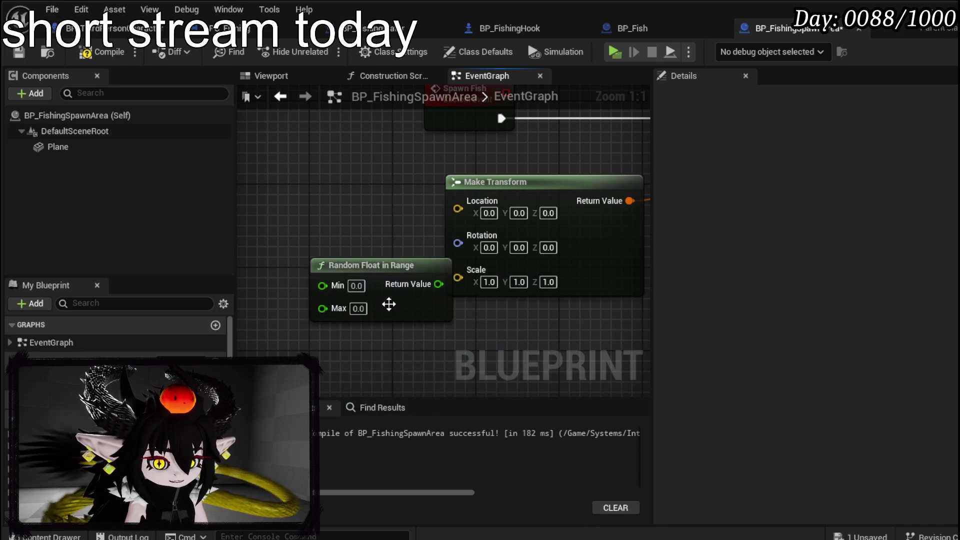
drag(389, 304, 507, 261)
drag(500, 222, 445, 222)
key(ctrl+c)
key(ctrl+v)
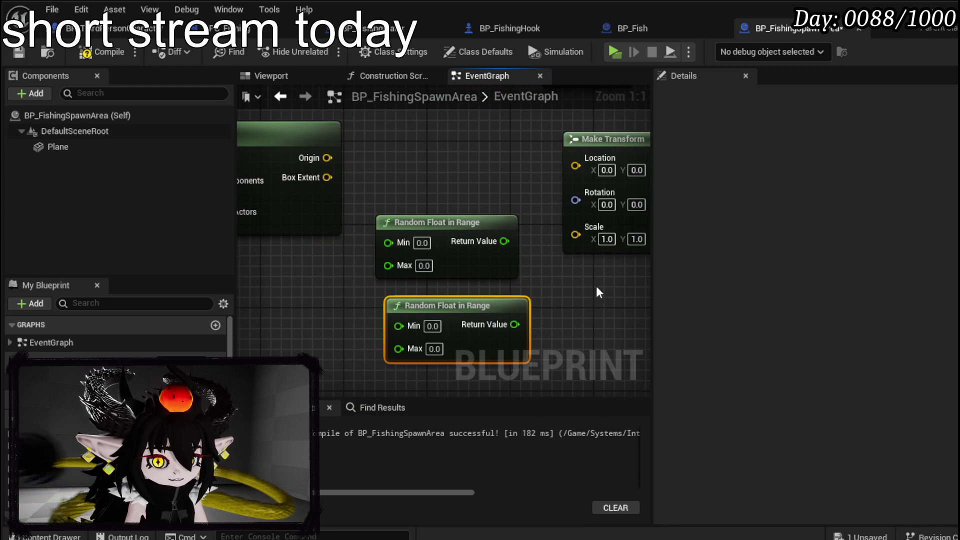
scroll(348, 222, down, 2)
mouse_move(333, 293)
mouse_down()
mouse_move(442, 223)
mouse_move(356, 231)
mouse_up()
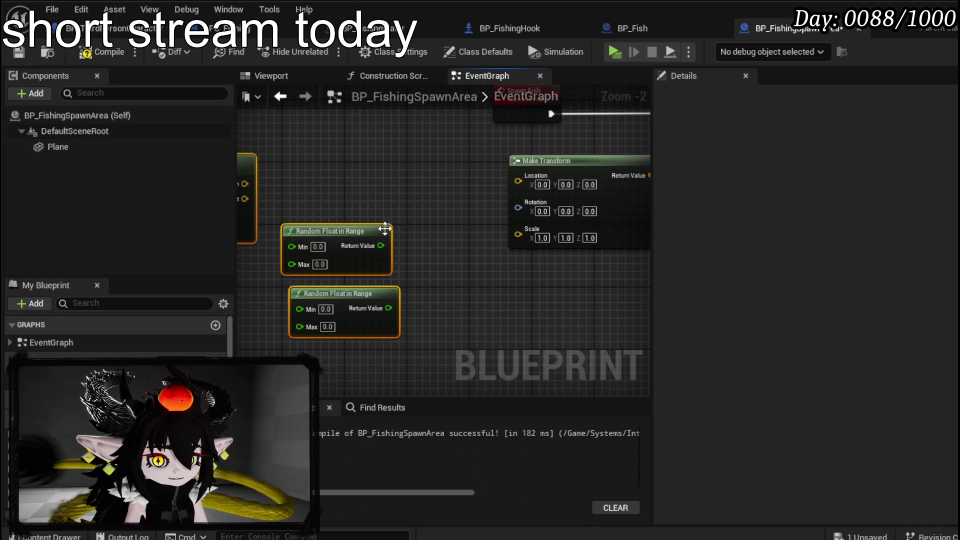
Step: Feed the spawn Location from a Make Vector node, deleting a mistaken Break Transform
text(brea)
mouse_move(519, 181)
mouse_down()
mouse_move(458, 196)
mouse_move(438, 171)
mouse_up()
click(520, 253)
drag(436, 133, 524, 150)
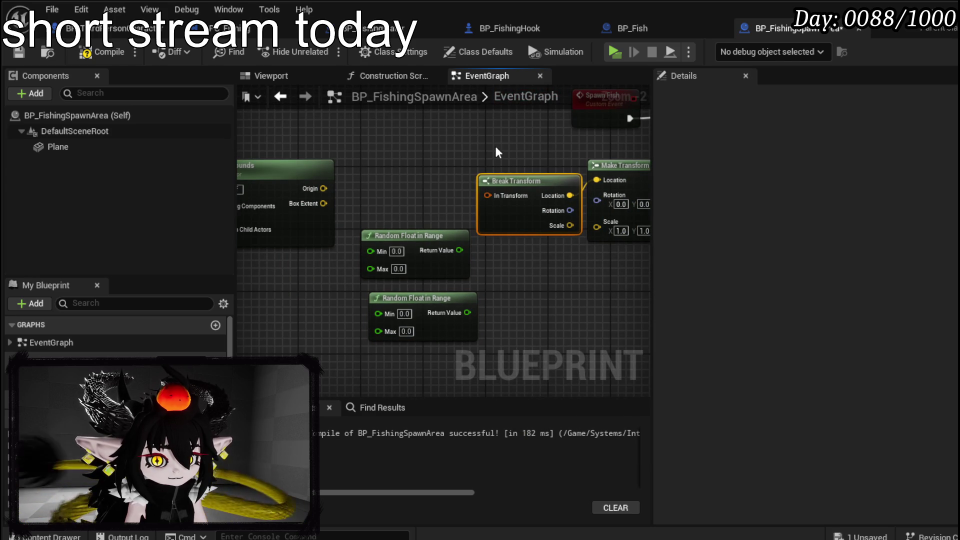
key(Delete)
mouse_move(596, 180)
mouse_down()
mouse_move(559, 179)
mouse_move(563, 186)
mouse_up()
text(make)
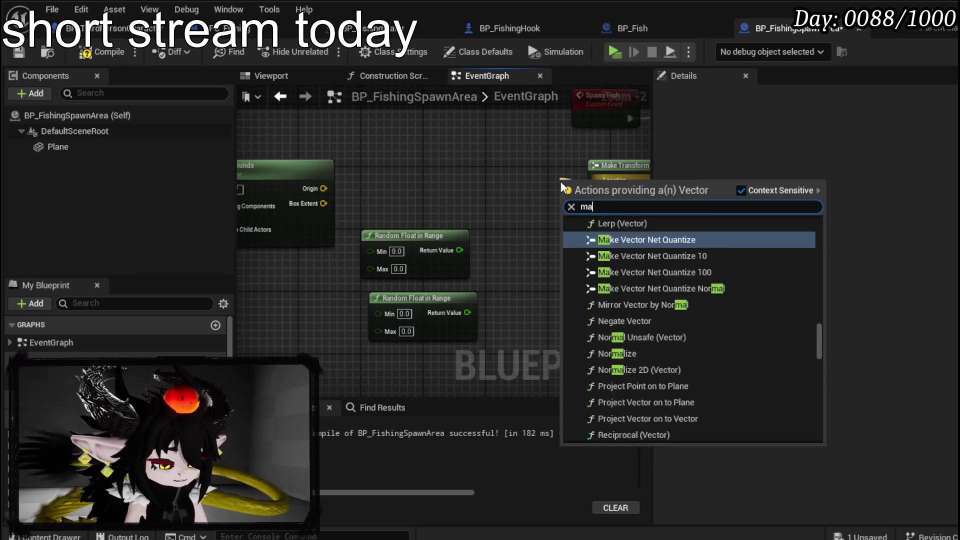
click(625, 434)
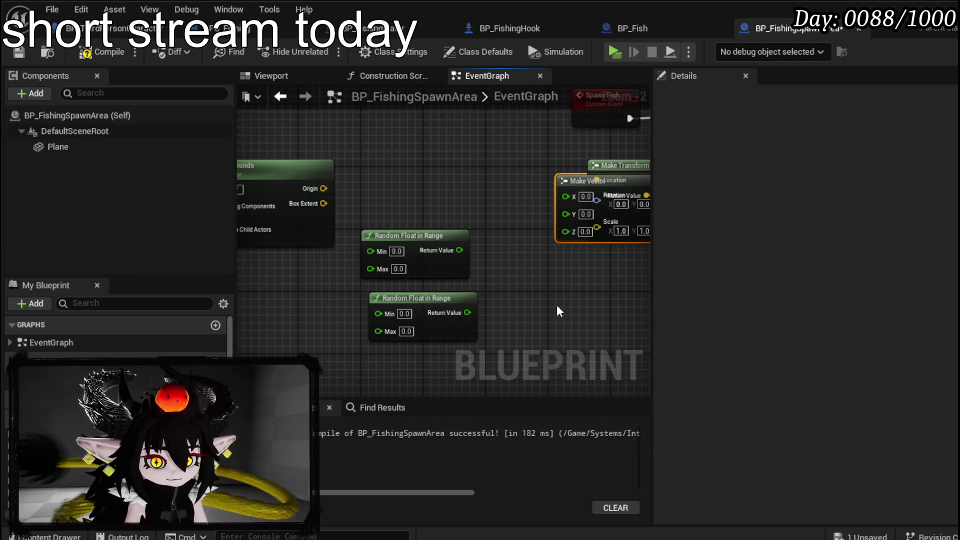
drag(572, 181, 490, 172)
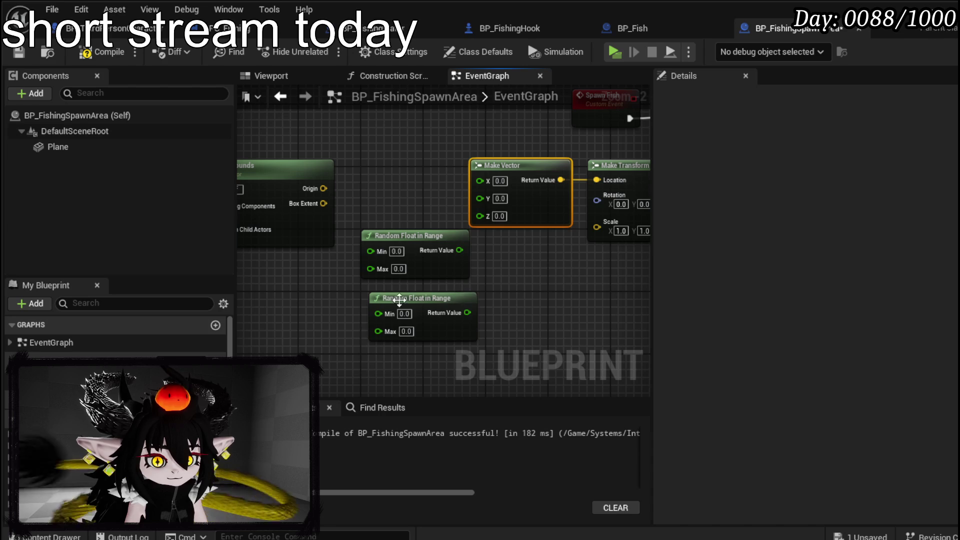
Step: Wire the two random float results into Make Vector's X and Y
drag(399, 299, 375, 322)
mouse_move(392, 248)
mouse_down()
mouse_move(389, 274)
mouse_move(446, 239)
mouse_move(478, 181)
mouse_up()
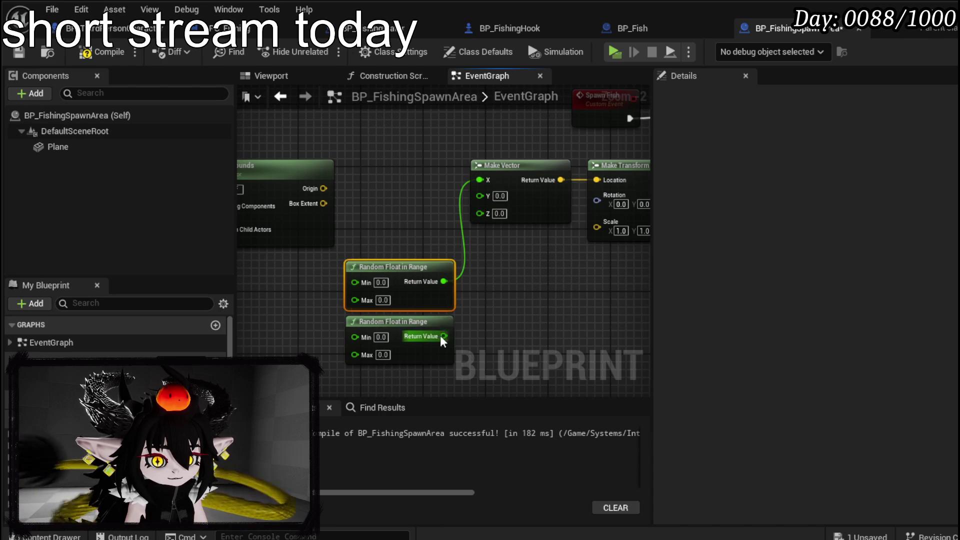
drag(443, 336, 480, 202)
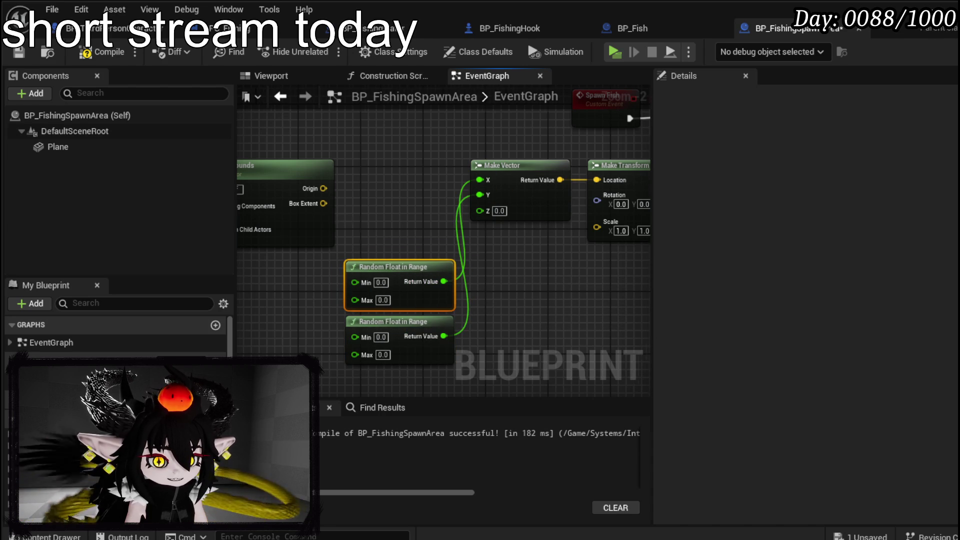
Step: Move Get Actor Bounds left and add a Break Vector from Box Extent
drag(352, 210, 455, 212)
mouse_move(402, 230)
mouse_down()
mouse_move(325, 230)
mouse_move(397, 215)
mouse_move(417, 199)
mouse_move(331, 157)
mouse_move(274, 220)
mouse_move(362, 208)
mouse_up()
text(break)
click(444, 256)
Step: Add a Multiply by -1 node and wire the box extent into the random range Min and Max
text(multiply)
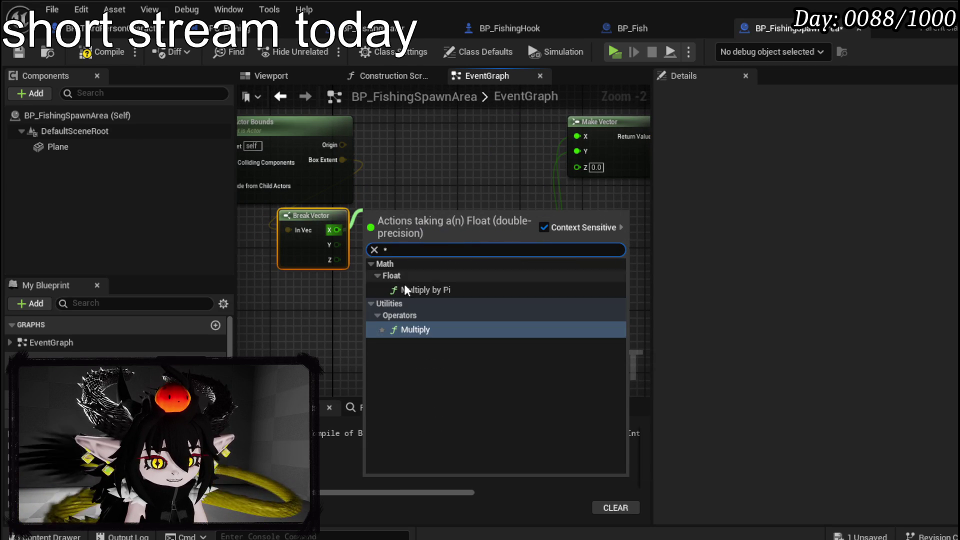
key(Return)
text(-1)
key(Return)
drag(422, 204, 453, 239)
drag(337, 245, 452, 253)
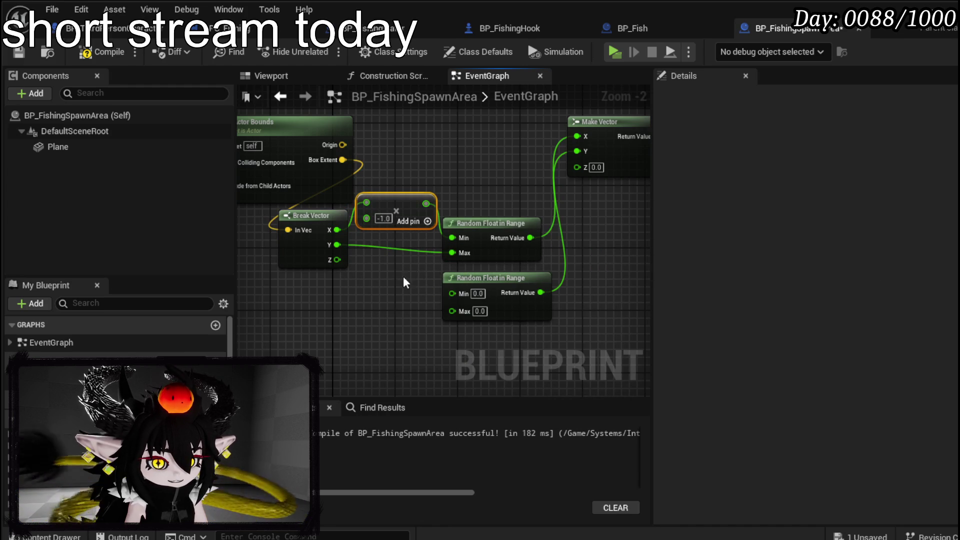
drag(341, 229, 452, 252)
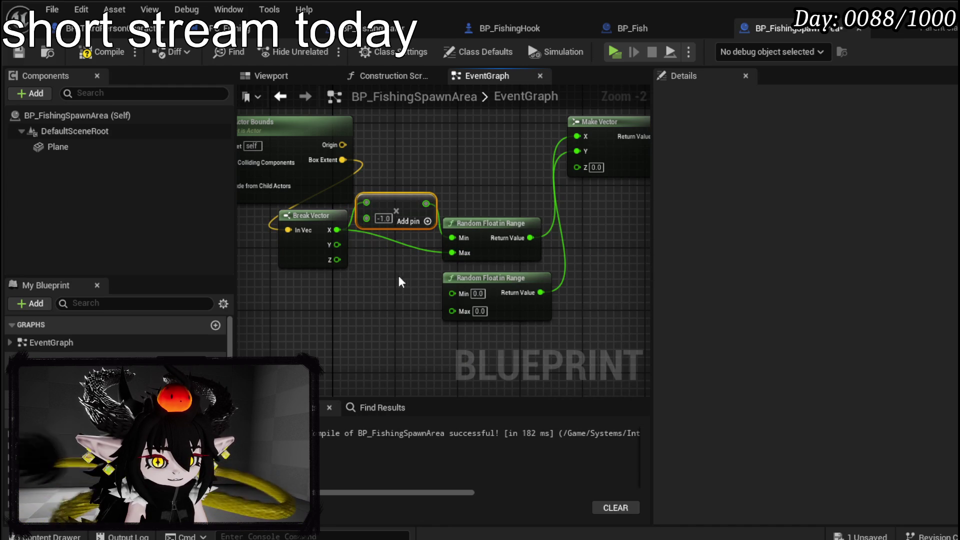
Step: Rearrange Break Vector, Multiply and Get Actor Bounds, and wire Break Vector X and Y straight into Make Vector
mouse_move(288, 230)
mouse_down()
mouse_move(311, 227)
mouse_move(297, 250)
mouse_move(350, 231)
mouse_move(286, 241)
mouse_move(286, 249)
mouse_up()
mouse_move(404, 211)
mouse_down()
mouse_move(382, 218)
mouse_move(389, 227)
mouse_up()
click(371, 176)
drag(371, 176, 410, 203)
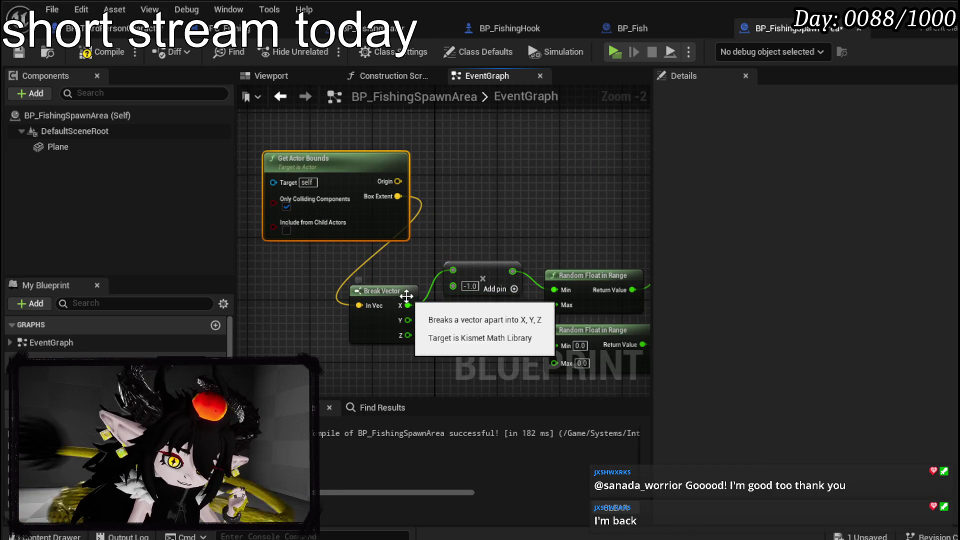
drag(431, 307, 554, 304)
mouse_move(512, 271)
mouse_down()
mouse_move(423, 190)
mouse_move(615, 181)
mouse_up()
drag(343, 307, 615, 190)
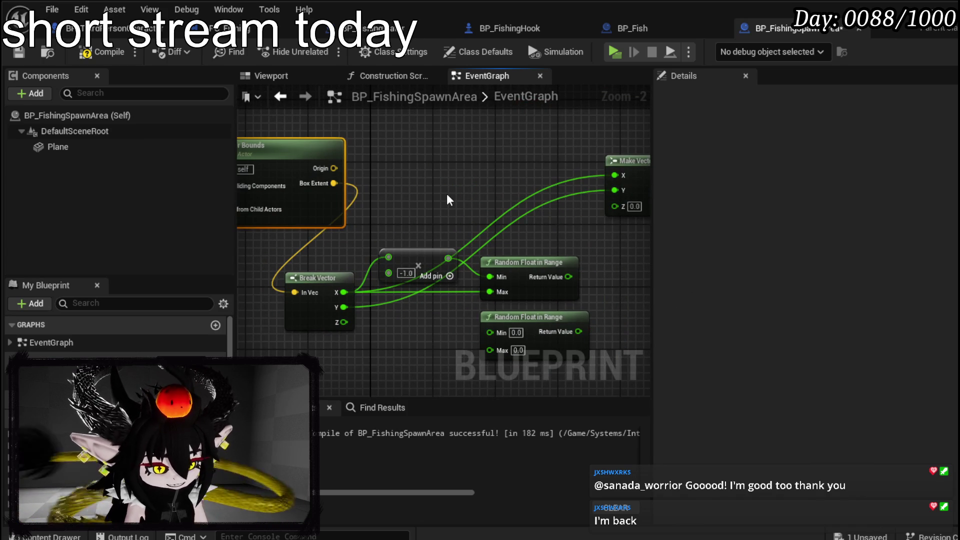
drag(446, 194, 365, 176)
Step: Delete the Multiply and Random Float nodes and reposition Break Vector and Get Actor Bounds
key(Delete)
drag(424, 268, 520, 330)
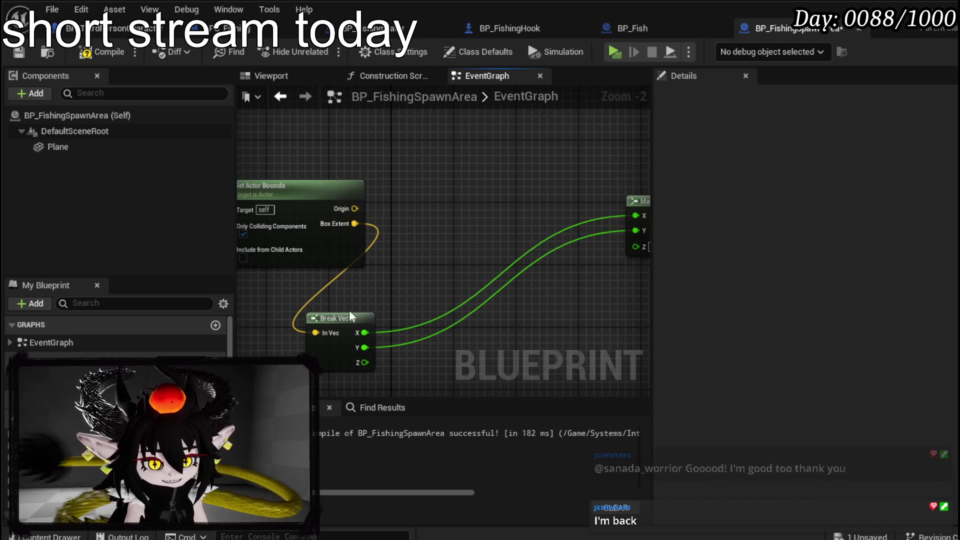
drag(359, 332, 534, 209)
drag(466, 212, 499, 223)
drag(356, 214, 427, 214)
drag(597, 265, 321, 275)
Step: Save BP_FishingSpawnArea, run a test play session, then stop it and return to the graph
click(19, 52)
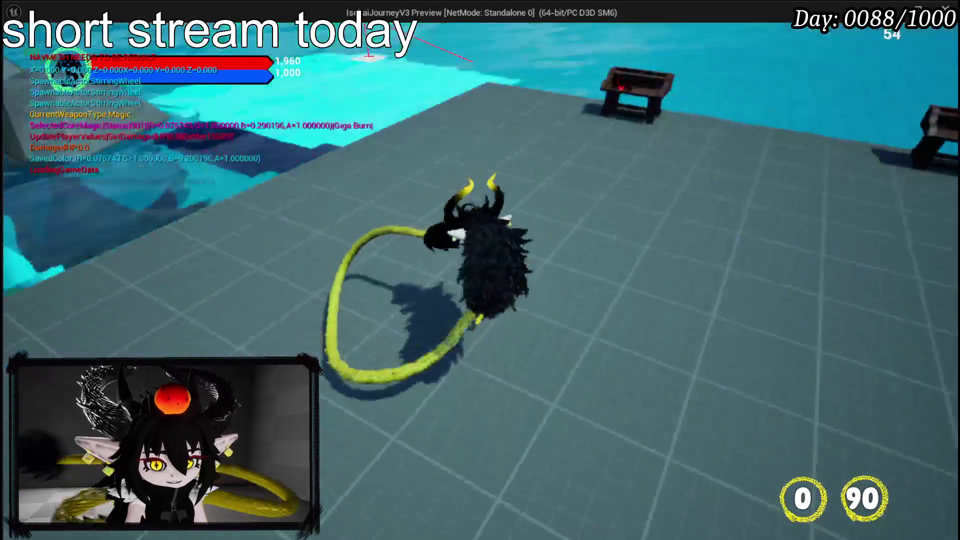
key(Escape)
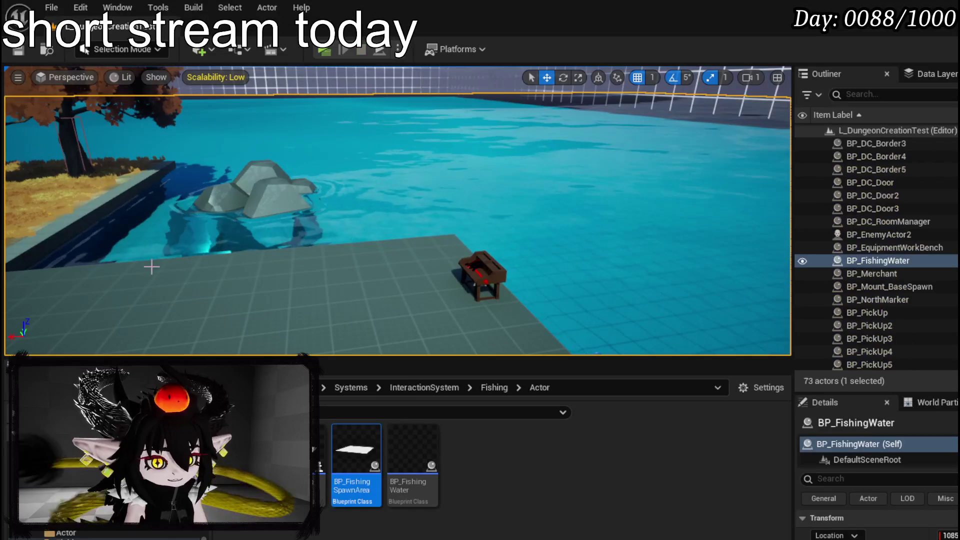
scroll(481, 238, down, 3)
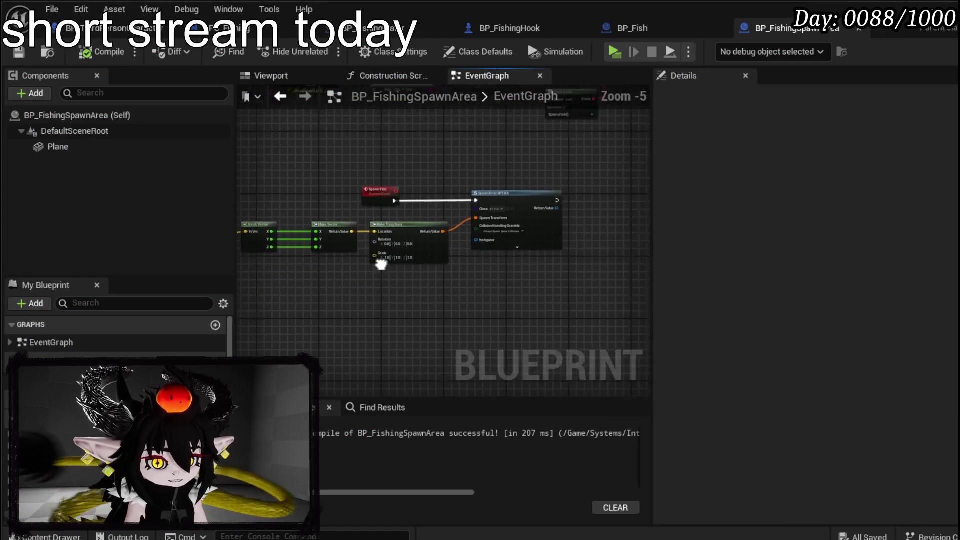
Step: Add a Print String node after SpawnActor BP Fish with In String 'SpawnFish'
scroll(340, 275, up, 4)
drag(349, 269, 496, 268)
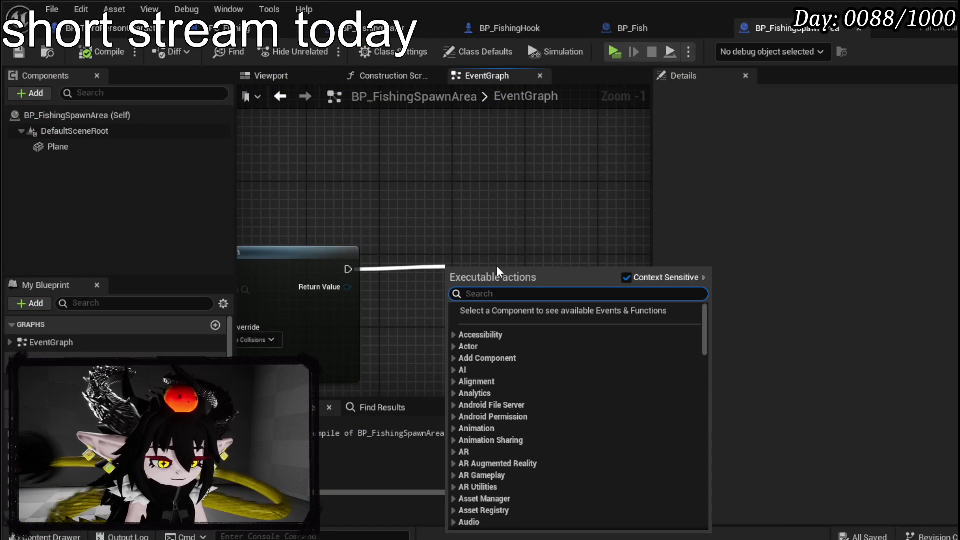
text(Print Stirng)
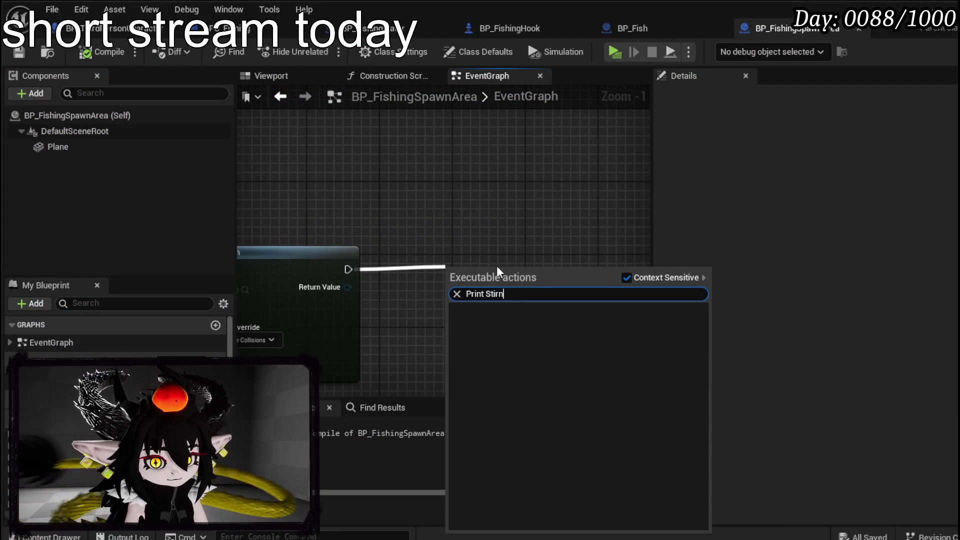
key(BackSpace)
key(BackSpace)
key(BackSpace)
key(Return)
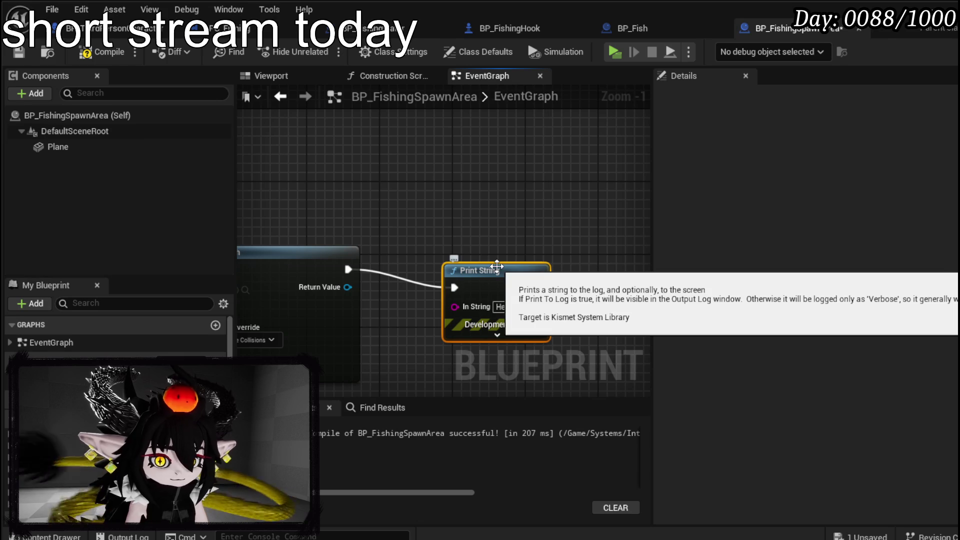
click(500, 306)
text(SpawnFish)
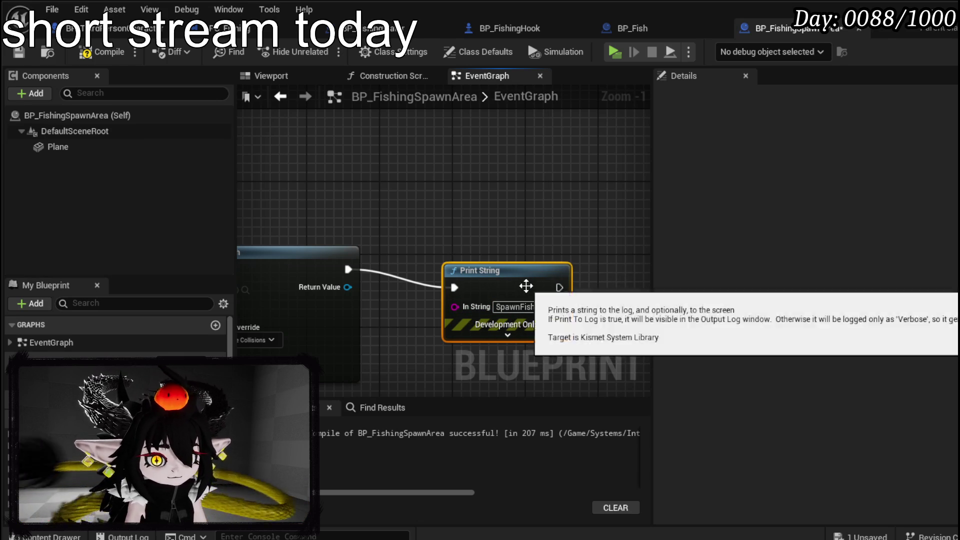
drag(526, 287, 476, 259)
Step: Move Get Actor Bounds up beside Event BeginPlay's Draw Debug Box
drag(412, 236, 587, 212)
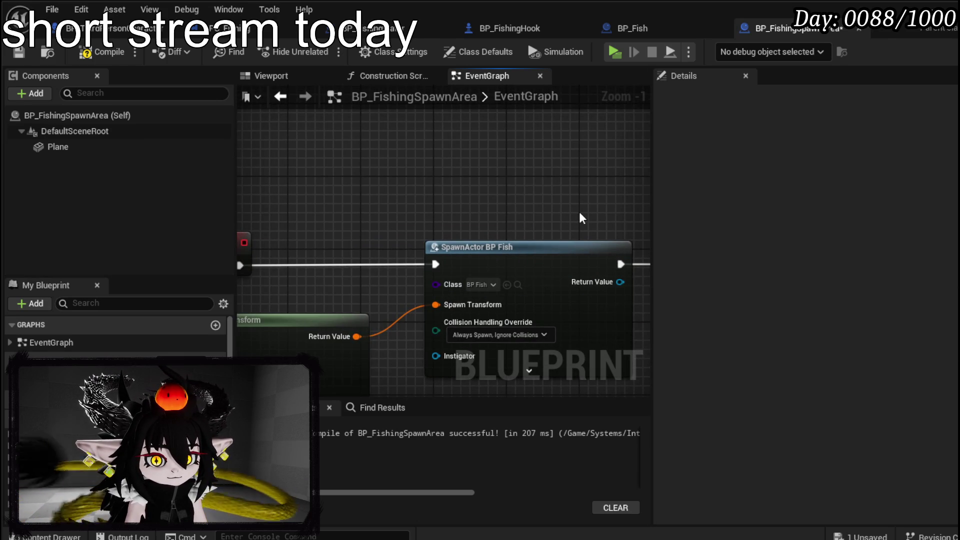
scroll(580, 218, down, 1)
drag(533, 215, 546, 184)
mouse_move(478, 188)
mouse_down()
mouse_move(464, 186)
mouse_move(707, 190)
mouse_move(510, 216)
mouse_move(758, 145)
mouse_up()
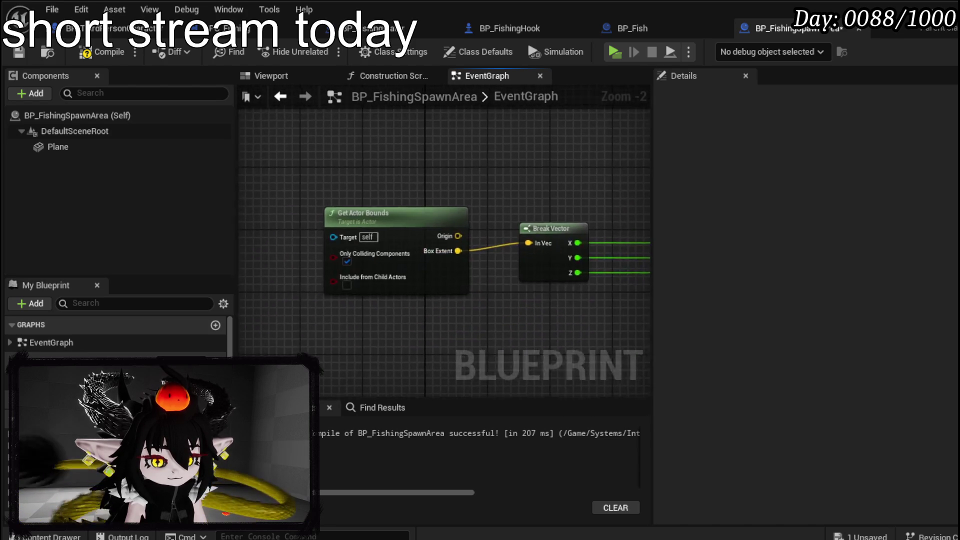
drag(280, 240, 435, 247)
scroll(350, 334, down, 3)
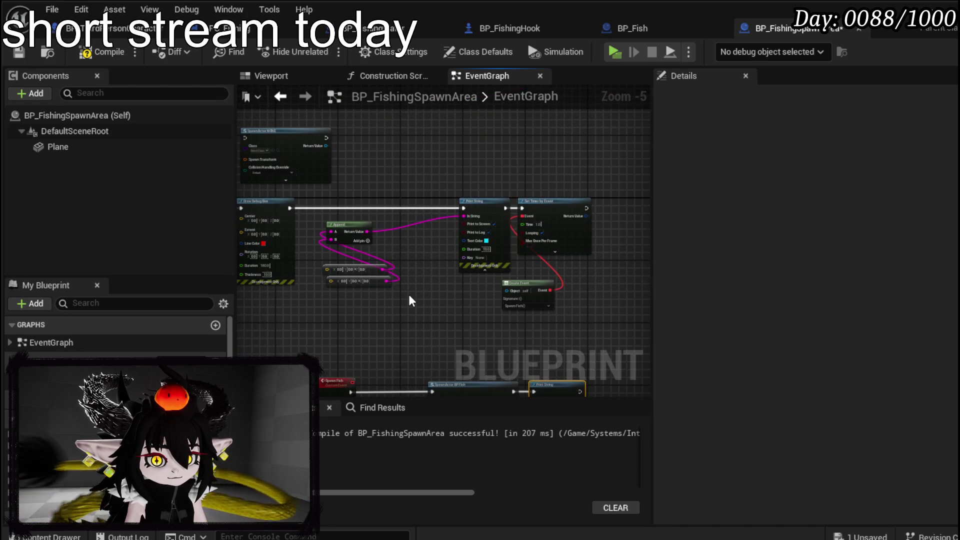
drag(286, 271, 470, 261)
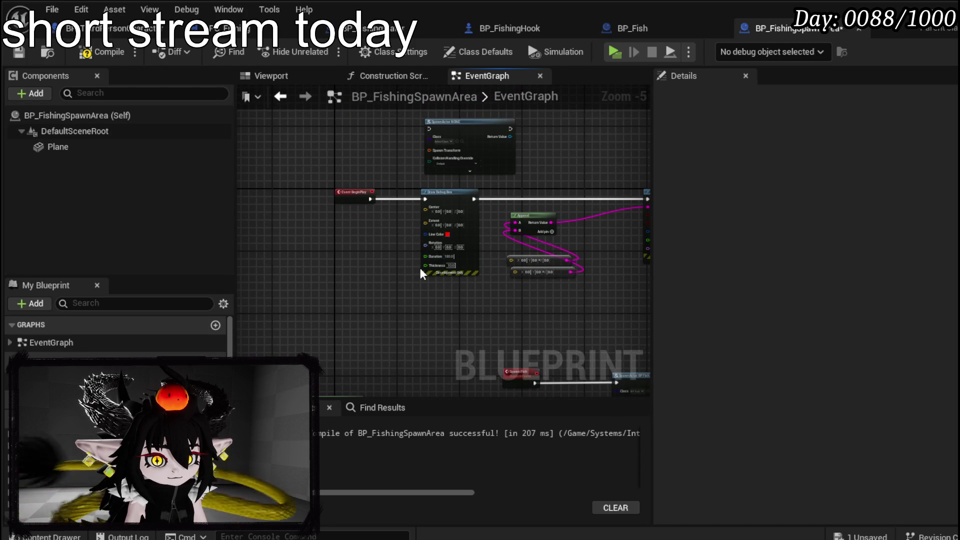
drag(382, 271, 343, 328)
click(349, 249)
scroll(349, 246, up, 4)
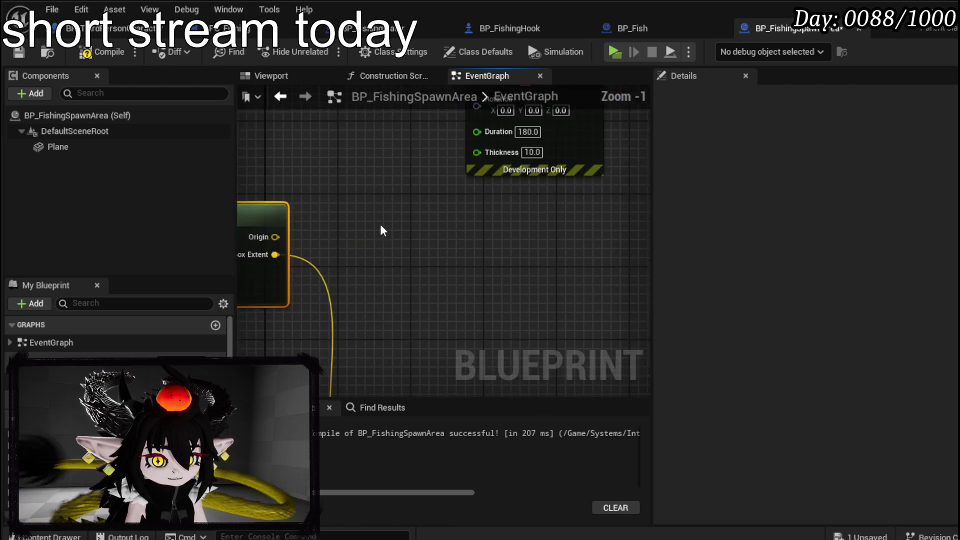
mouse_move(293, 307)
mouse_down()
mouse_move(480, 148)
mouse_move(289, 244)
mouse_up()
Step: Wire the actor bounds Origin into the Draw Debug Box Center
scroll(289, 245, down, 1)
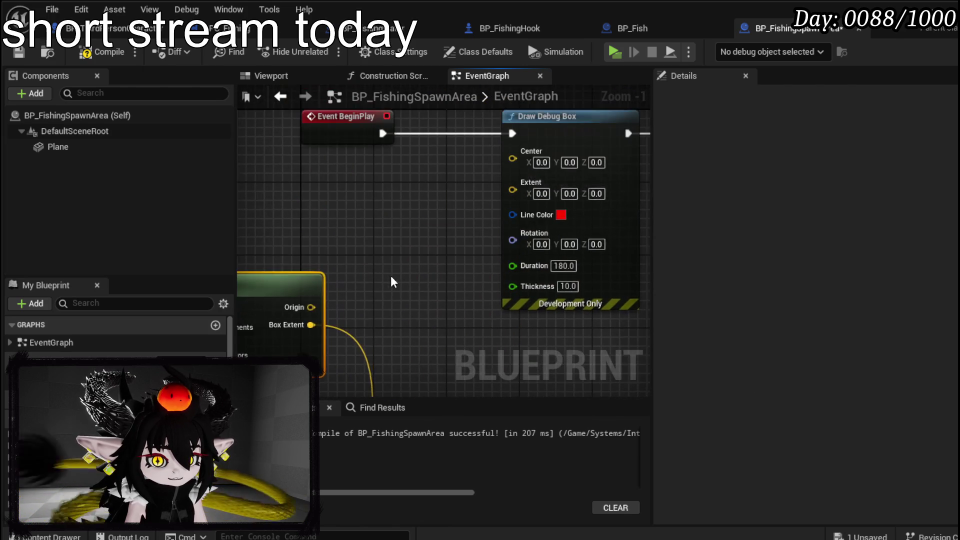
mouse_move(314, 303)
mouse_down()
mouse_move(494, 169)
mouse_move(381, 289)
mouse_move(494, 190)
mouse_up()
scroll(412, 212, down, 2)
mouse_move(646, 303)
mouse_down()
mouse_move(457, 256)
mouse_move(245, 221)
mouse_up()
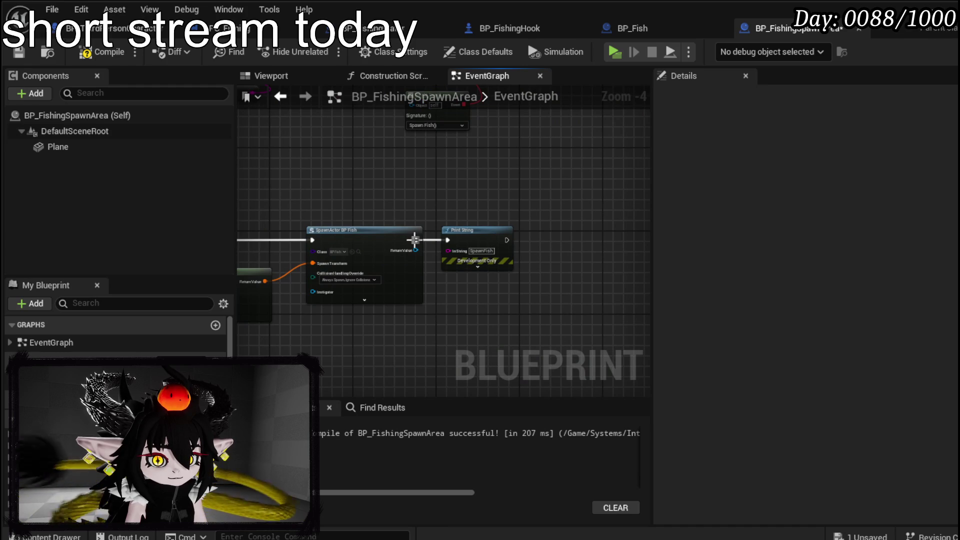
Step: Add a Draw Debug Sphere node right after the Spawn Fish event, searching 'draw deb'
drag(290, 250, 512, 234)
mouse_move(415, 217)
mouse_down()
mouse_move(302, 188)
mouse_move(387, 188)
mouse_up()
text(draw)
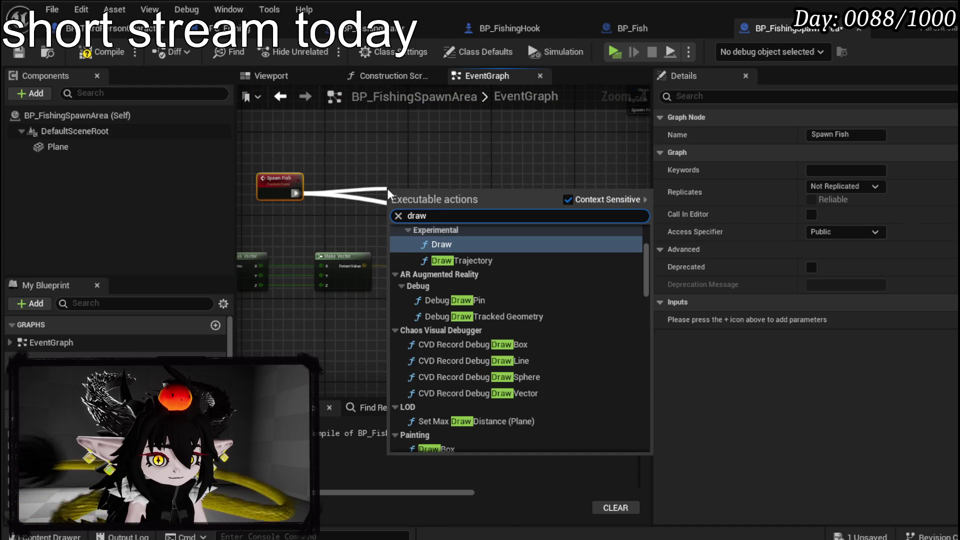
text( deb)
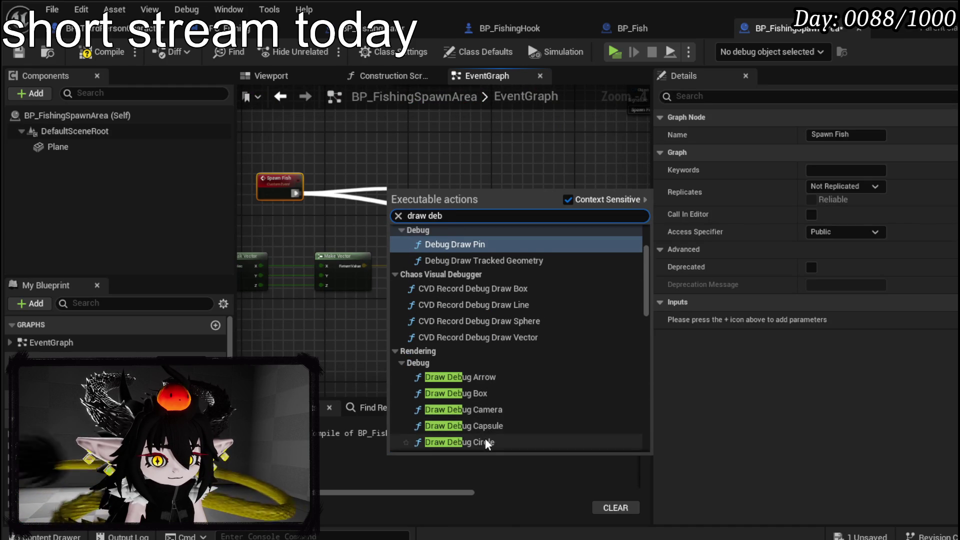
scroll(488, 378, down, 2)
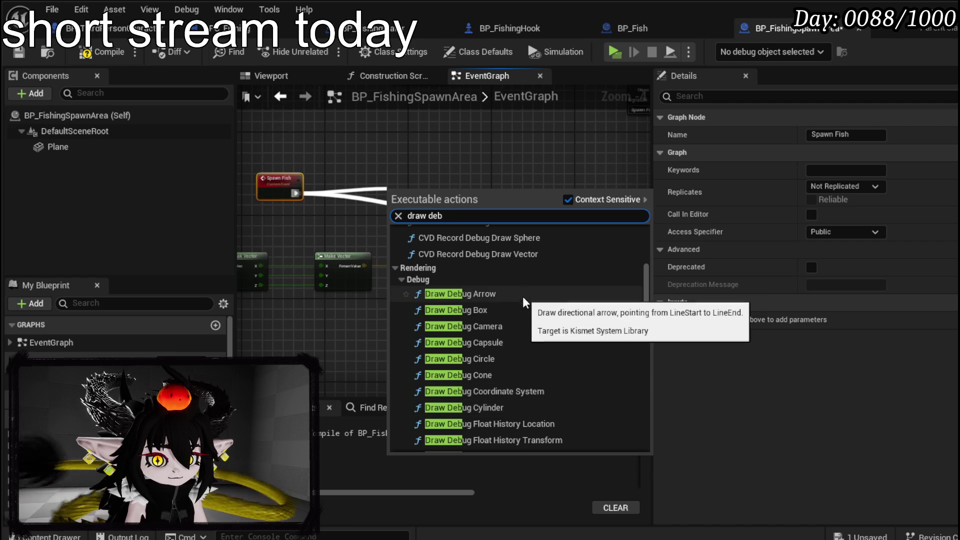
scroll(520, 336, down, 3)
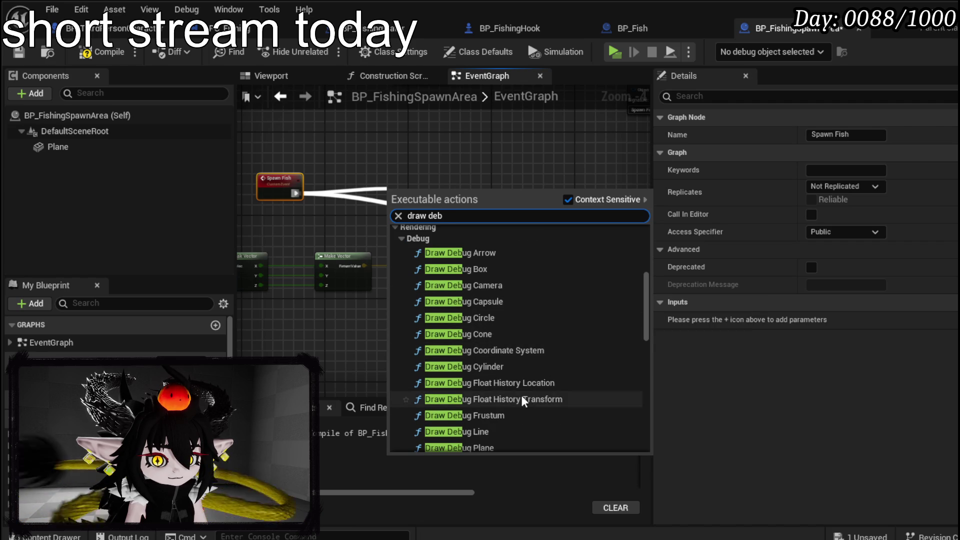
scroll(521, 396, down, 1)
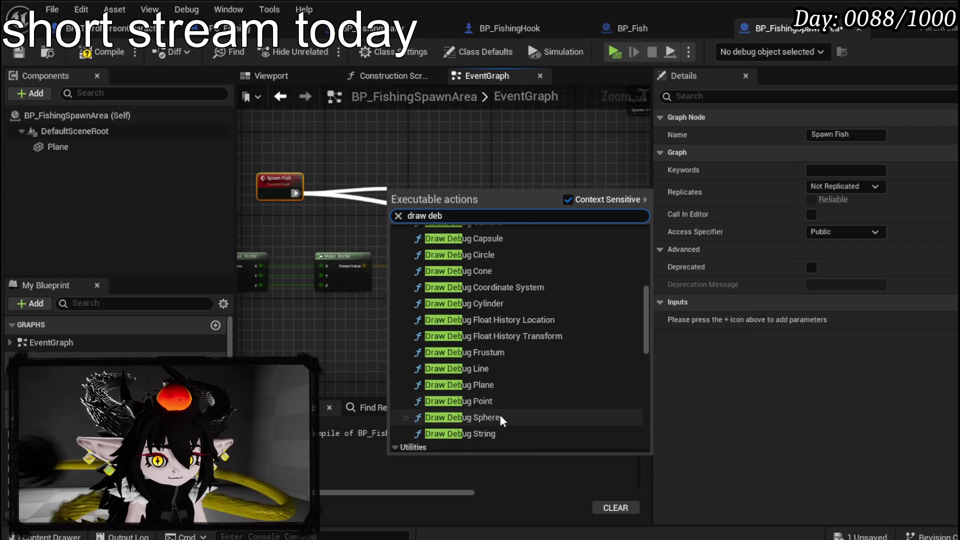
click(502, 415)
mouse_move(444, 198)
mouse_down()
mouse_move(410, 178)
mouse_move(428, 187)
mouse_up()
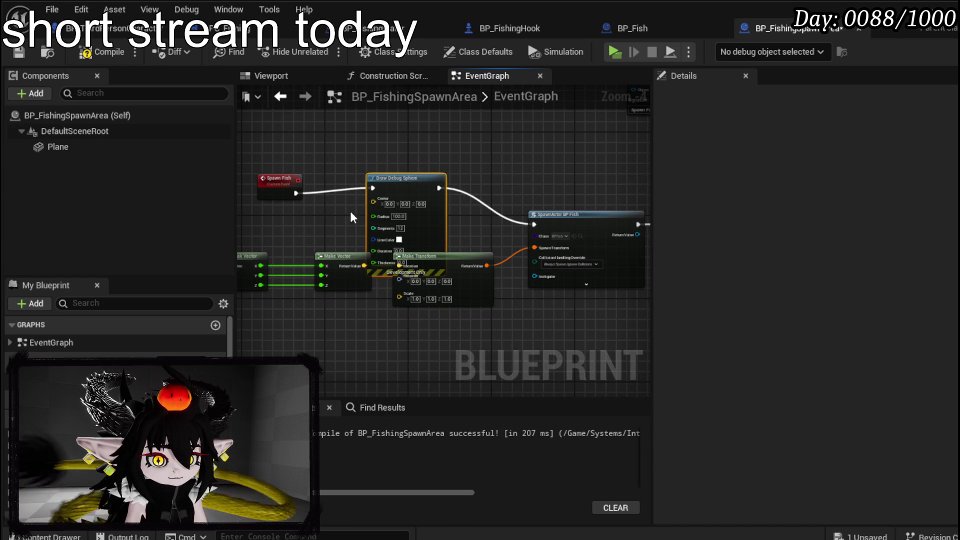
Step: Tidy the vector and Make Transform nodes, wire the vector into the sphere Center, compile and play
drag(479, 226, 480, 227)
mouse_move(491, 248)
mouse_down()
mouse_move(430, 277)
mouse_move(413, 270)
mouse_up()
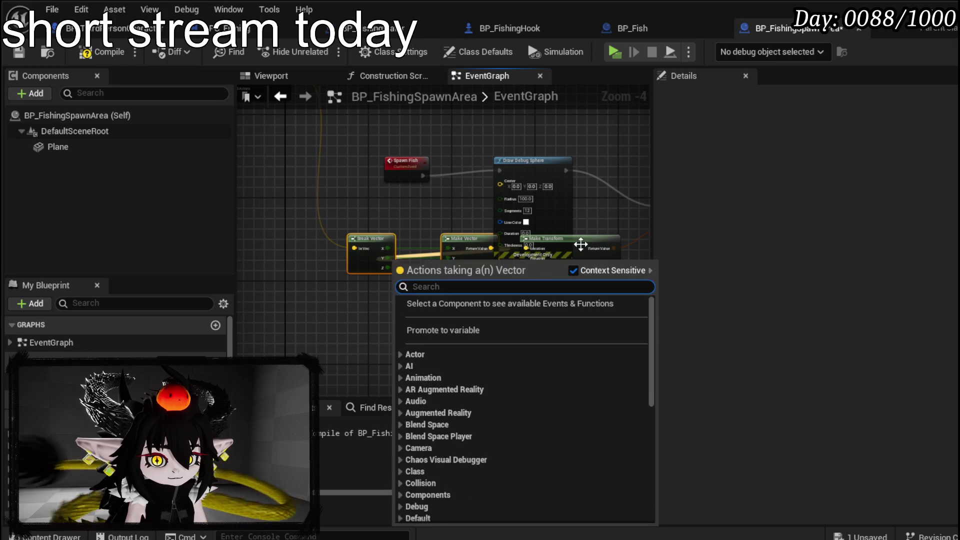
drag(569, 239, 585, 313)
drag(450, 245, 387, 245)
click(456, 224)
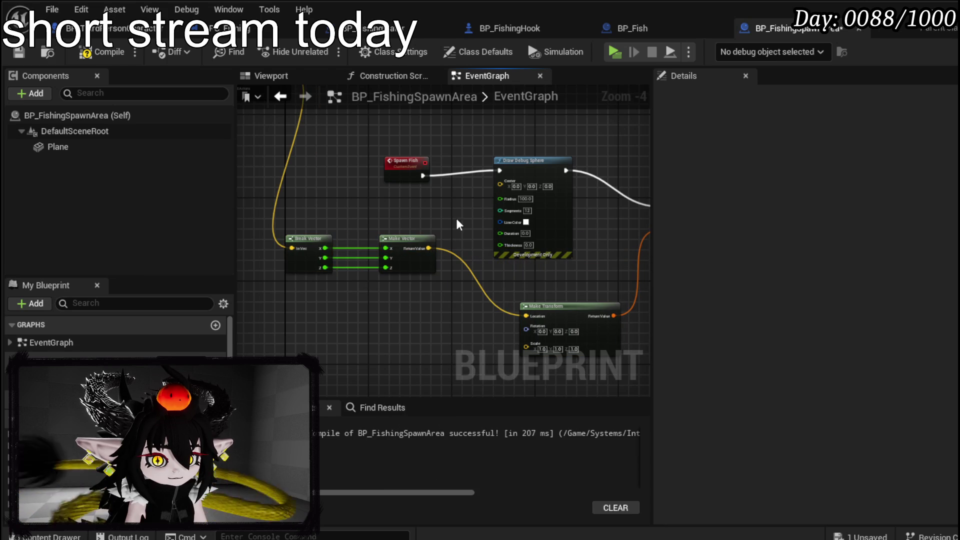
mouse_move(292, 248)
mouse_down()
mouse_move(505, 203)
mouse_move(500, 185)
mouse_up()
drag(459, 217, 393, 201)
drag(496, 291, 459, 266)
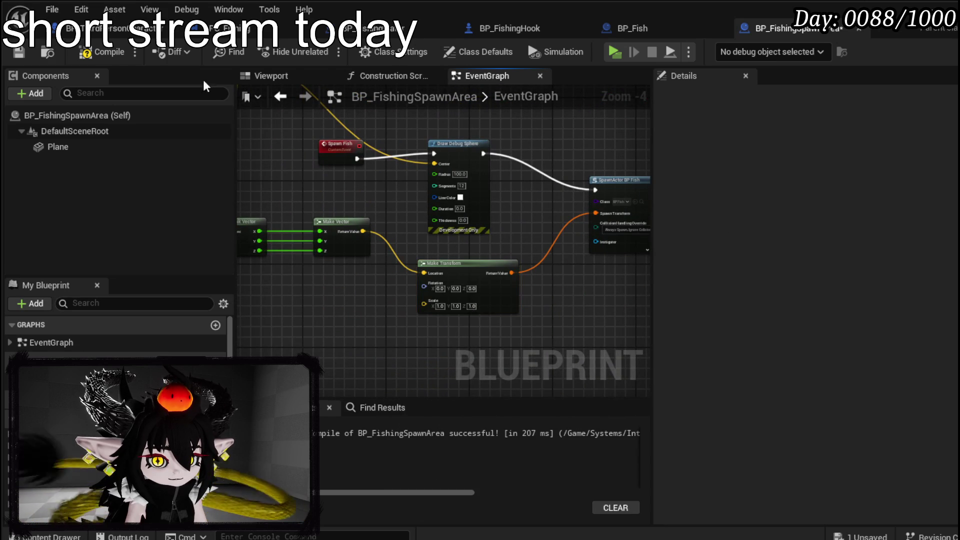
drag(454, 148, 459, 153)
click(87, 53)
click(932, 6)
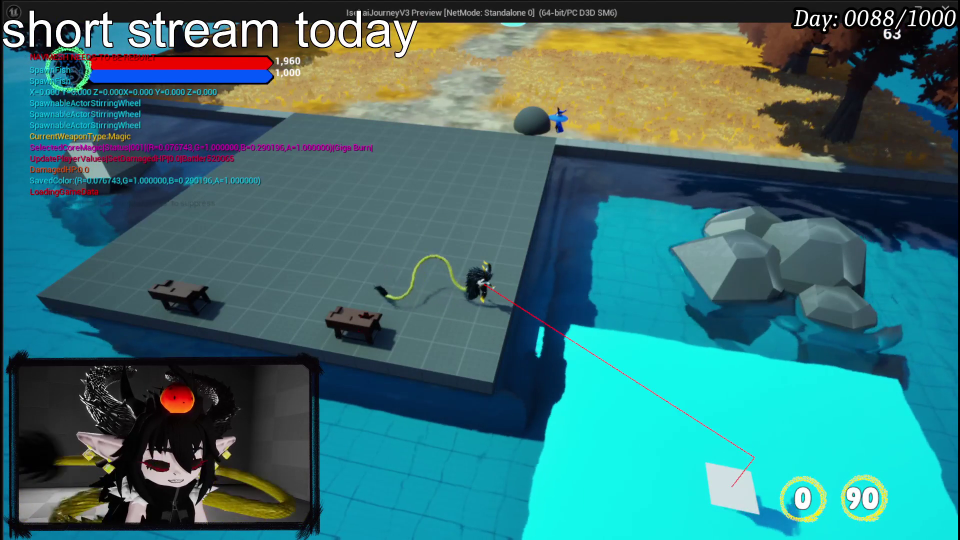
Step: Stop the playtest, reopen BP_FishingSpawnArea and wire Get Actor Bounds Origin into the sphere Center
key(Escape)
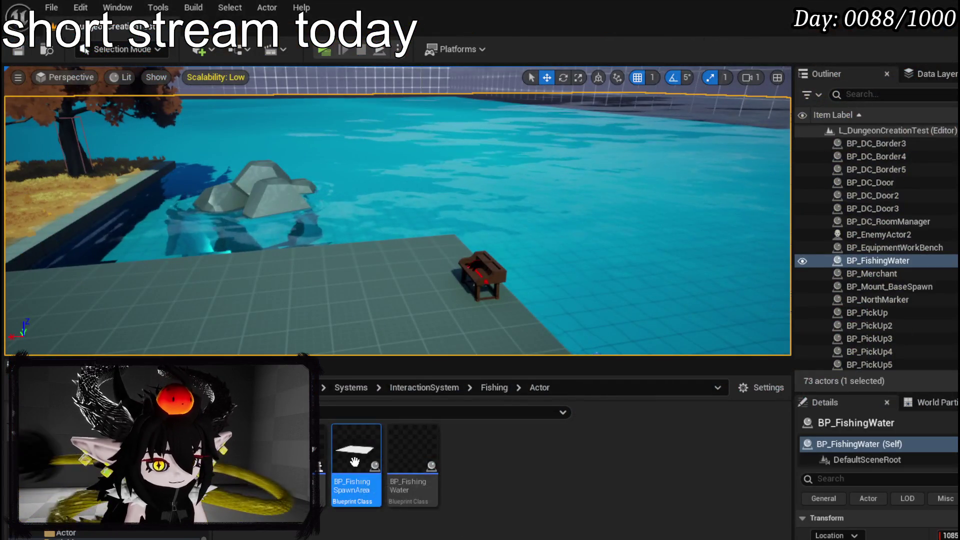
double_click(356, 455)
mouse_move(382, 264)
mouse_down()
mouse_move(449, 246)
mouse_move(353, 302)
mouse_move(368, 267)
mouse_move(469, 391)
mouse_move(514, 390)
mouse_up()
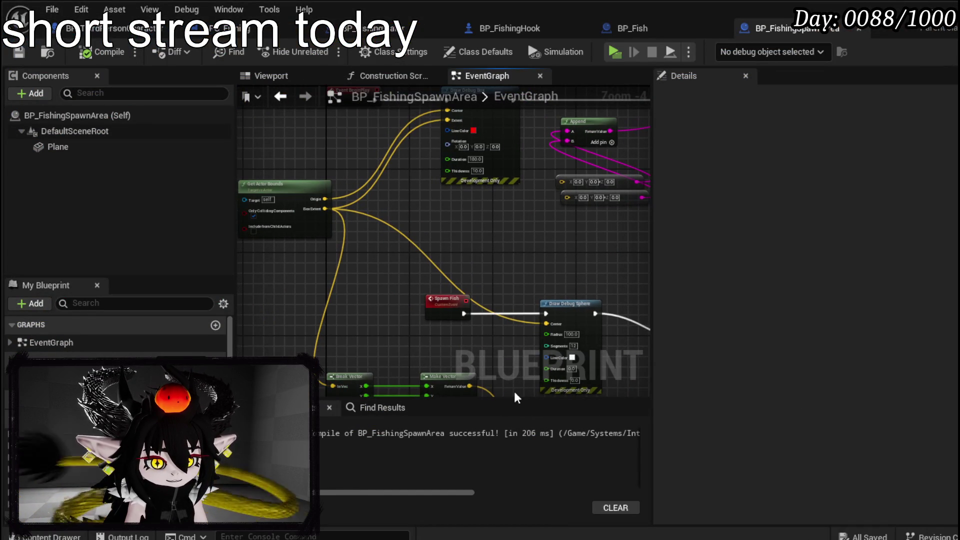
drag(325, 199, 546, 323)
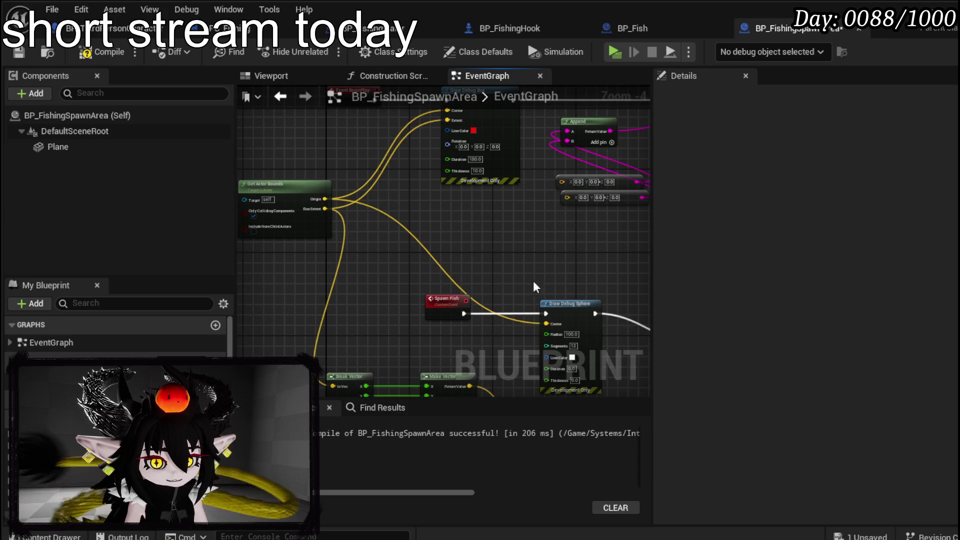
drag(510, 253, 402, 191)
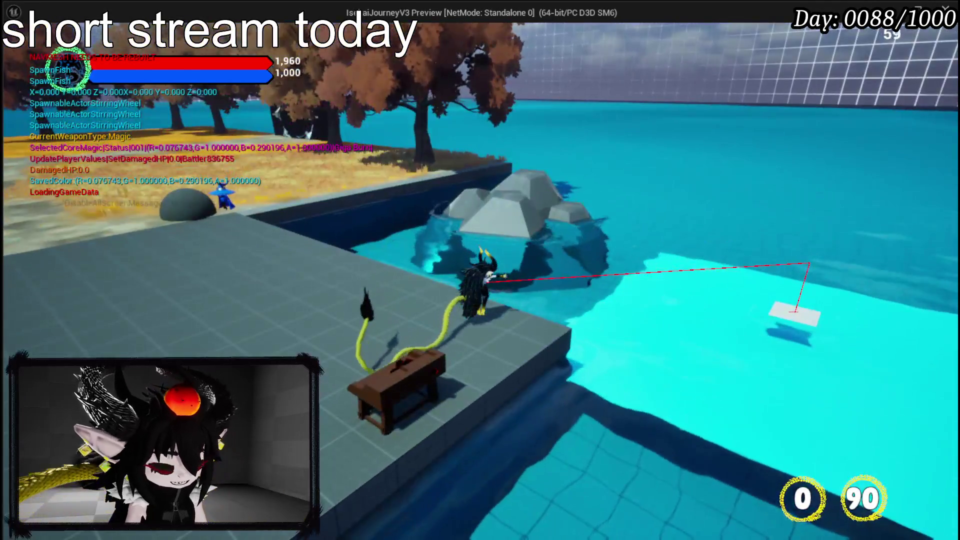
Step: Stop the second playtest, save all changes, and reopen the BP_FishingSpawnArea event graph
key(Escape)
click(20, 50)
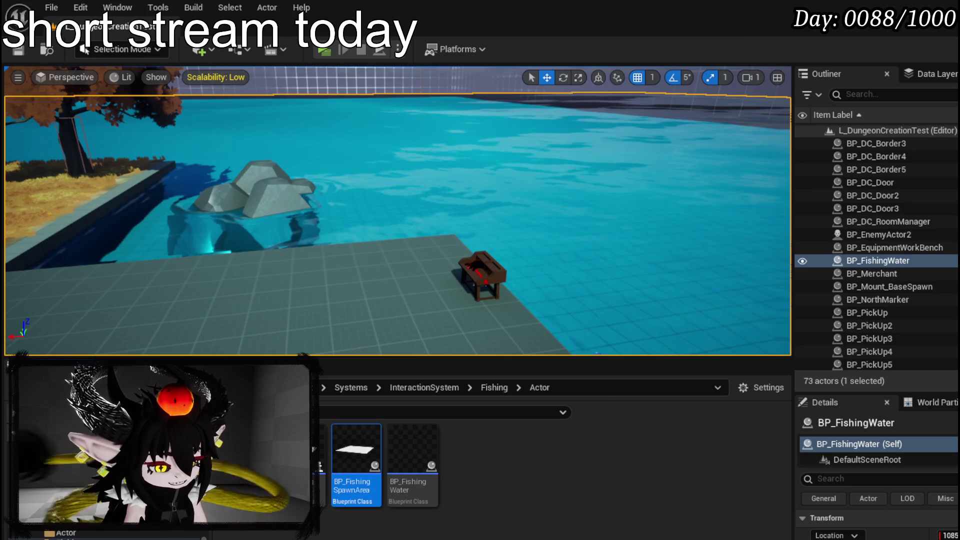
key(Return)
mouse_move(492, 270)
mouse_down()
mouse_move(300, 261)
mouse_move(340, 261)
mouse_up()
mouse_move(340, 261)
mouse_down()
mouse_move(420, 241)
mouse_move(387, 364)
mouse_up()
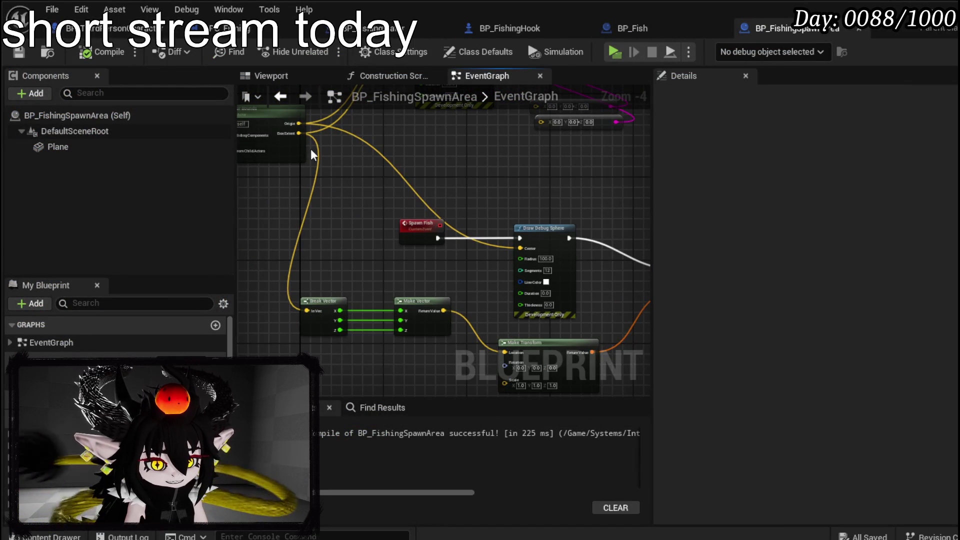
Step: Rearrange the Spawn Fish event, Break Vector, Make Vector and Make Transform nodes to make room
mouse_move(437, 277)
mouse_down()
mouse_move(293, 237)
mouse_move(432, 238)
mouse_up()
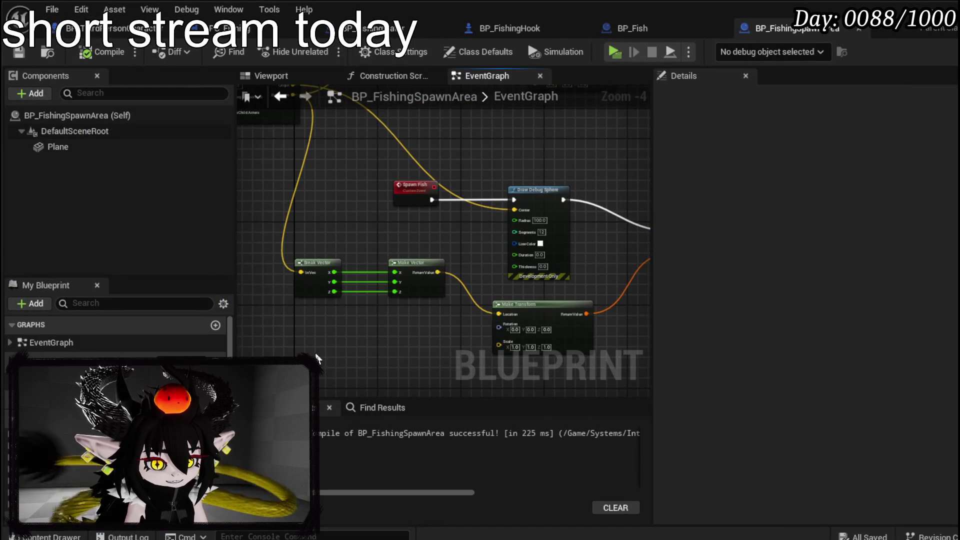
mouse_move(519, 306)
mouse_down()
mouse_move(524, 323)
mouse_move(475, 329)
mouse_move(445, 298)
mouse_move(542, 300)
mouse_up()
mouse_move(375, 269)
mouse_down()
mouse_move(397, 326)
mouse_move(428, 285)
mouse_up()
scroll(427, 281, up, 2)
scroll(429, 288, down, 2)
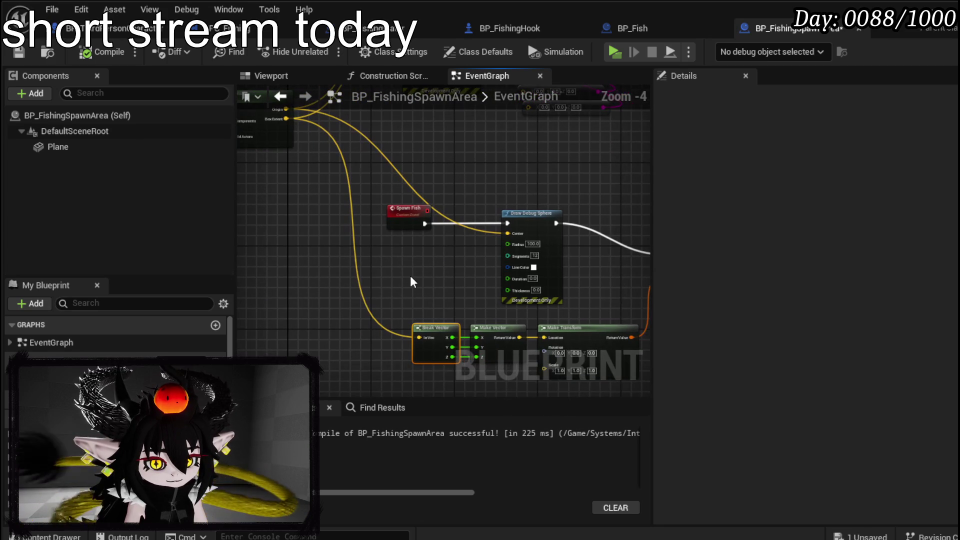
drag(410, 277, 405, 302)
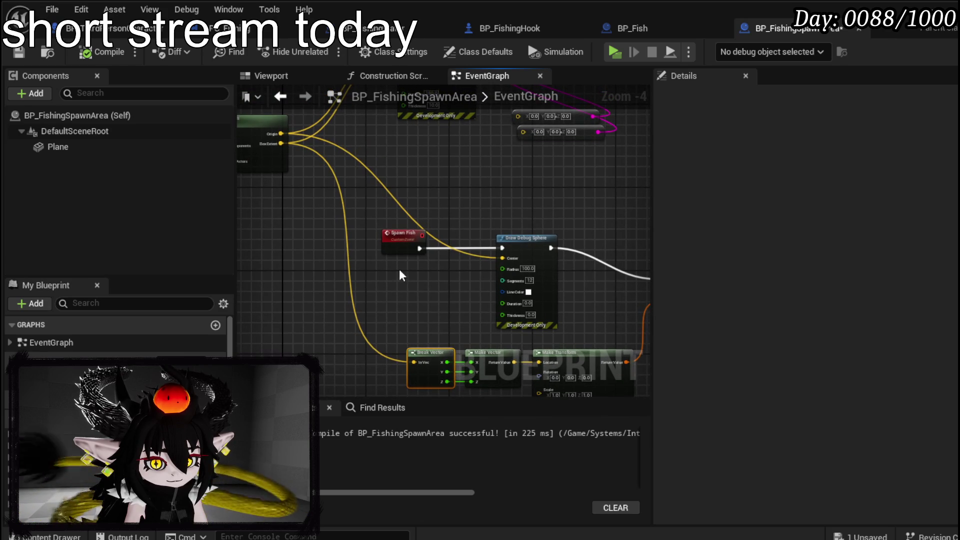
drag(396, 257, 431, 303)
drag(326, 315, 295, 226)
mouse_move(299, 191)
mouse_down()
mouse_move(283, 186)
mouse_move(325, 225)
mouse_up()
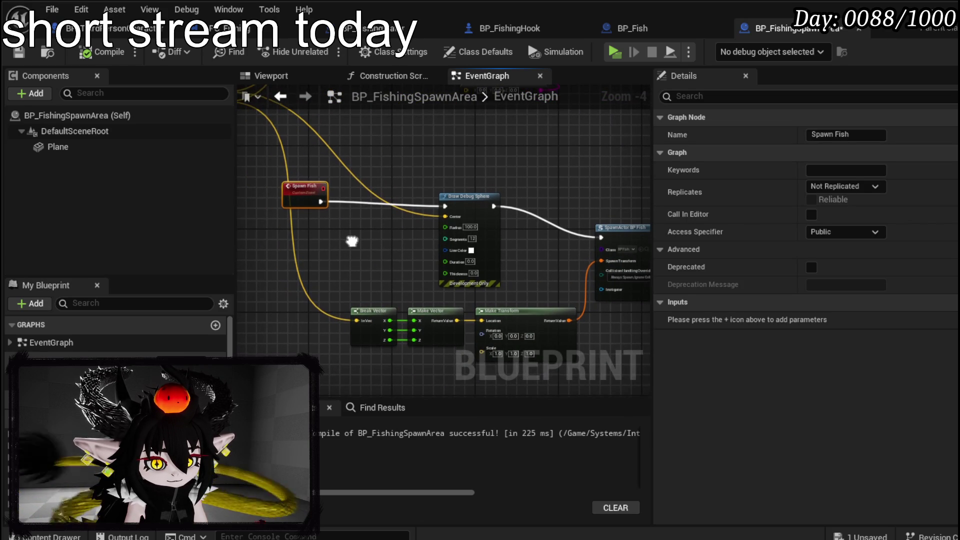
mouse_move(349, 368)
mouse_down()
mouse_move(430, 299)
mouse_move(346, 304)
mouse_up()
click(370, 285)
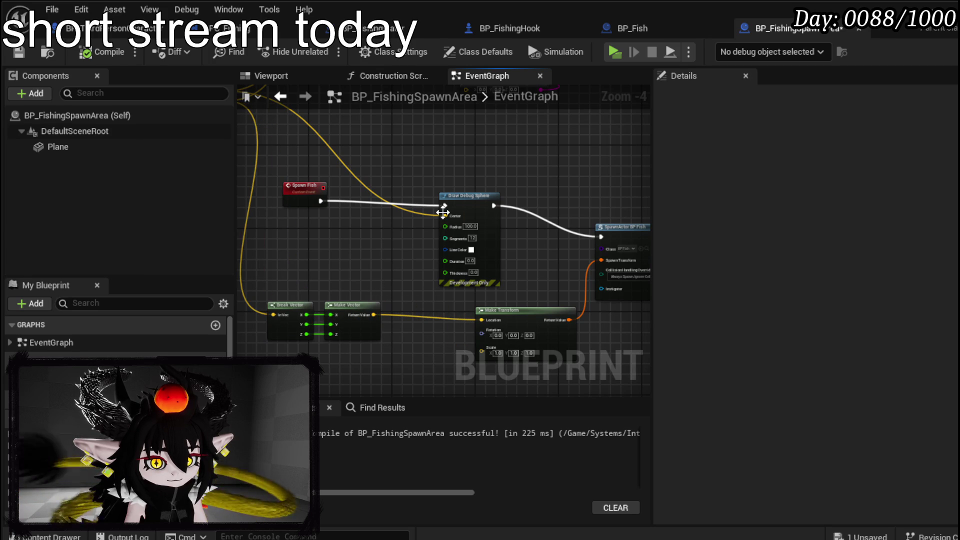
Step: Add a vector + node adding the offset vector, feeding the sphere Center and the spawn location
drag(449, 215, 365, 233)
text(+)
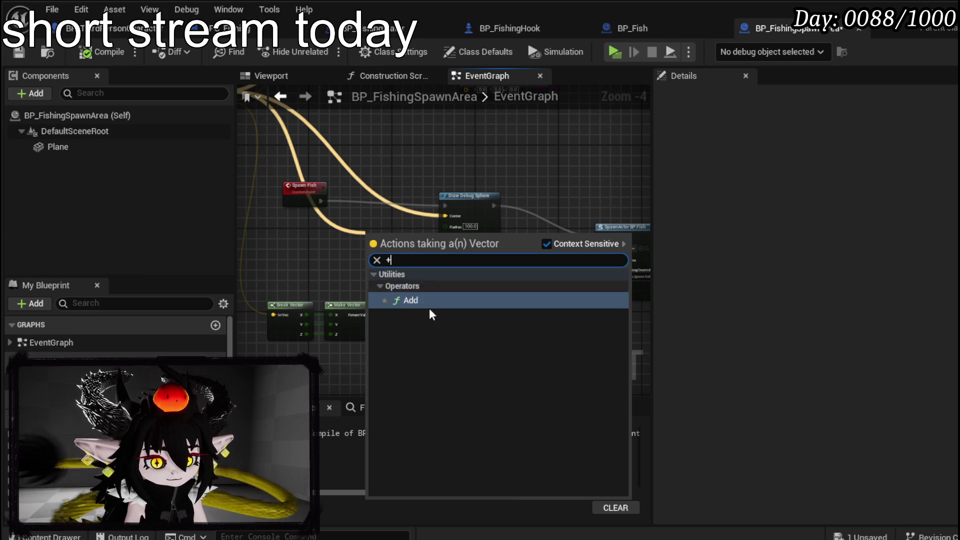
click(415, 302)
mouse_move(375, 314)
mouse_down()
mouse_move(368, 244)
mouse_move(451, 220)
mouse_move(404, 234)
mouse_move(559, 294)
mouse_move(482, 320)
mouse_up()
drag(500, 311, 433, 311)
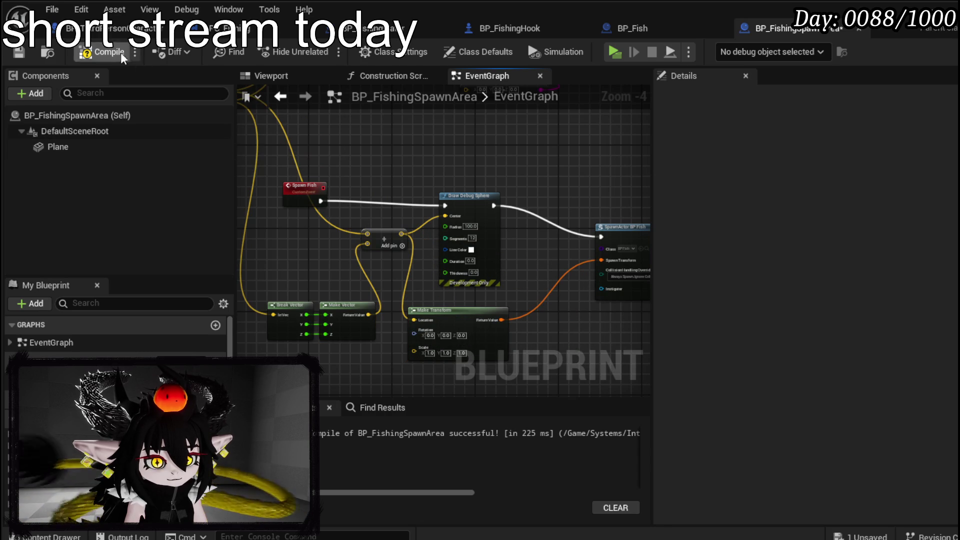
Step: Give the debug sphere a 70-second duration and a red line colour
scroll(549, 229, up, 4)
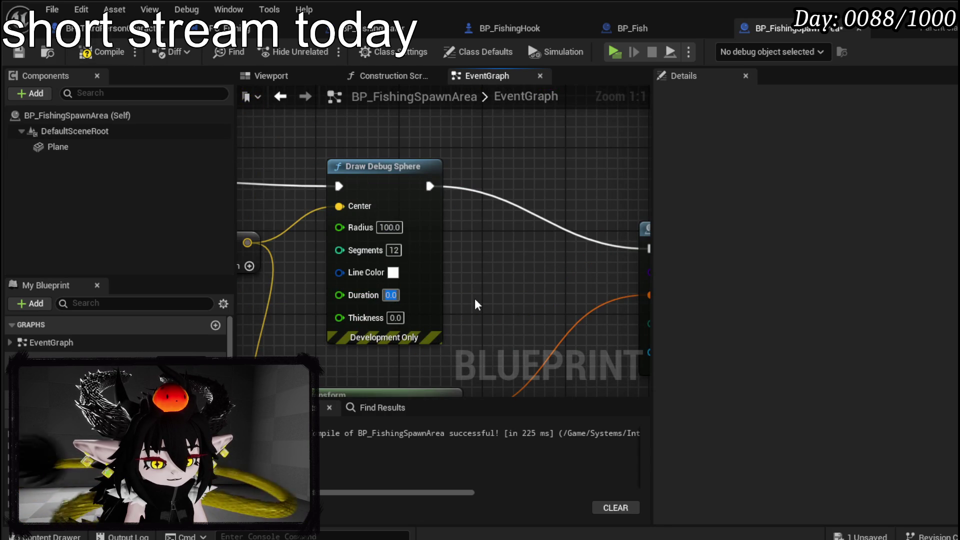
text(70)
key(Return)
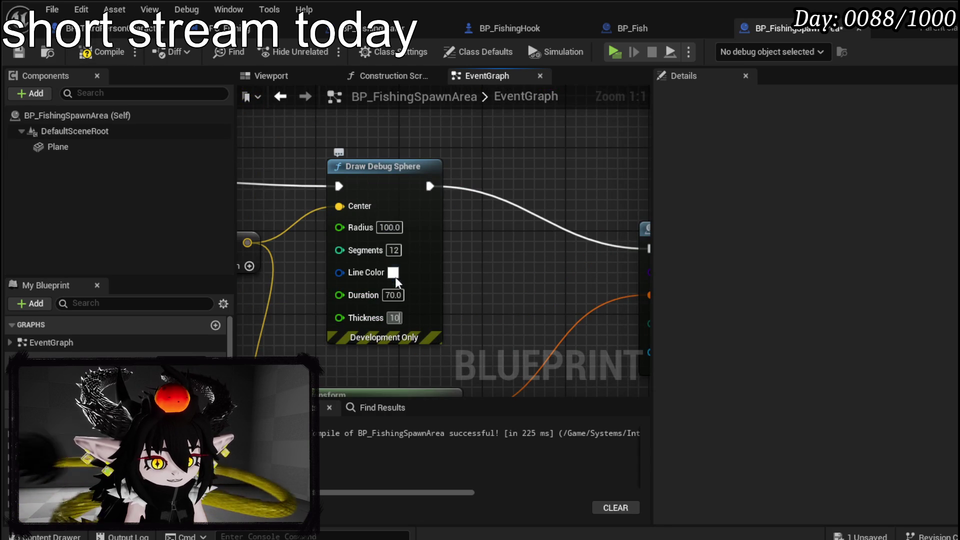
click(393, 272)
mouse_move(526, 439)
mouse_down()
mouse_move(522, 402)
mouse_move(533, 389)
mouse_up()
click(370, 295)
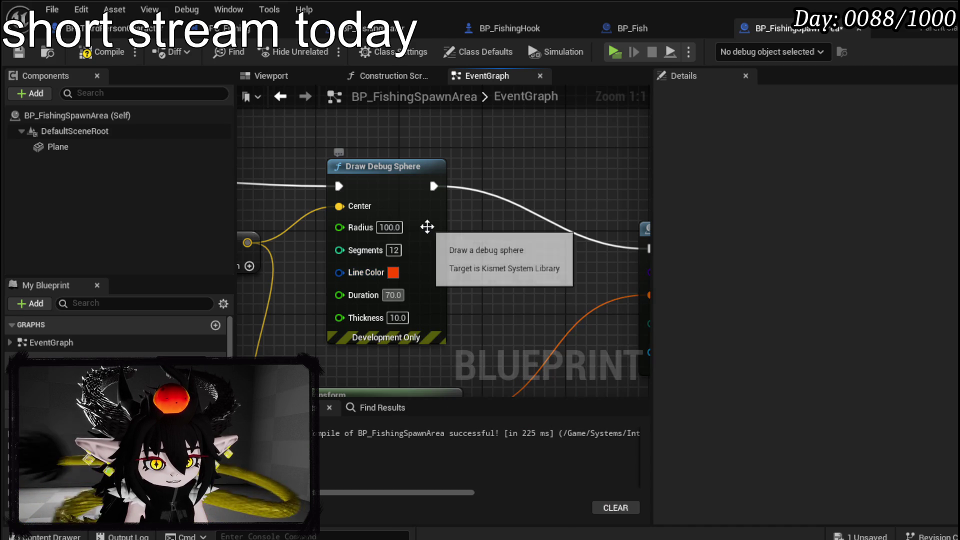
Step: Compile and save BP_FishingSpawnArea, then return to the level and launch a test play
scroll(426, 223, down, 2)
click(97, 52)
click(18, 52)
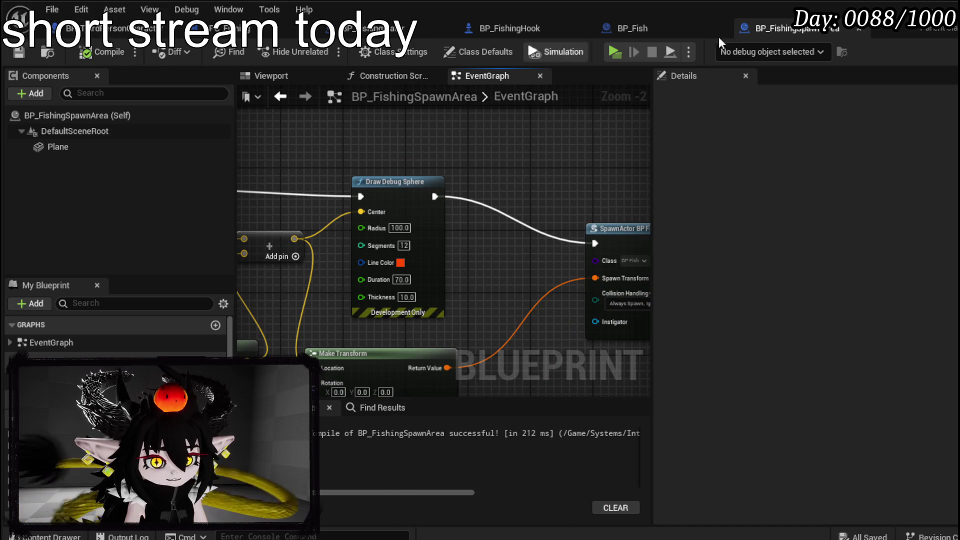
click(946, 6)
click(324, 50)
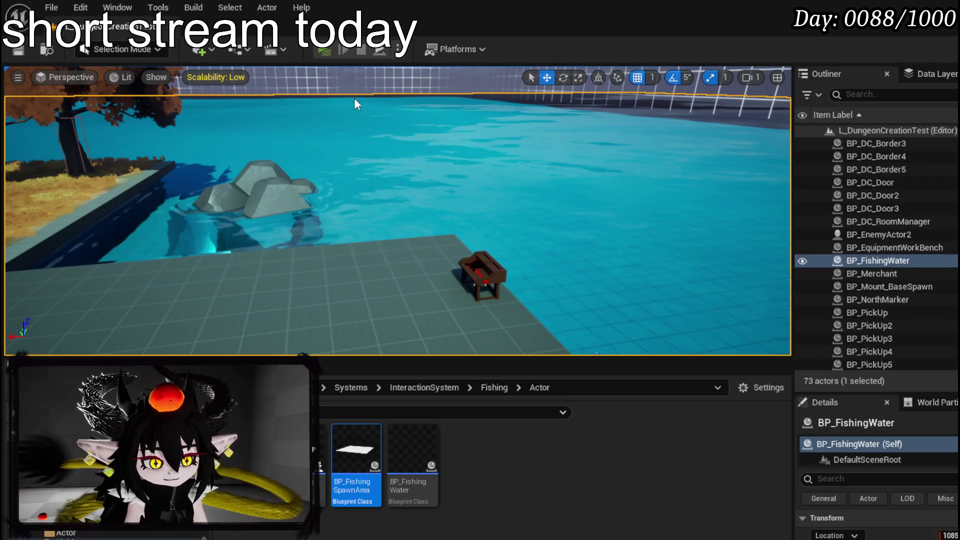
Step: Run to the pool and cast to check the spawn marker, then stop and reopen BP_FishingSpawnArea
key(w)
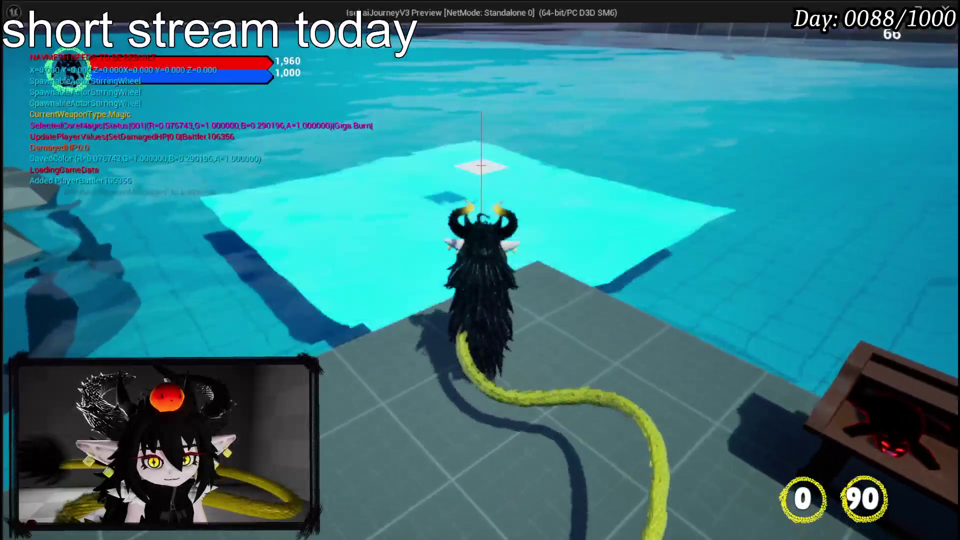
key(w)
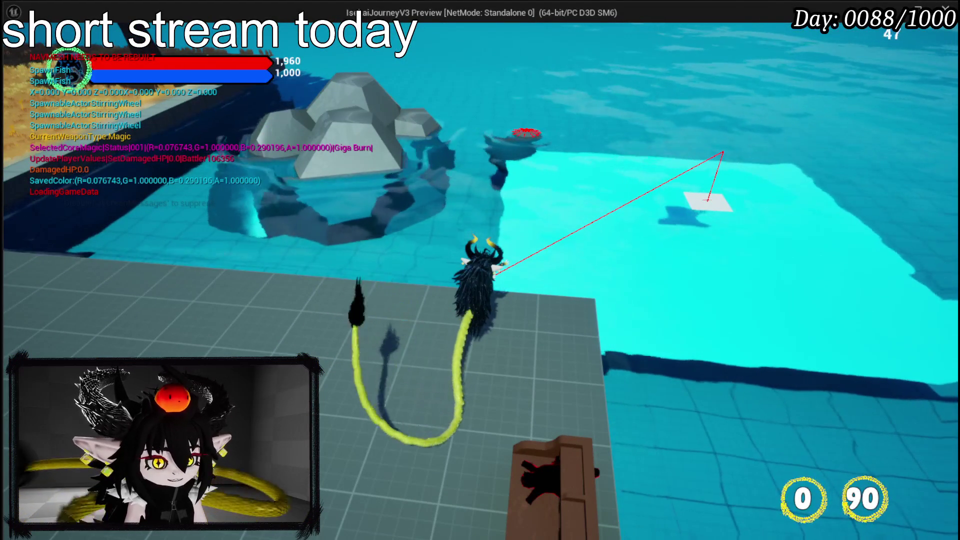
key(Escape)
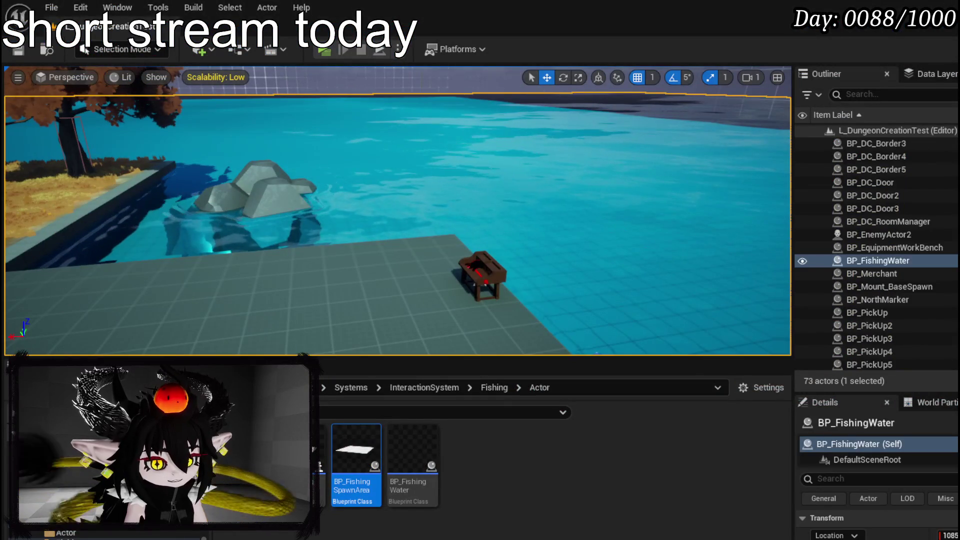
double_click(356, 450)
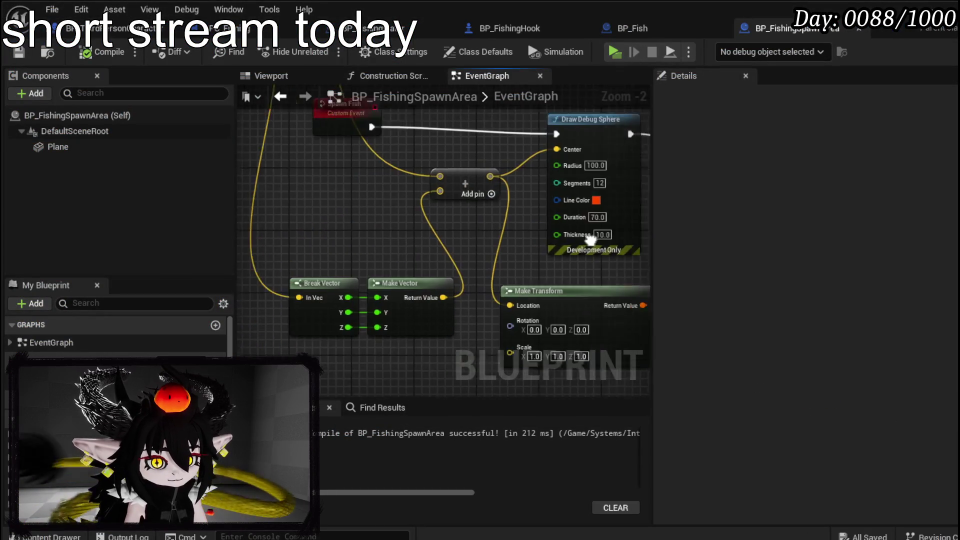
Step: Spread out Get Actor Bounds, Break Vector and Make Vector to make room between the vector nodes
scroll(330, 221, down, 3)
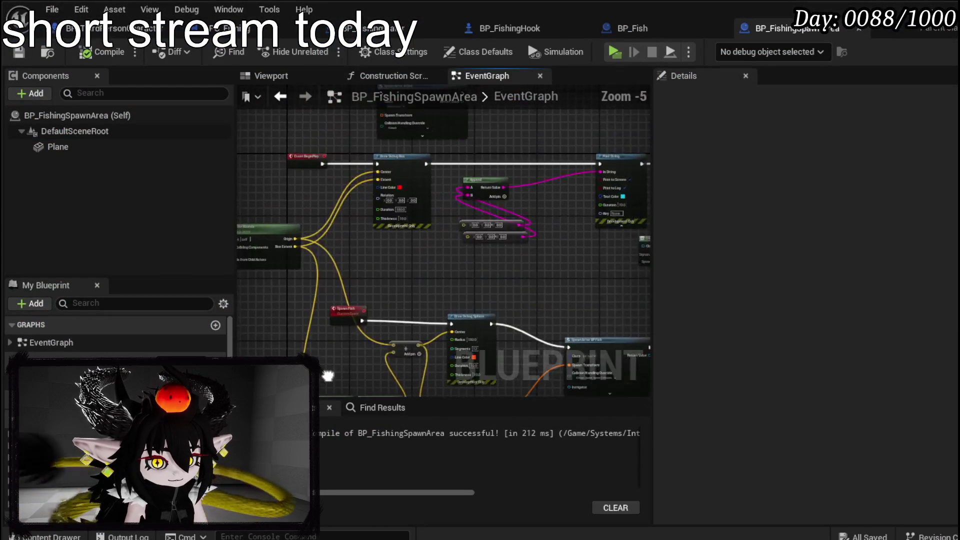
drag(350, 199, 340, 304)
scroll(340, 304, up, 3)
mouse_move(444, 251)
mouse_down()
mouse_move(392, 220)
mouse_move(489, 285)
mouse_move(526, 250)
mouse_up()
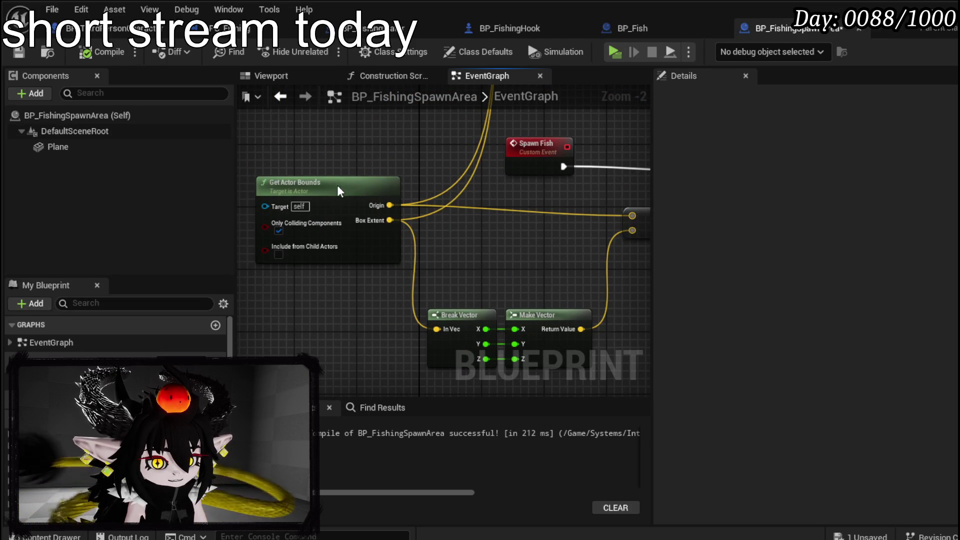
mouse_move(609, 270)
mouse_down()
mouse_move(471, 191)
mouse_move(361, 212)
mouse_move(479, 217)
mouse_move(454, 226)
mouse_move(317, 221)
mouse_move(415, 230)
mouse_up()
drag(350, 262, 255, 264)
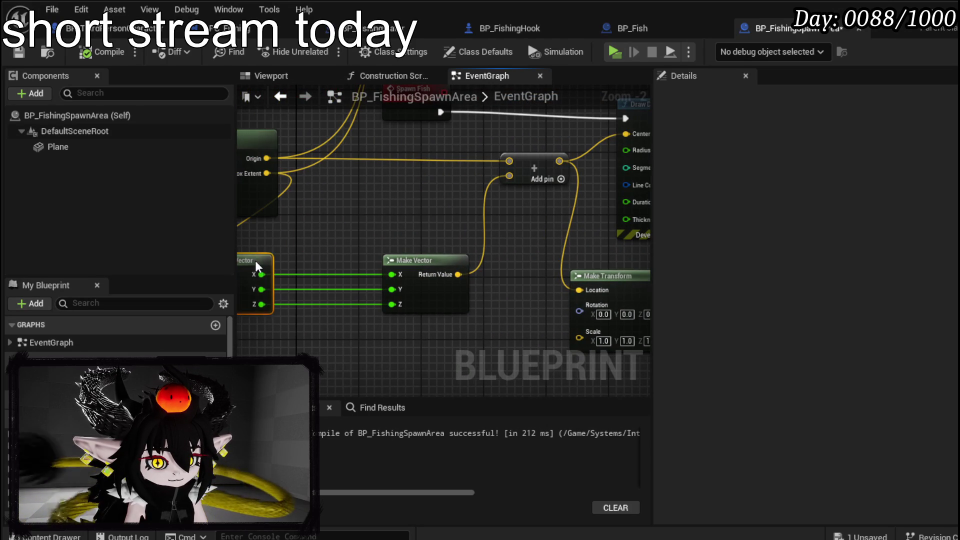
mouse_move(429, 260)
mouse_down()
mouse_move(527, 257)
mouse_move(505, 259)
mouse_up()
drag(399, 245, 445, 228)
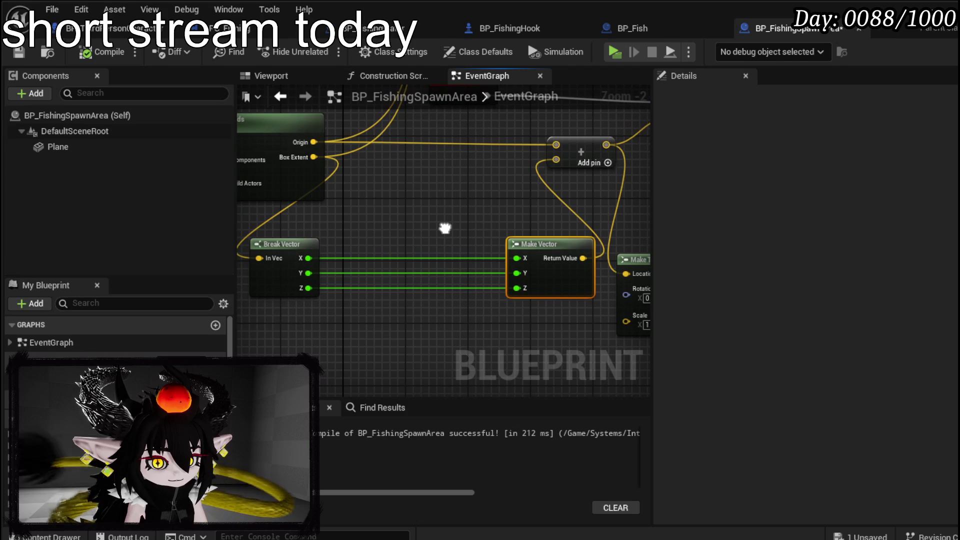
Step: Add two Random Float in Range nodes feeding Make Vector's X and Y
drag(308, 258, 369, 242)
text(rando)
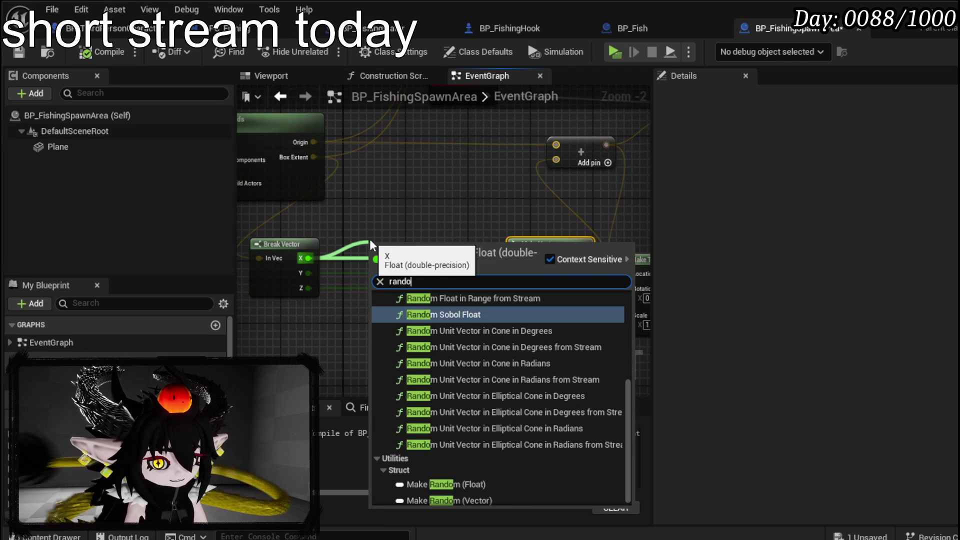
text(m flo)
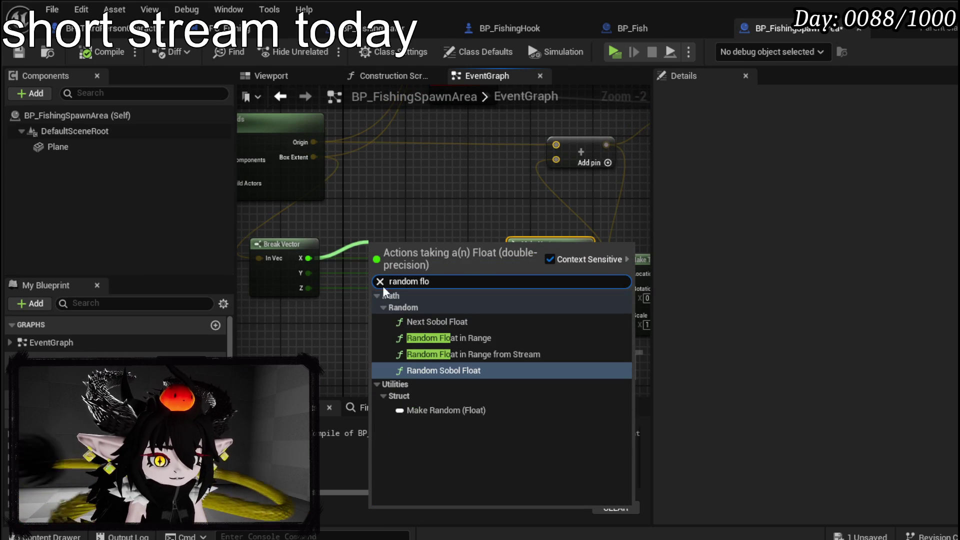
text(vect)
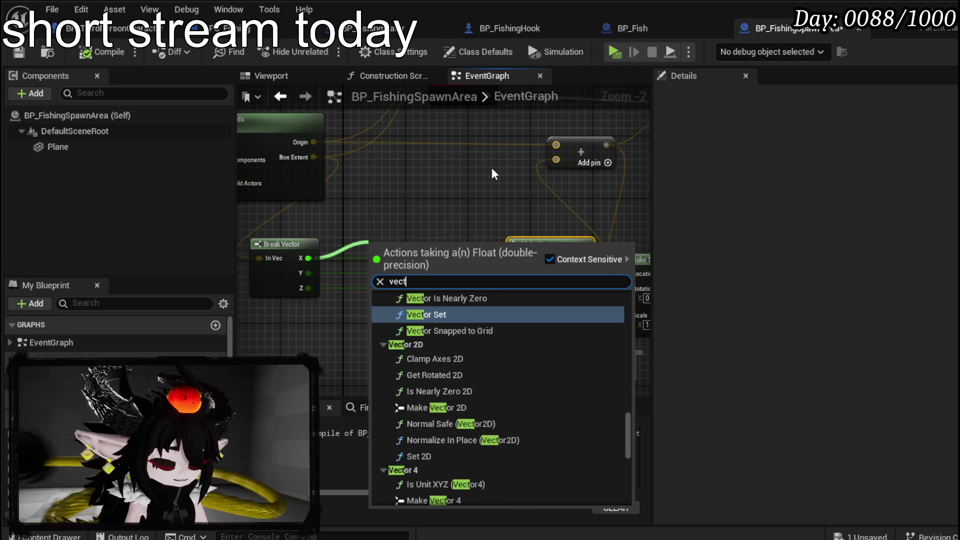
text(or in range)
key(BackSpace)
key(BackSpace)
key(BackSpace)
key(BackSpace)
text(float)
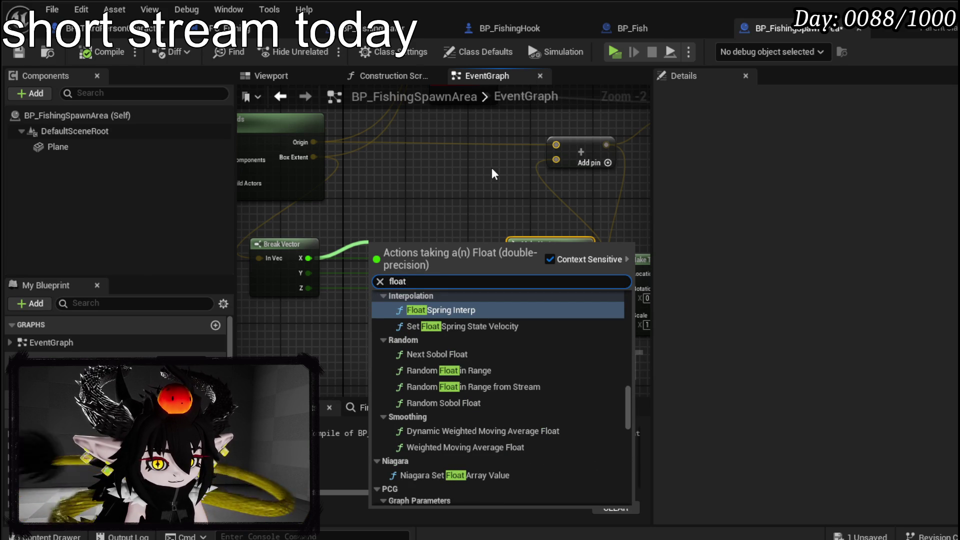
click(456, 370)
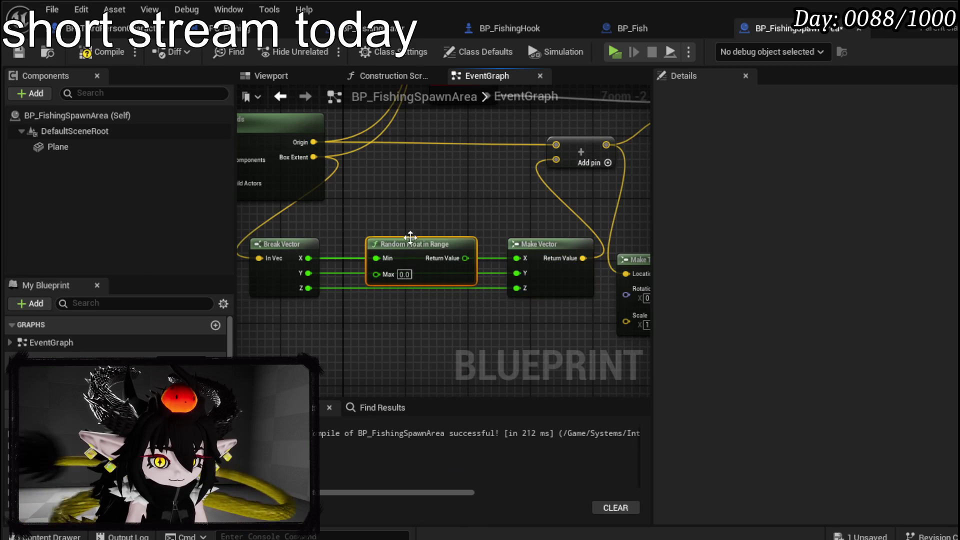
drag(465, 218, 516, 258)
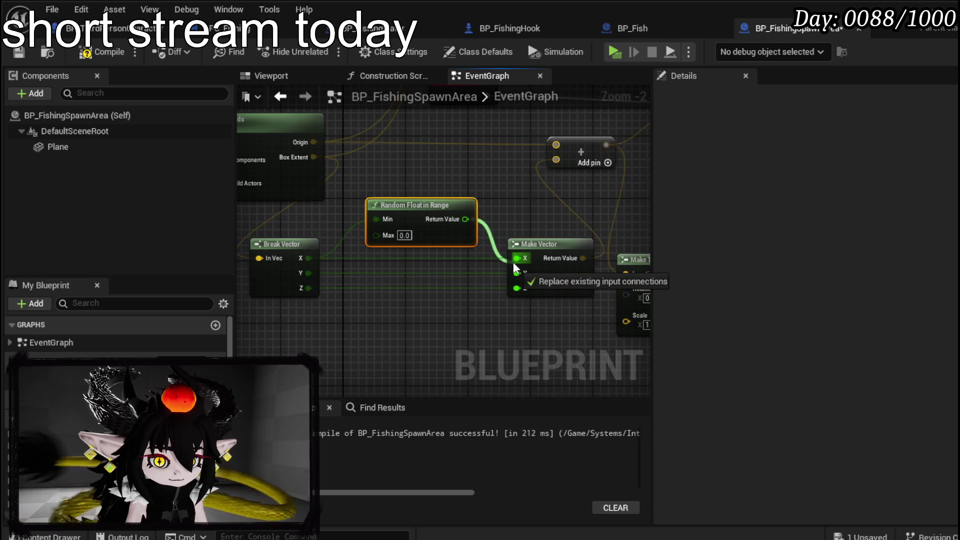
mouse_move(391, 199)
mouse_down()
mouse_move(445, 190)
mouse_move(442, 200)
mouse_up()
key(ctrl+c)
key(ctrl+v)
mouse_move(432, 320)
mouse_down()
mouse_move(454, 254)
mouse_move(436, 263)
mouse_move(505, 280)
mouse_move(515, 273)
mouse_up()
Step: Remove the stray Subtract, MultiGate and Truncate nodes created from Break Vector X
drag(347, 259, 305, 253)
mouse_move(390, 242)
mouse_down()
mouse_move(311, 241)
mouse_move(381, 245)
mouse_up()
text(-)
click(439, 383)
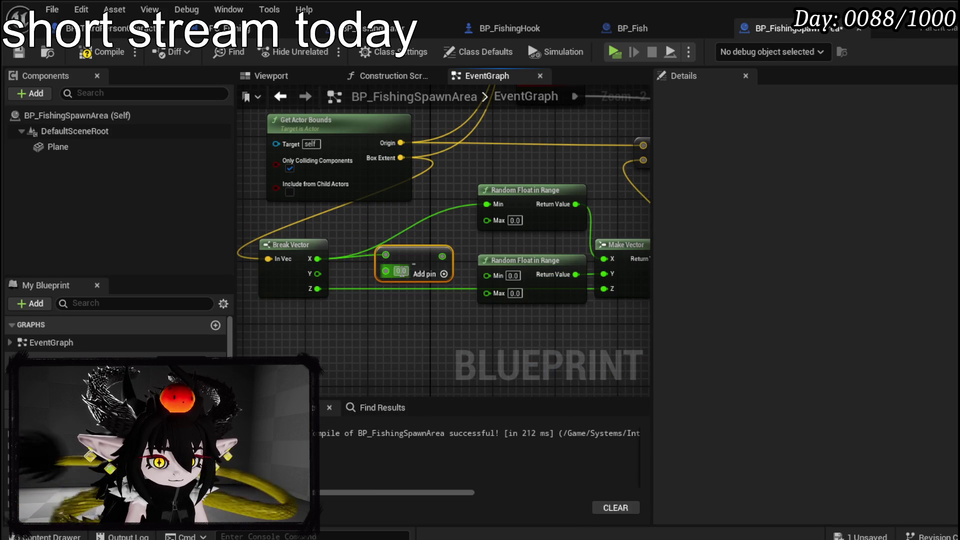
key(Delete)
drag(317, 258, 378, 226)
mouse_move(318, 258)
mouse_down()
mouse_move(378, 243)
mouse_move(362, 233)
mouse_up()
key(Delete)
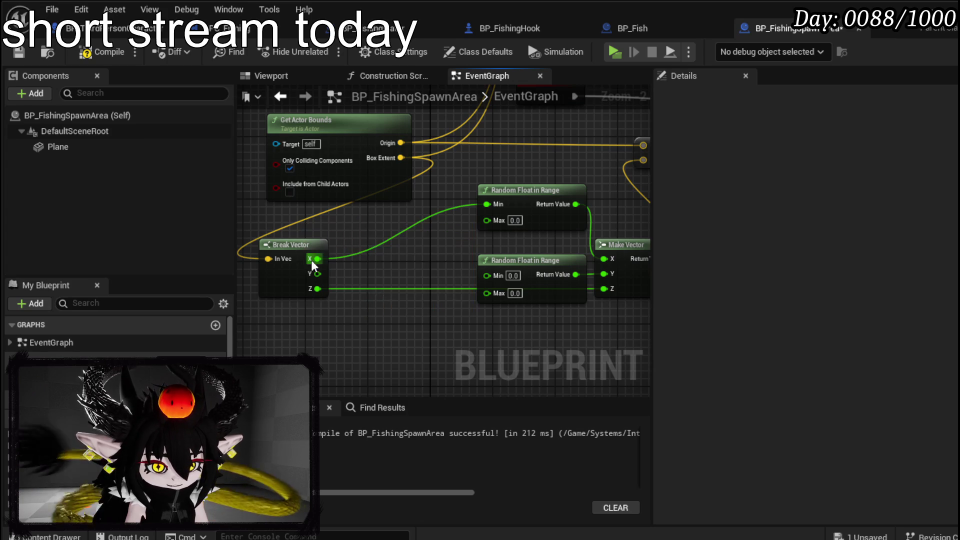
Step: Feed Break Vector X times -1 into the first random node's Min and X into its Max
drag(317, 259, 376, 236)
text(*)
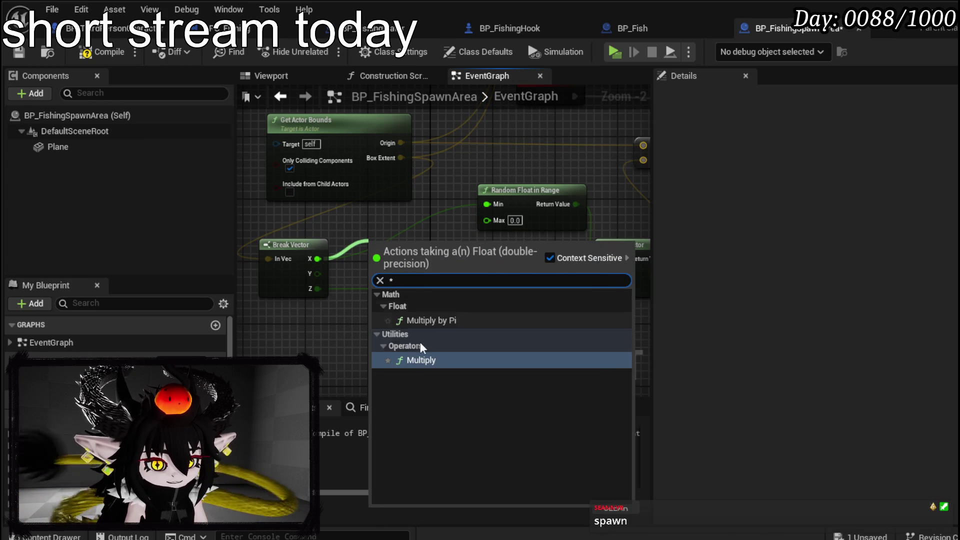
click(421, 360)
text(-1)
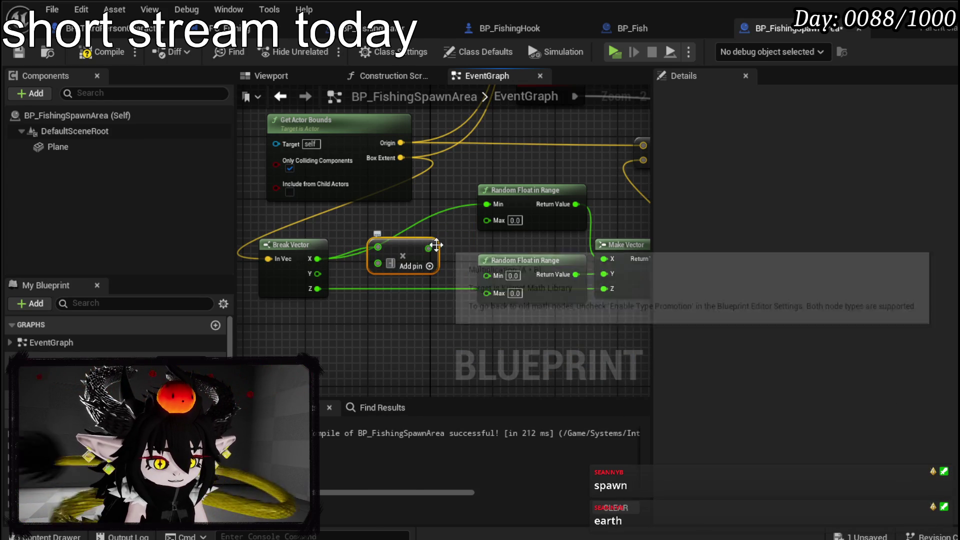
mouse_move(437, 248)
mouse_down()
mouse_move(480, 211)
mouse_move(412, 215)
mouse_up()
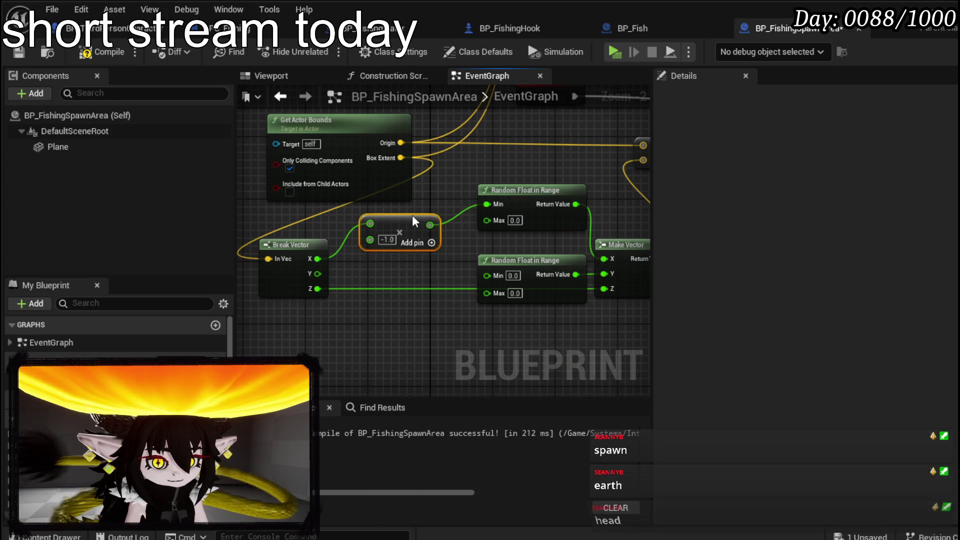
drag(370, 240, 403, 245)
drag(510, 221, 511, 221)
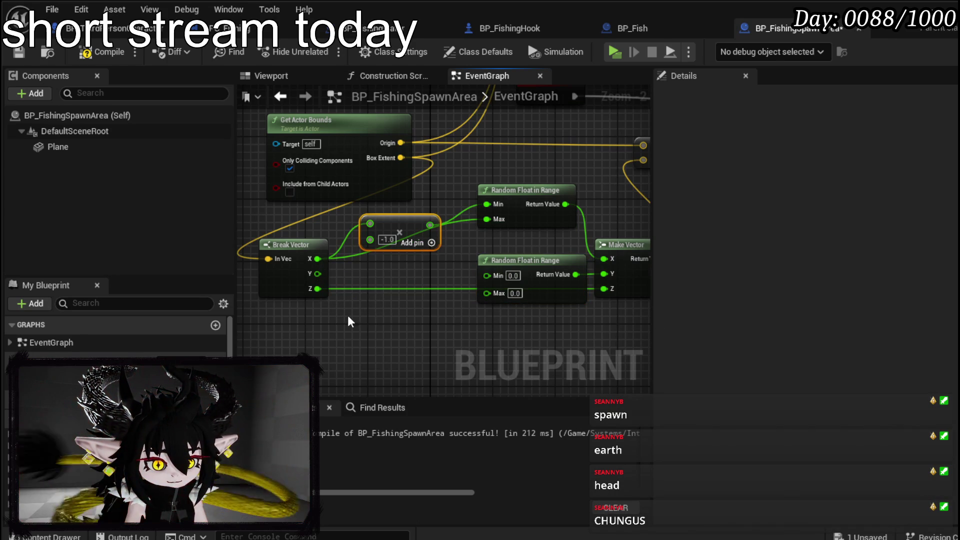
Step: Duplicate the Multiply so Y times -1 drives the second random Min and Y its Max
key(ctrl+c)
key(ctrl+v)
drag(354, 326, 386, 284)
drag(323, 274, 361, 328)
mouse_move(401, 323)
mouse_down()
mouse_move(408, 284)
mouse_move(490, 278)
mouse_up()
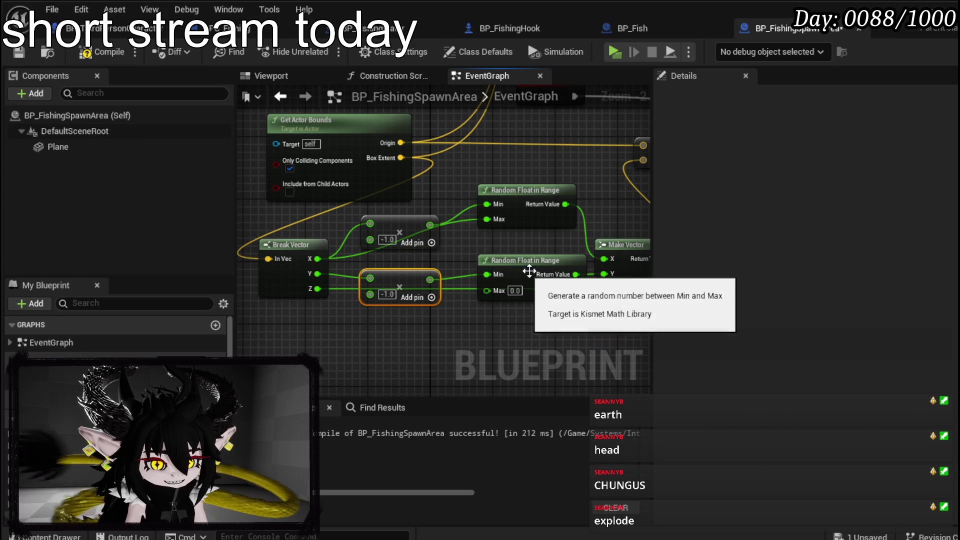
drag(318, 273, 428, 283)
drag(485, 292, 486, 292)
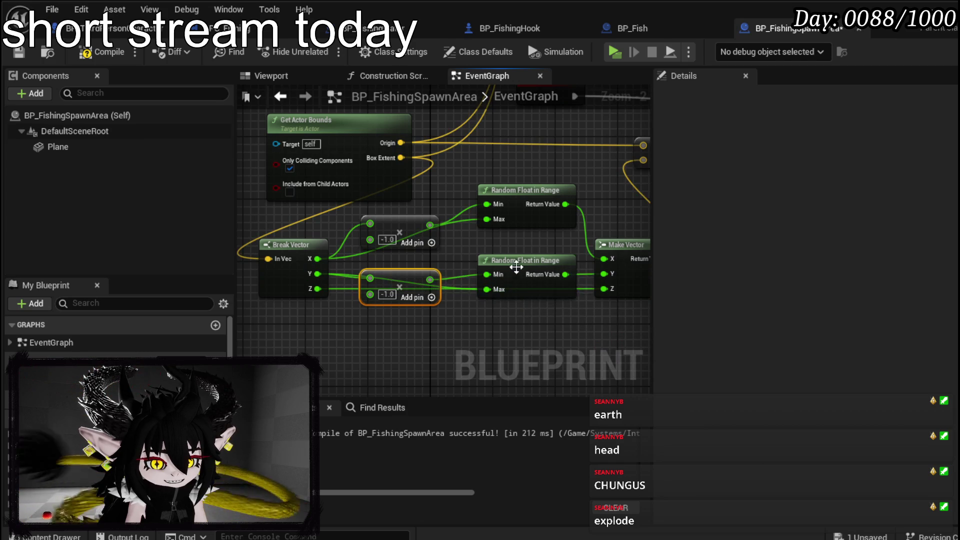
drag(525, 260, 516, 244)
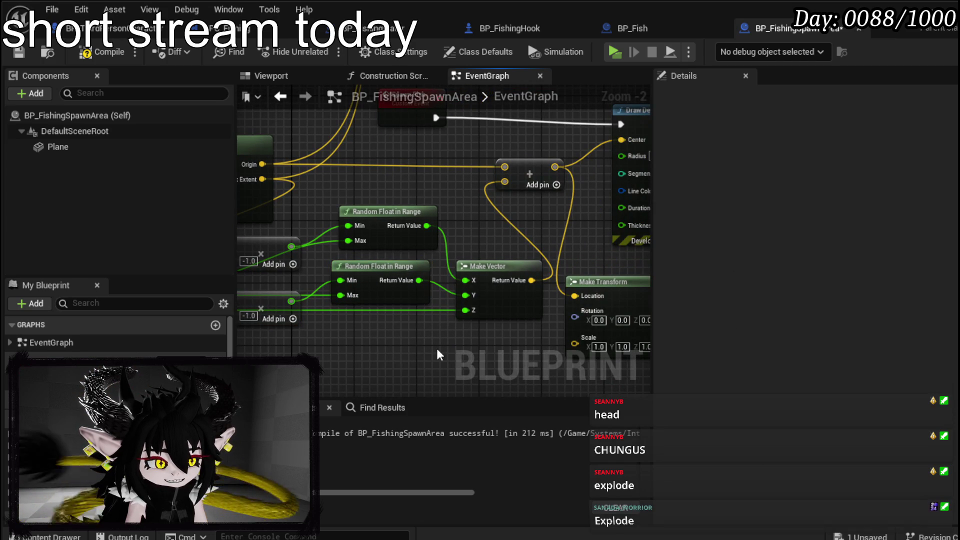
Step: Compile and save the spawn area blueprint, then playtest the random spawn spheres
click(94, 53)
click(19, 53)
mouse_move(448, 237)
mouse_down()
mouse_move(323, 222)
mouse_move(408, 211)
mouse_move(522, 221)
mouse_move(268, 234)
mouse_up()
mouse_move(423, 271)
mouse_down()
mouse_move(475, 274)
mouse_move(749, 361)
mouse_move(604, 335)
mouse_up()
key(alt+p)
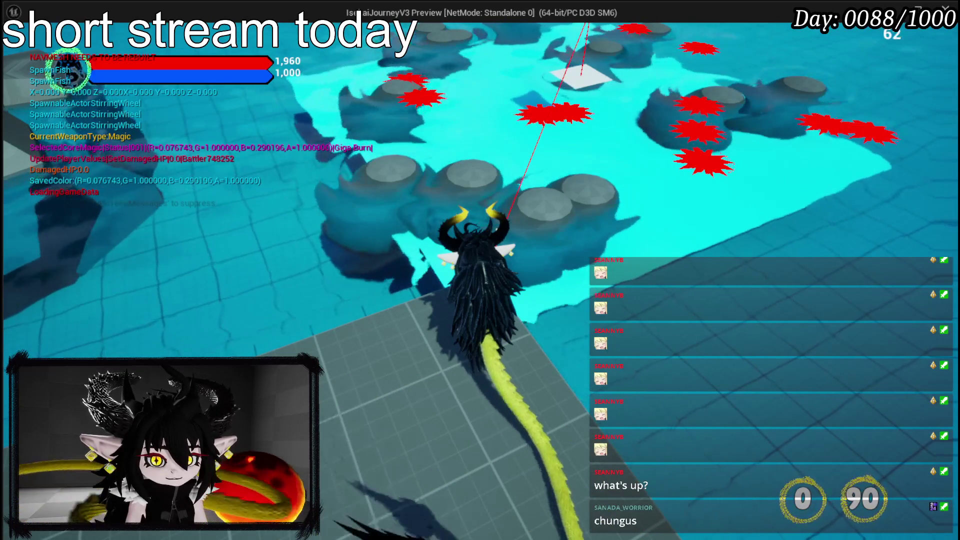
Step: Stop the playtest, reopen BP_FishingSpawnArea and nudge the Draw Debug Sphere node up
key(Escape)
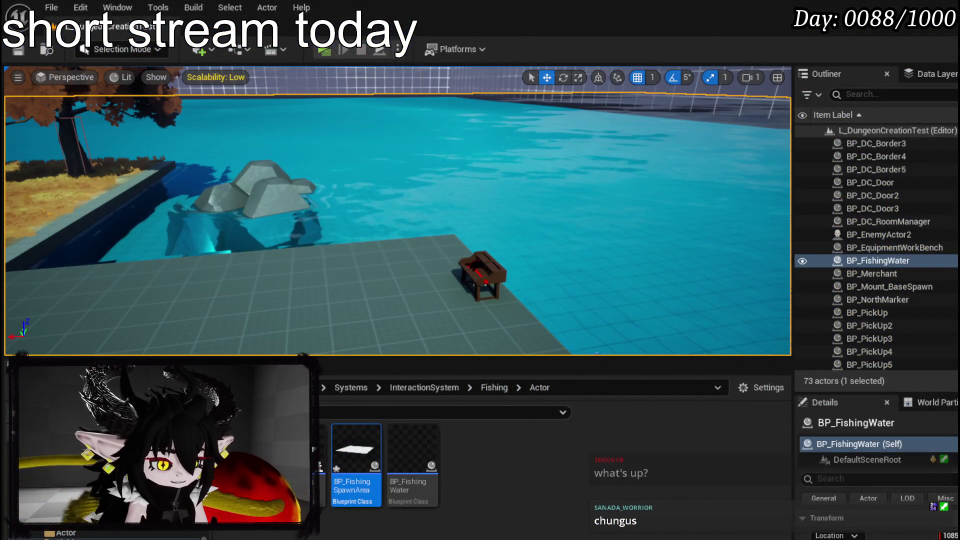
double_click(356, 450)
drag(610, 156, 610, 148)
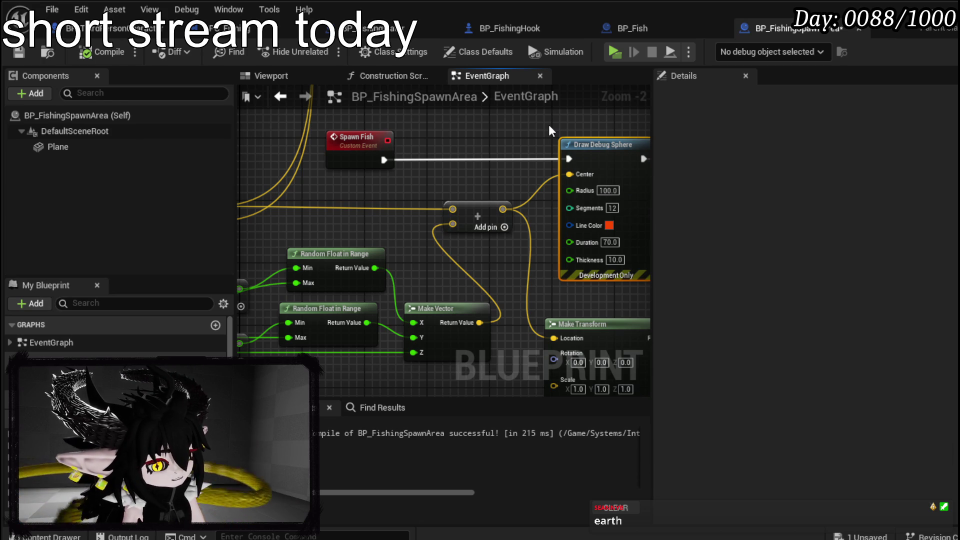
Step: Align the SpawnActor BP Fish and Print String nodes so their wires run straight
drag(498, 148, 210, 152)
mouse_move(589, 203)
mouse_down()
mouse_move(529, 163)
mouse_move(546, 136)
mouse_move(553, 146)
mouse_move(244, 151)
mouse_up()
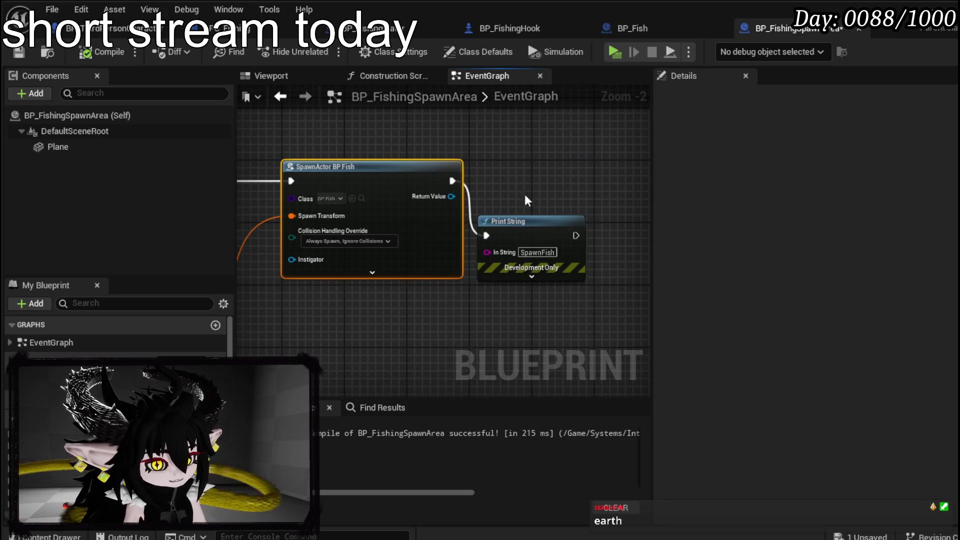
drag(542, 228, 586, 173)
click(491, 138)
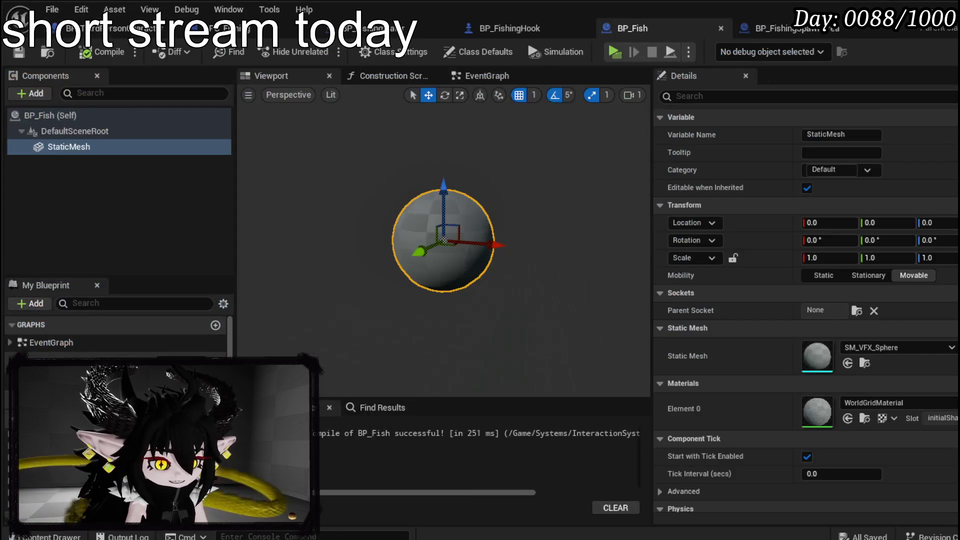
Step: Give BP_Fish a Projectile Movement component, then compile and save it
click(34, 94)
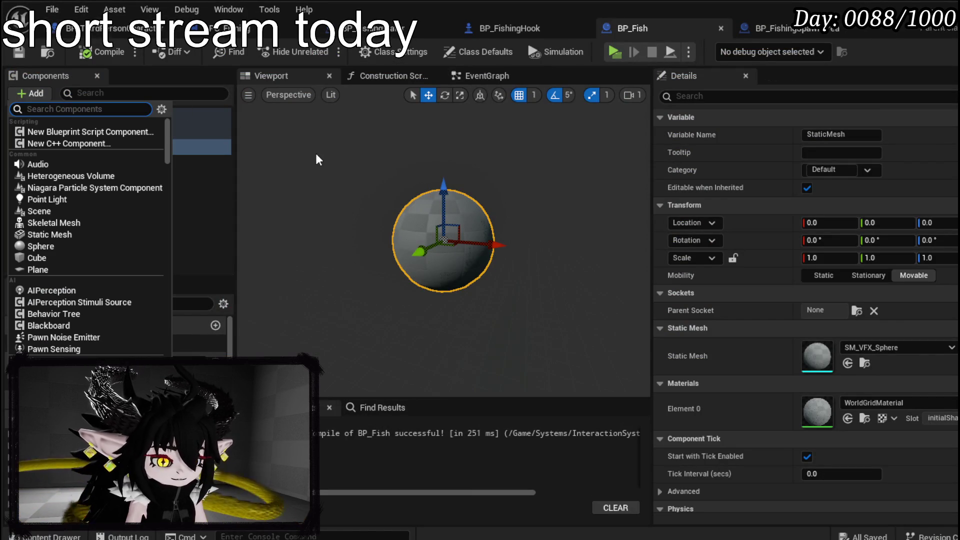
text(Pro)
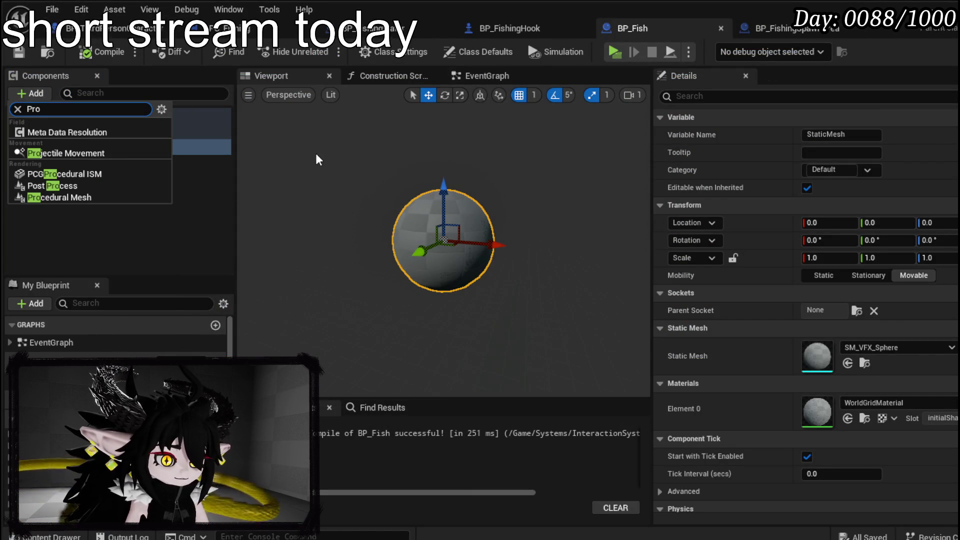
click(65, 153)
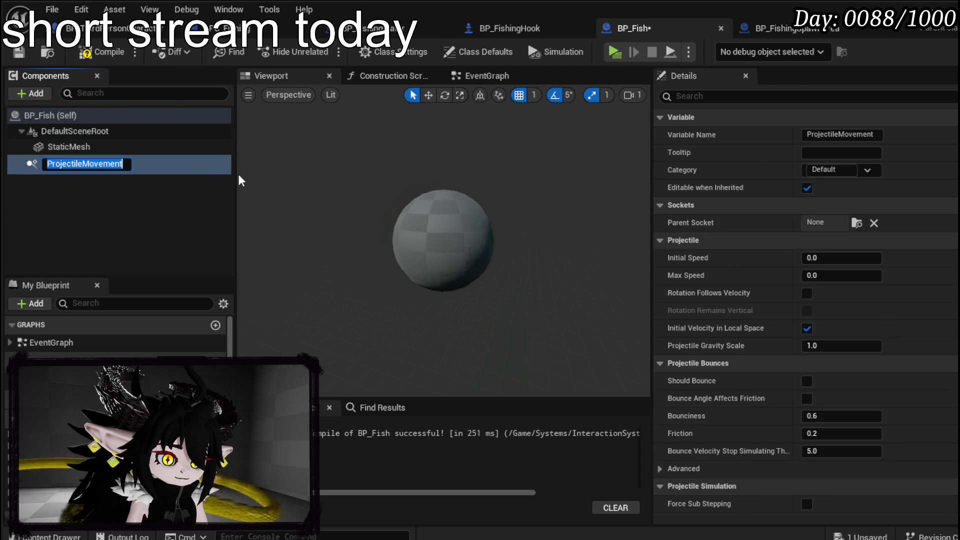
click(27, 51)
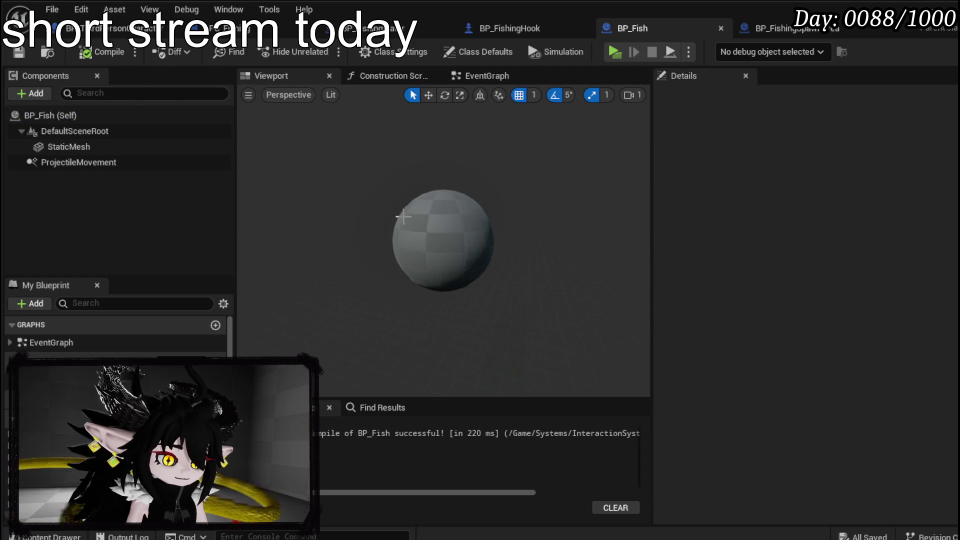
click(477, 76)
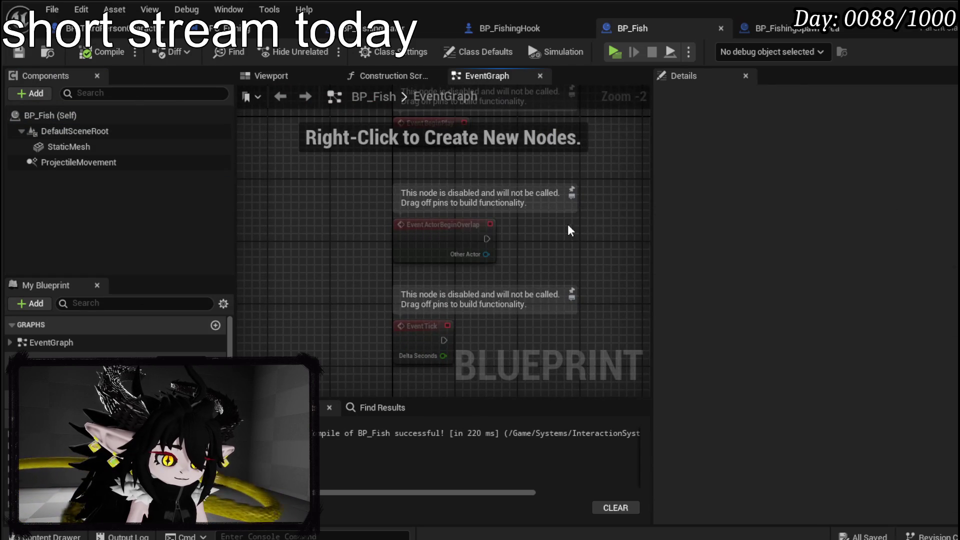
Step: Delete the unused Event ActorBeginOverlap and Event Tick nodes from BP_Fish
mouse_move(539, 224)
mouse_down()
mouse_move(476, 238)
mouse_move(480, 256)
mouse_move(465, 240)
mouse_move(483, 281)
mouse_up()
drag(315, 228, 456, 257)
mouse_move(335, 257)
mouse_down()
mouse_move(302, 335)
mouse_move(307, 363)
mouse_up()
key(Delete)
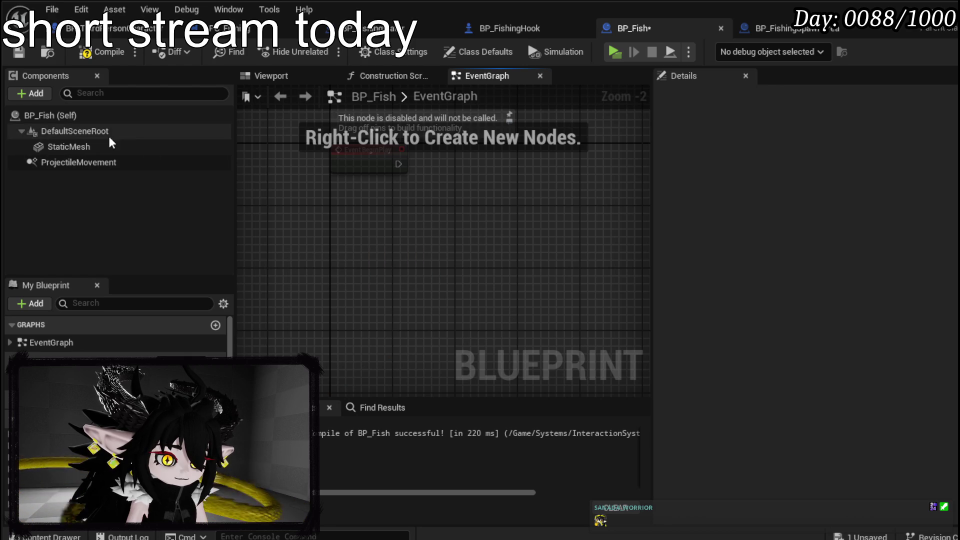
Step: Add a custom event named Move to the graph
right_click(338, 209)
text(custom ev)
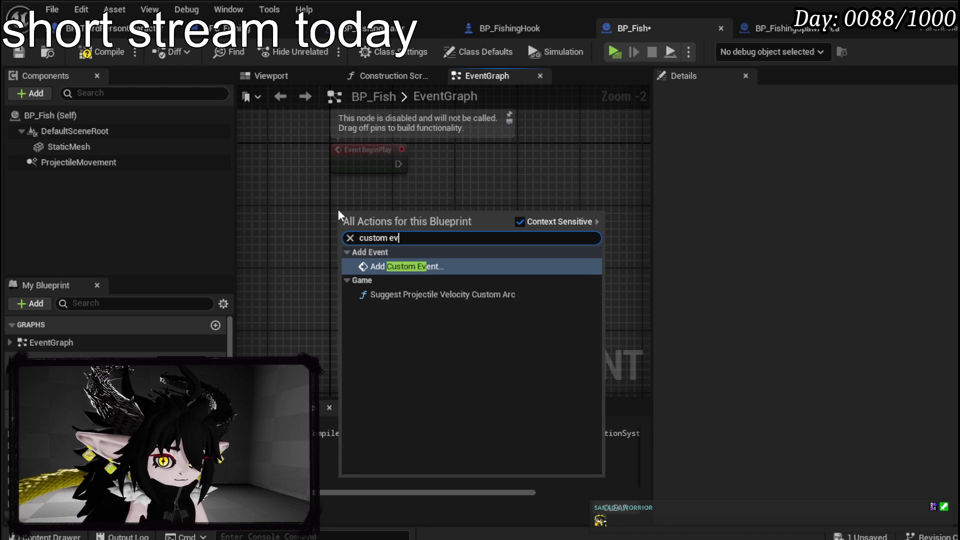
key(Return)
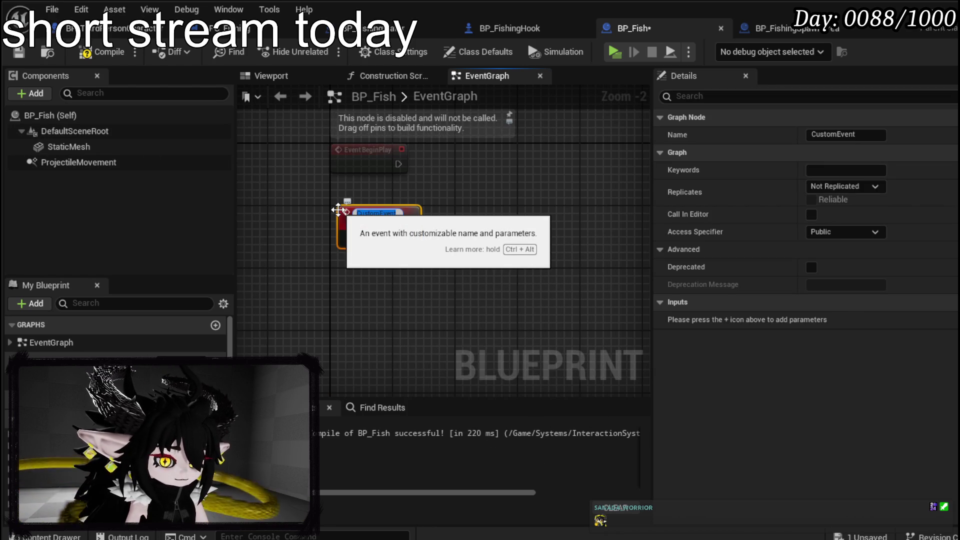
text(a)
text(ve)
key(Return)
drag(382, 223, 381, 254)
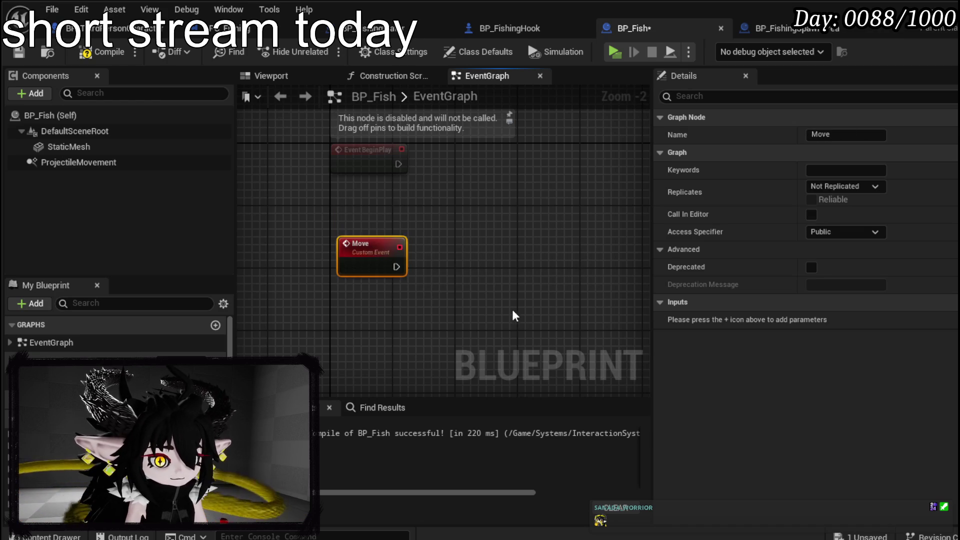
scroll(468, 242, up, 2)
Step: Add a Get Actor Forward Vector node below the Move event
drag(356, 199, 412, 205)
text(actor f)
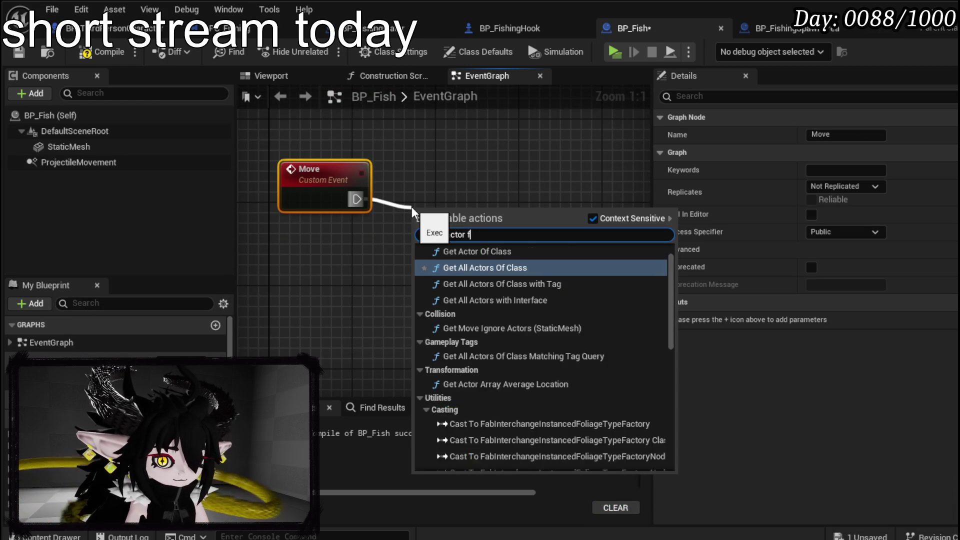
text(orwa)
key(BackSpace)
key(BackSpace)
key(BackSpace)
text(or)
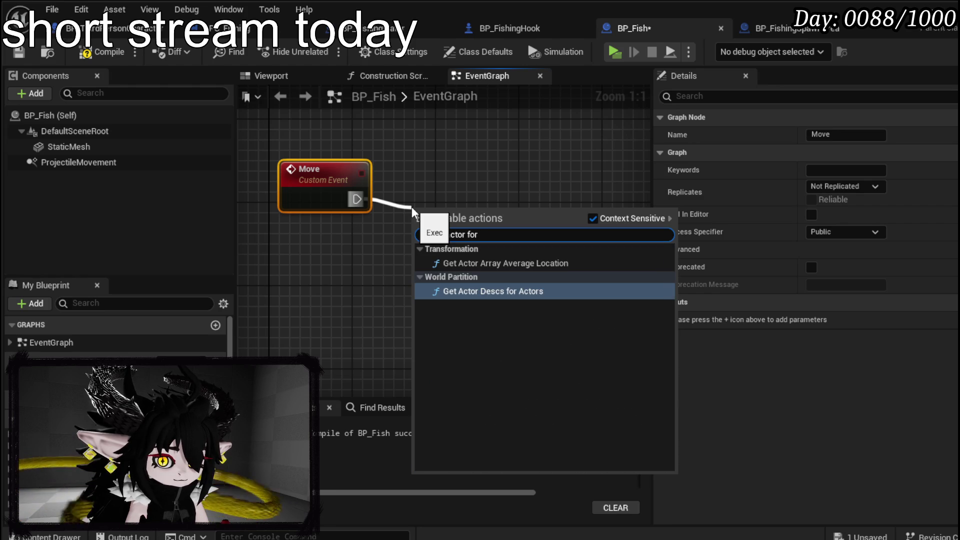
text(w)
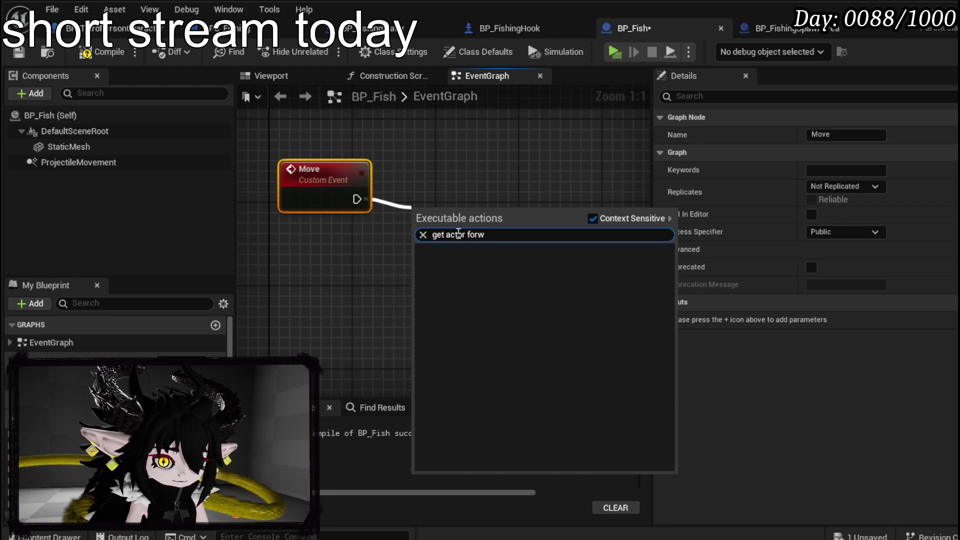
click(489, 235)
key(BackSpace)
key(BackSpace)
key(BackSpace)
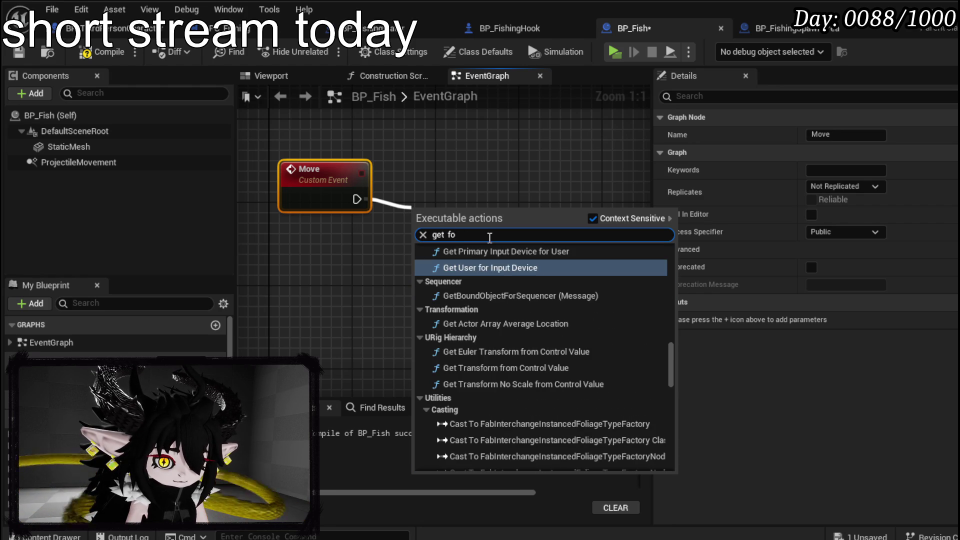
key(BackSpace)
key(BackSpace)
key(BackSpace)
text(forwar)
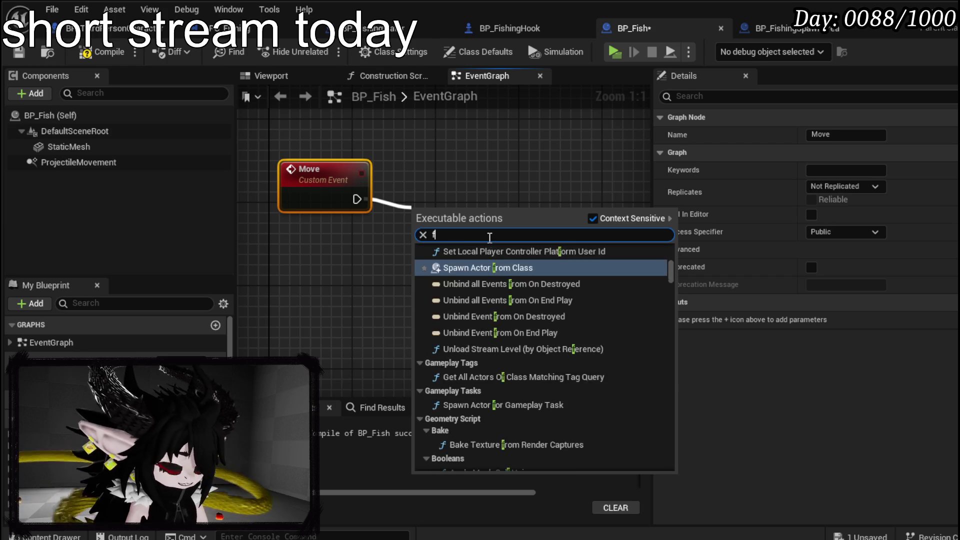
key(BackSpace)
key(BackSpace)
key(BackSpace)
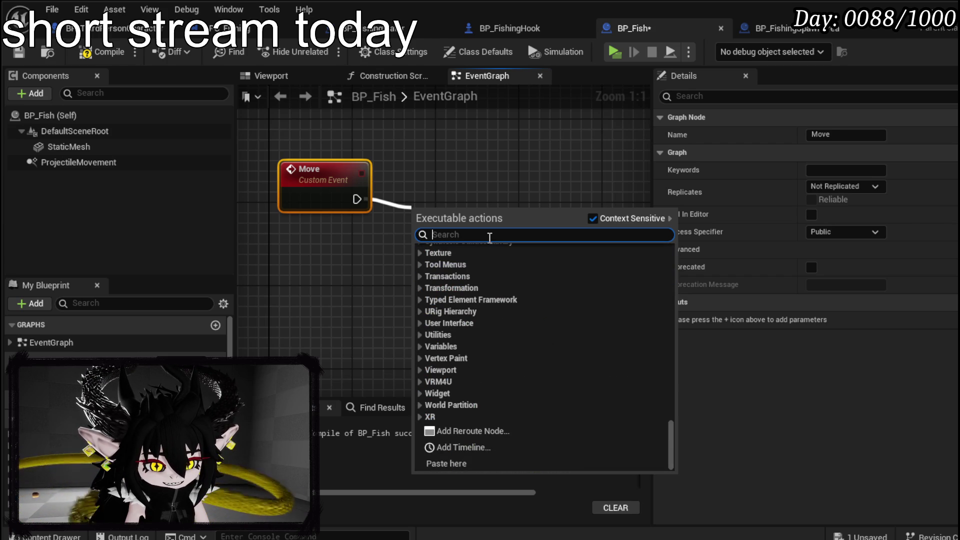
right_click(331, 236)
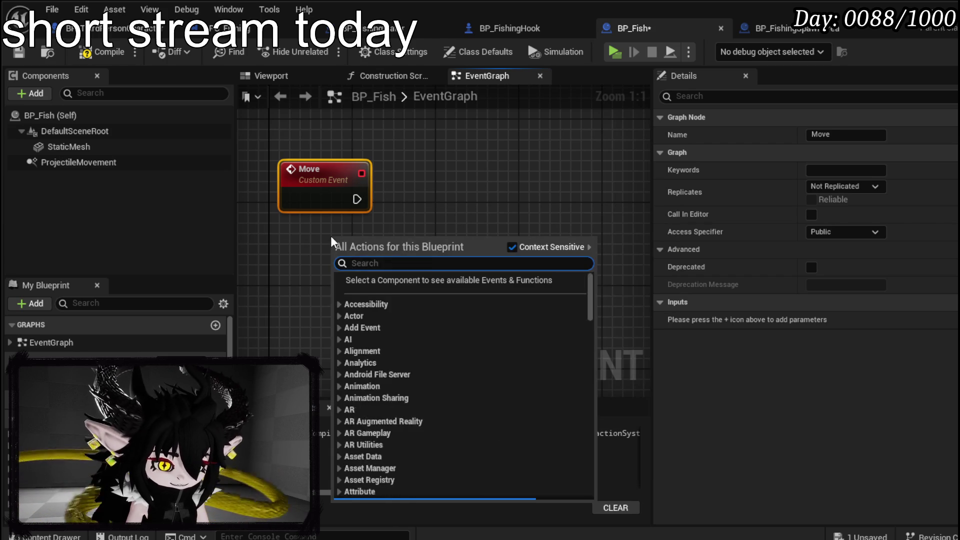
text(get actor forwar)
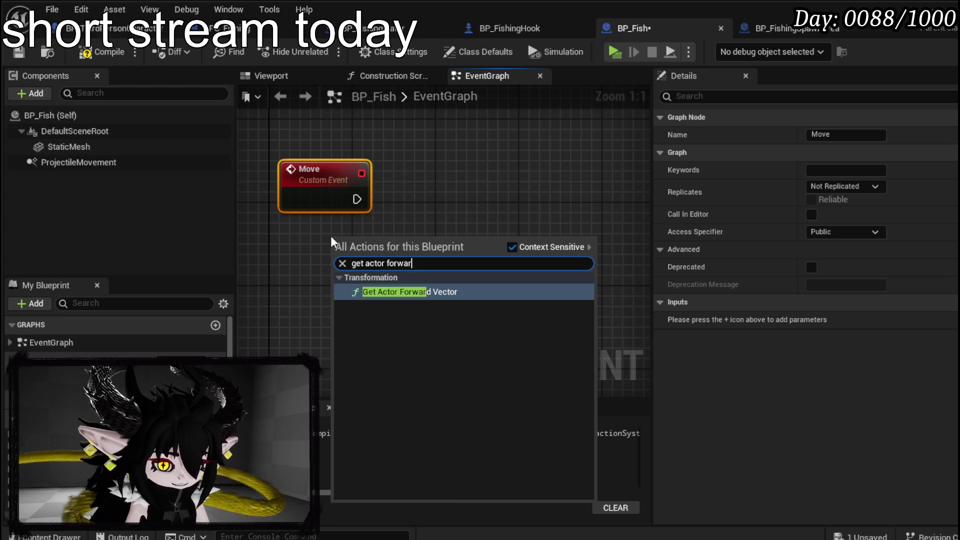
click(370, 291)
drag(419, 263, 357, 292)
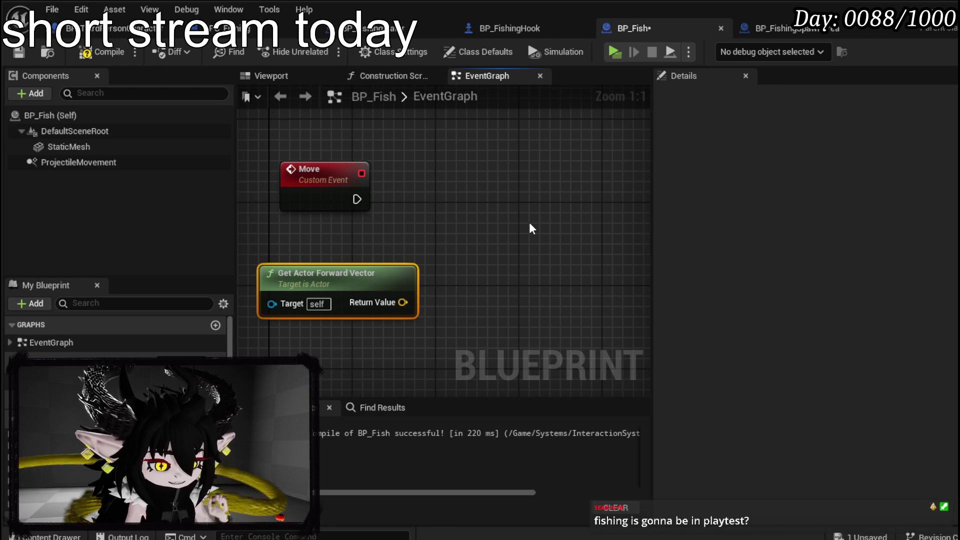
Step: Tidy the Move and forward vector node layout and save BP_Fish
click(19, 54)
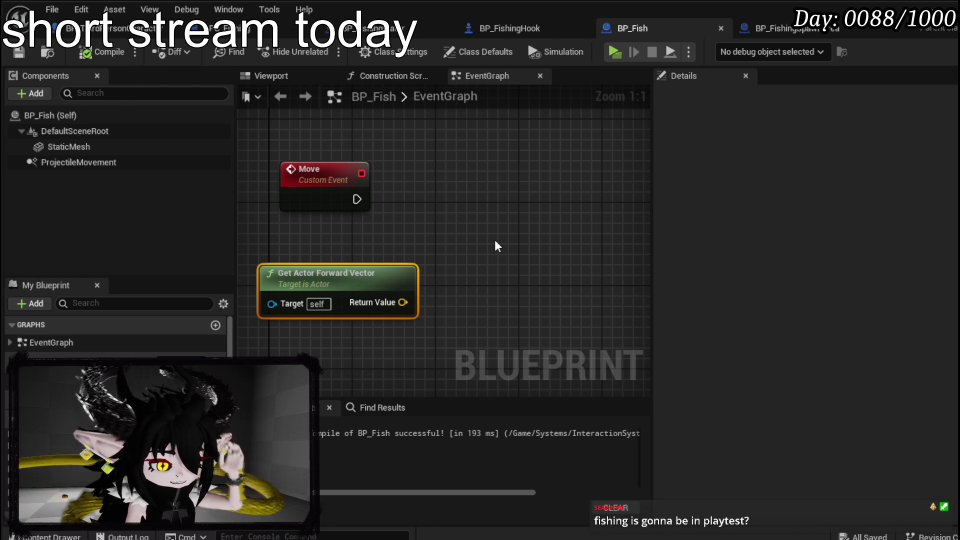
drag(388, 268, 332, 267)
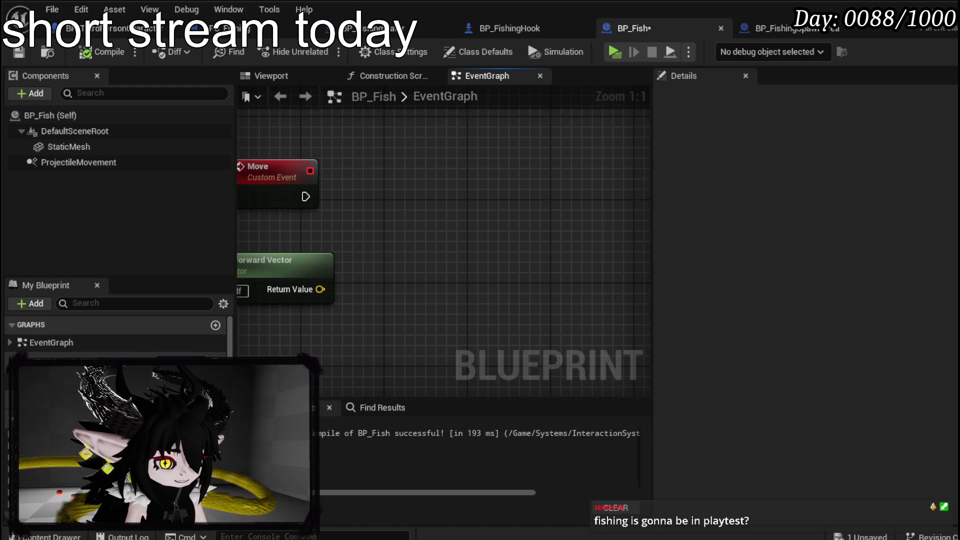
key(ctrl+s)
drag(454, 205, 457, 182)
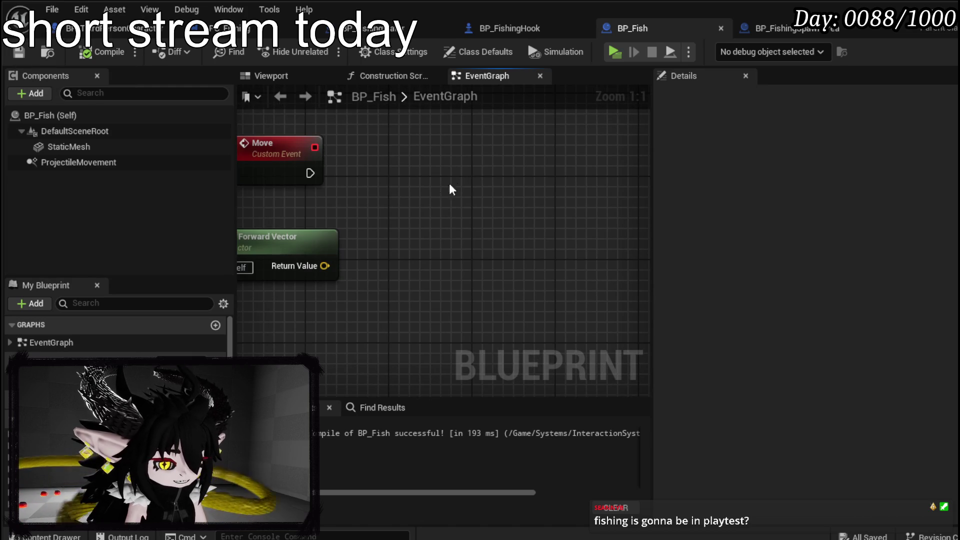
drag(280, 147, 289, 147)
click(421, 188)
drag(421, 187, 452, 208)
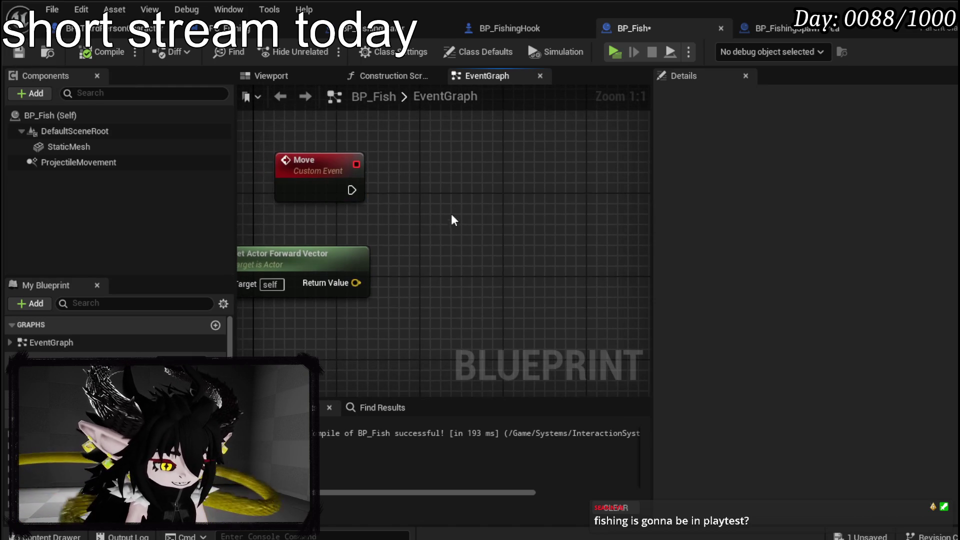
mouse_move(345, 199)
mouse_down()
mouse_move(439, 194)
mouse_move(395, 173)
mouse_up()
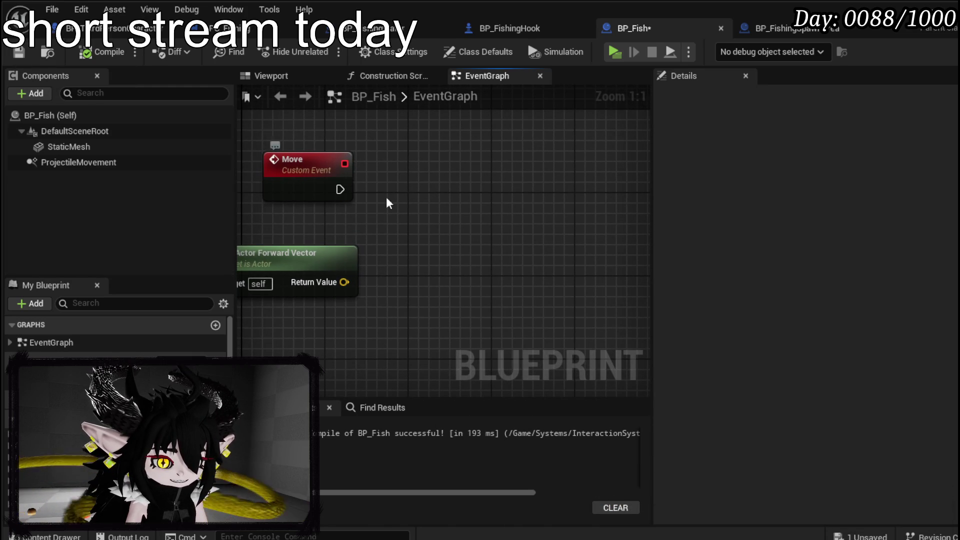
key(ctrl+s)
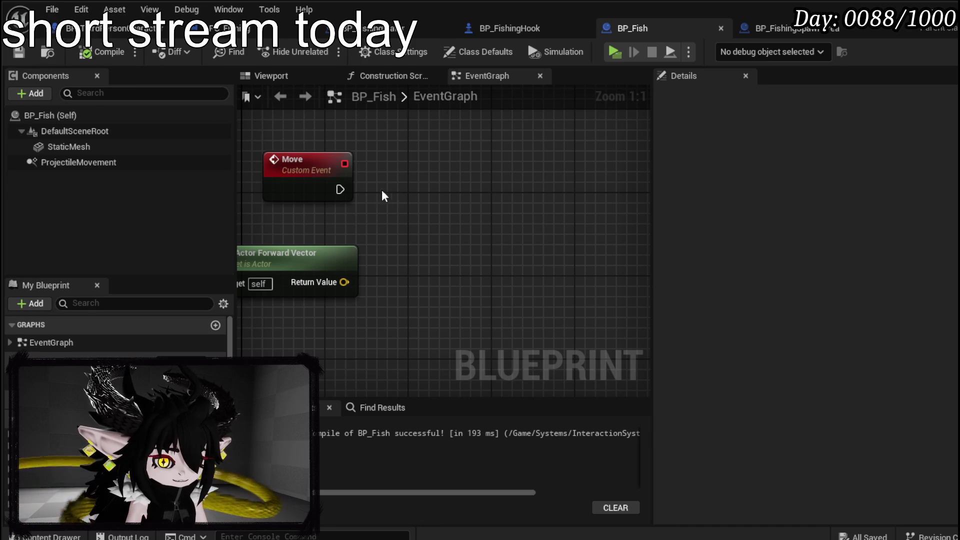
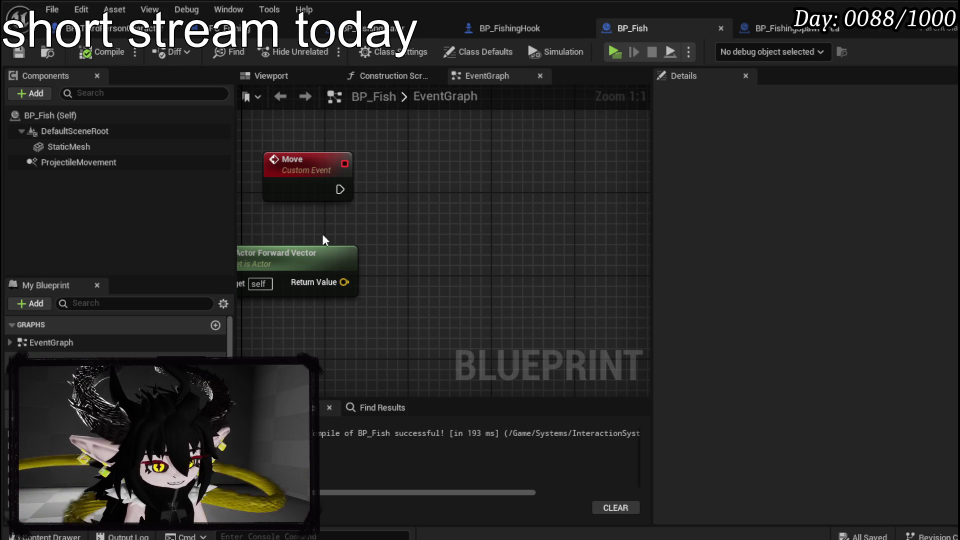
Step: Add a Projectile Movement reference and a SET Velocity node near the Move event
mouse_move(340, 189)
mouse_down()
mouse_move(428, 182)
mouse_move(394, 163)
mouse_up()
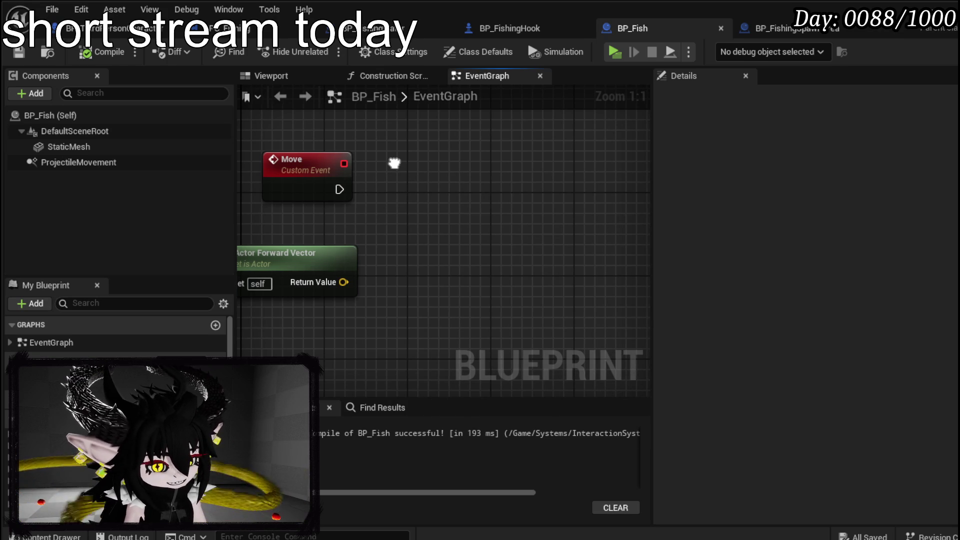
drag(394, 163, 381, 174)
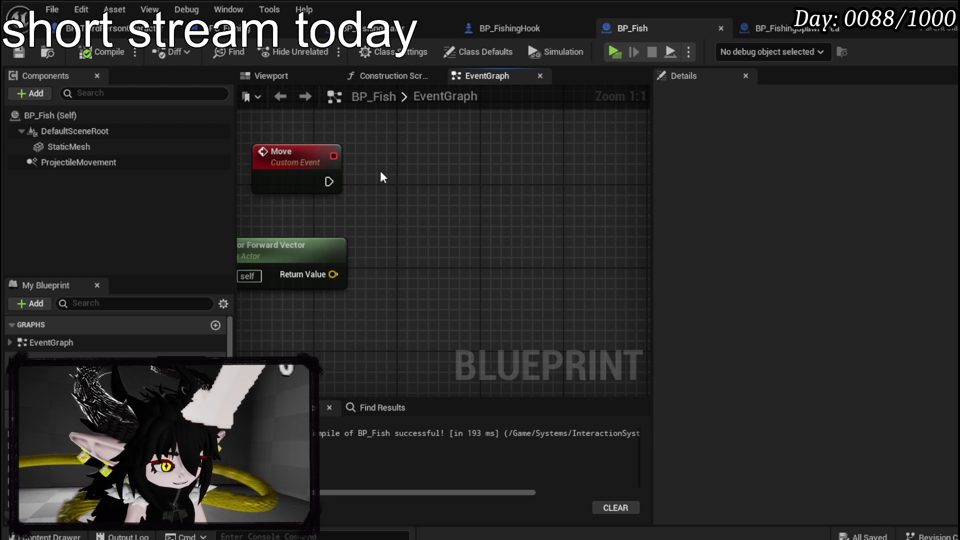
mouse_move(381, 175)
mouse_down()
mouse_move(486, 188)
mouse_move(445, 200)
mouse_up()
scroll(117, 335, down, 2)
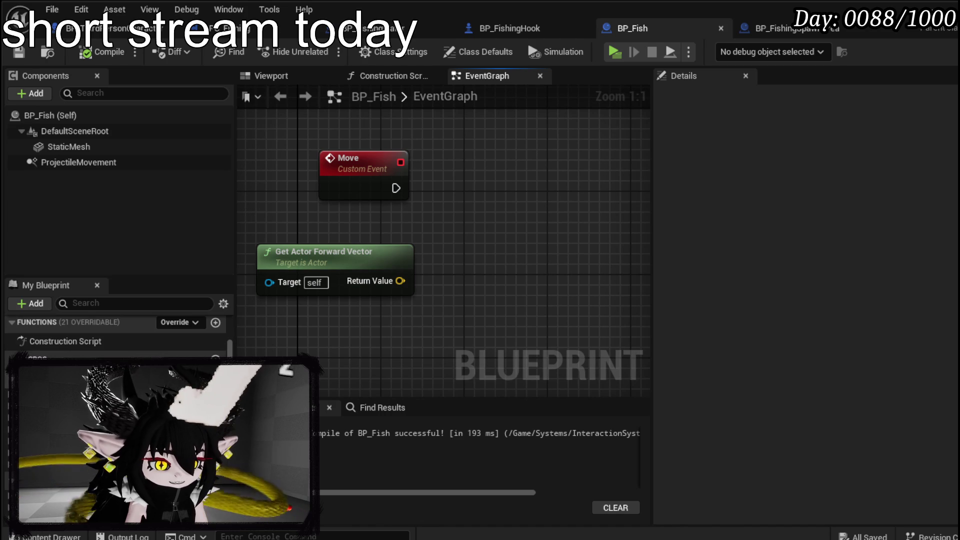
scroll(118, 335, up, 2)
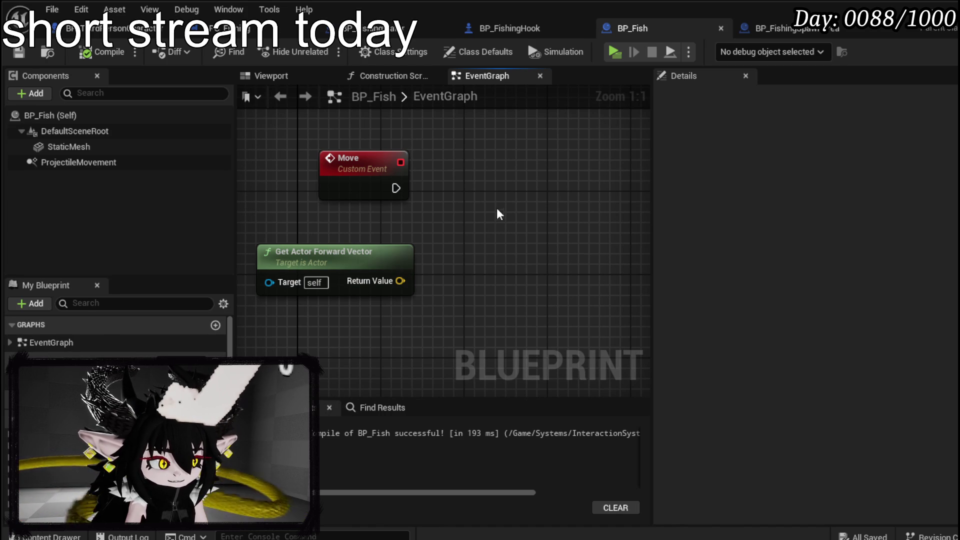
drag(428, 203, 411, 230)
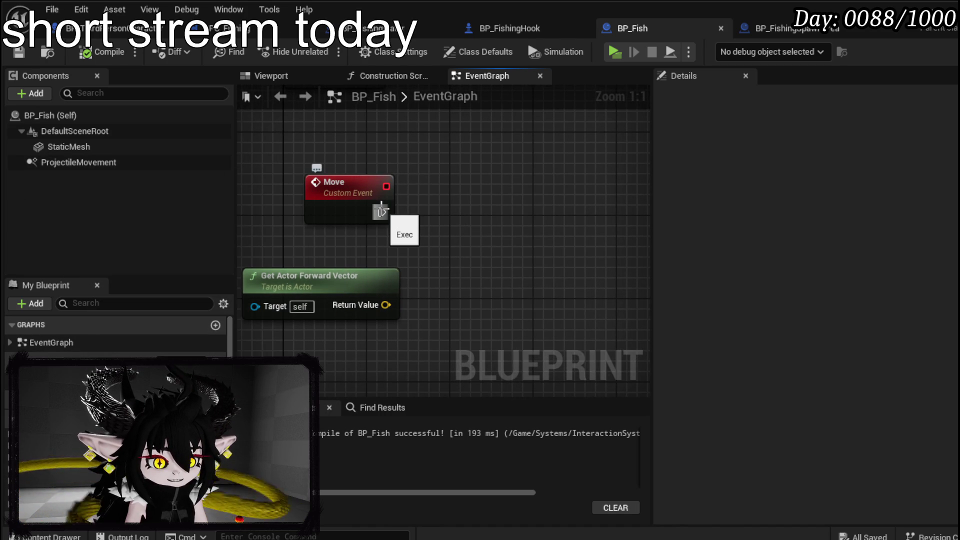
mouse_move(92, 162)
mouse_down()
mouse_move(307, 188)
mouse_move(497, 195)
mouse_move(301, 113)
mouse_up()
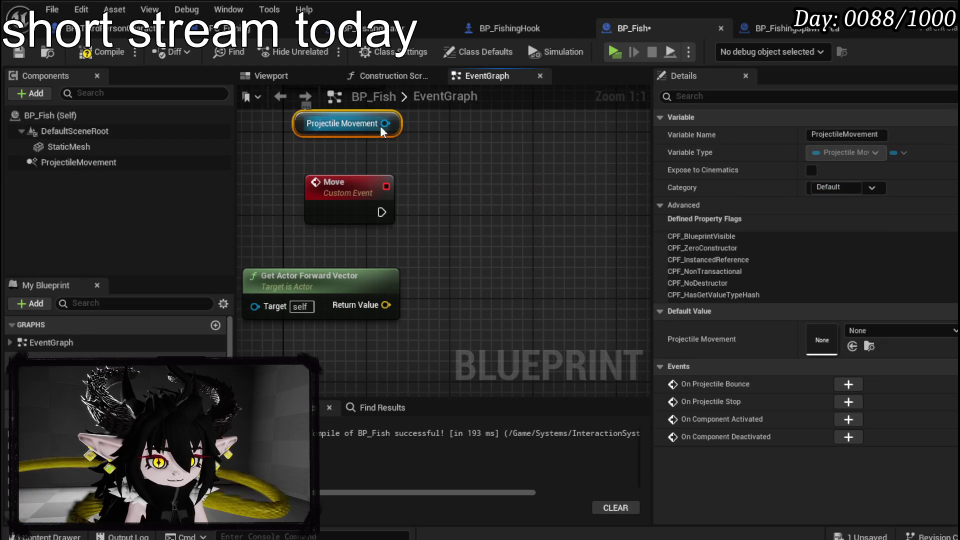
drag(385, 123, 442, 157)
text(set veloc)
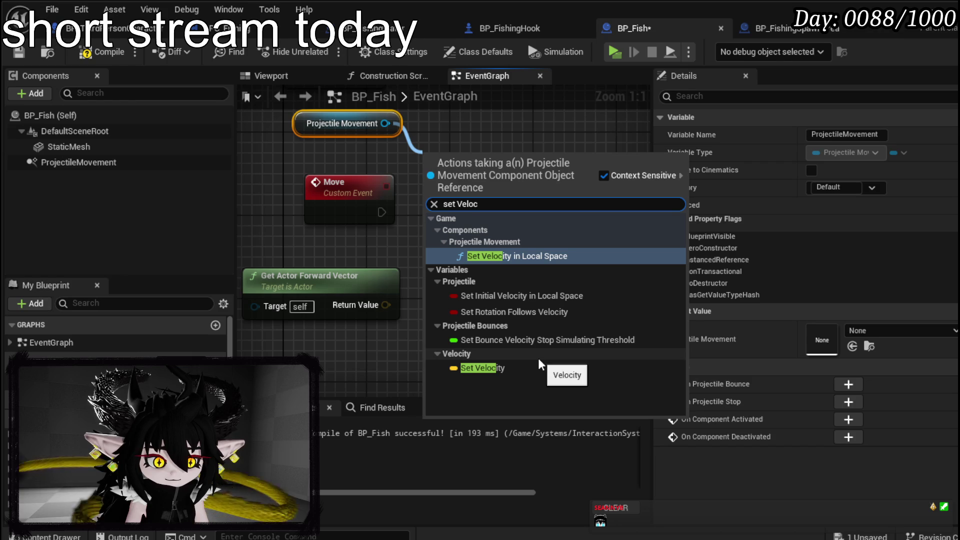
click(505, 365)
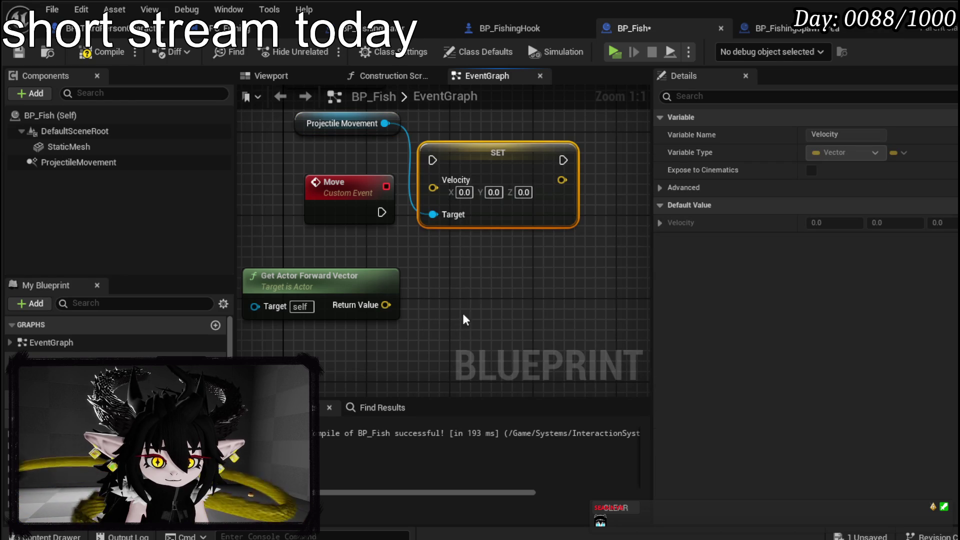
drag(492, 174, 535, 278)
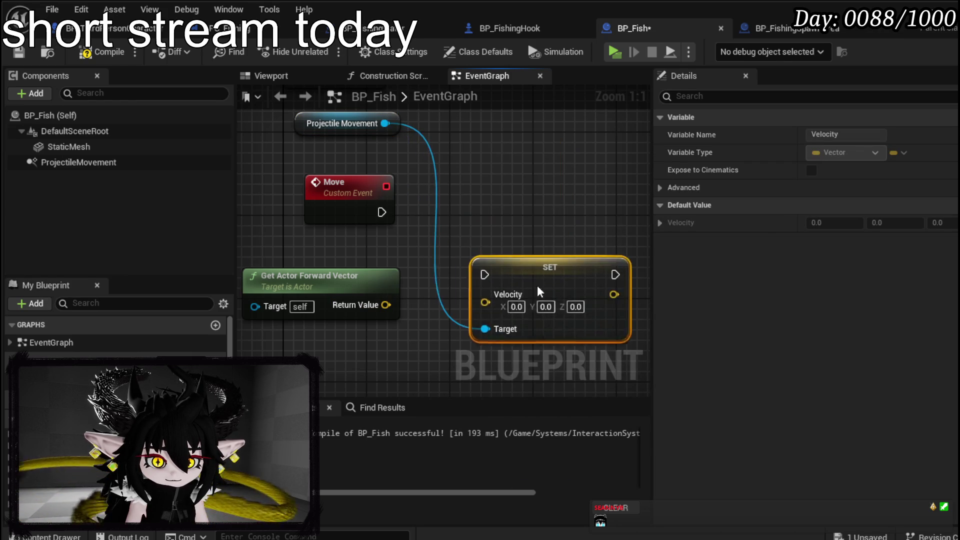
Step: Multiply Get Actor Forward Vector by a float 400 and feed the result into Velocity
drag(323, 193, 279, 193)
mouse_move(345, 211)
mouse_down()
mouse_move(398, 227)
mouse_move(355, 253)
mouse_up()
text(*)
click(438, 289)
right_click(330, 275)
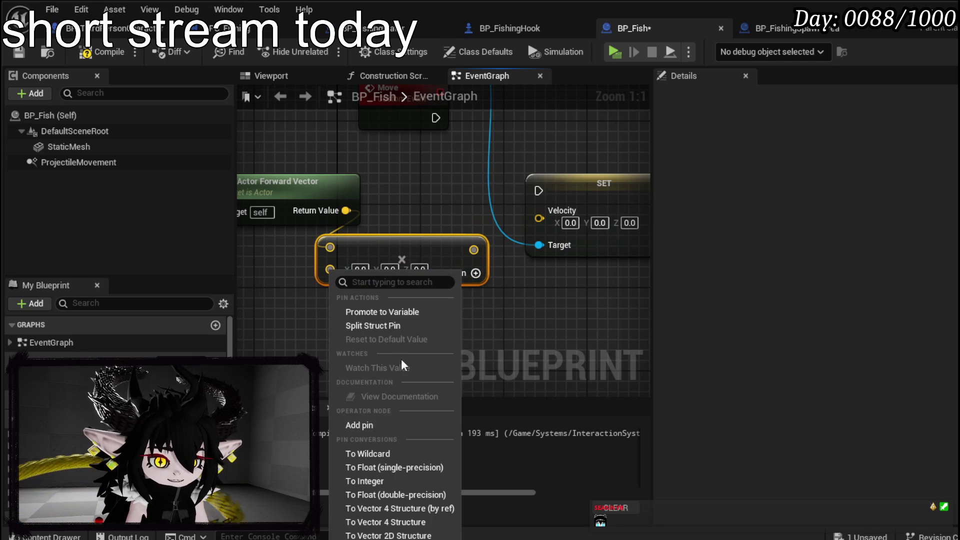
click(373, 466)
click(350, 269)
text(400)
drag(412, 248, 538, 219)
Step: Wire the Move event's exec into SET Velocity and tidy the node layout
drag(317, 325, 464, 231)
mouse_move(371, 216)
mouse_down()
mouse_move(365, 203)
mouse_move(479, 291)
mouse_move(492, 245)
mouse_move(473, 290)
mouse_move(390, 220)
mouse_up()
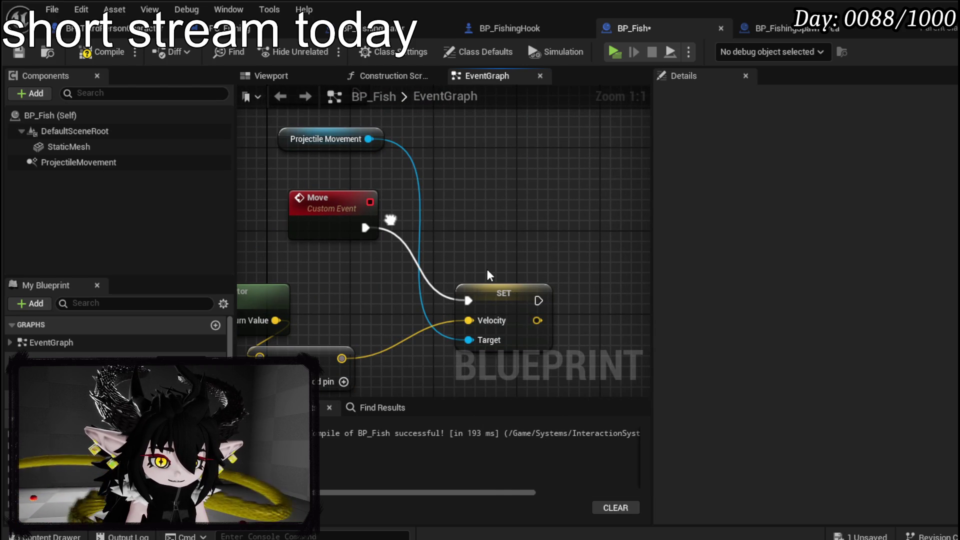
drag(500, 314, 496, 243)
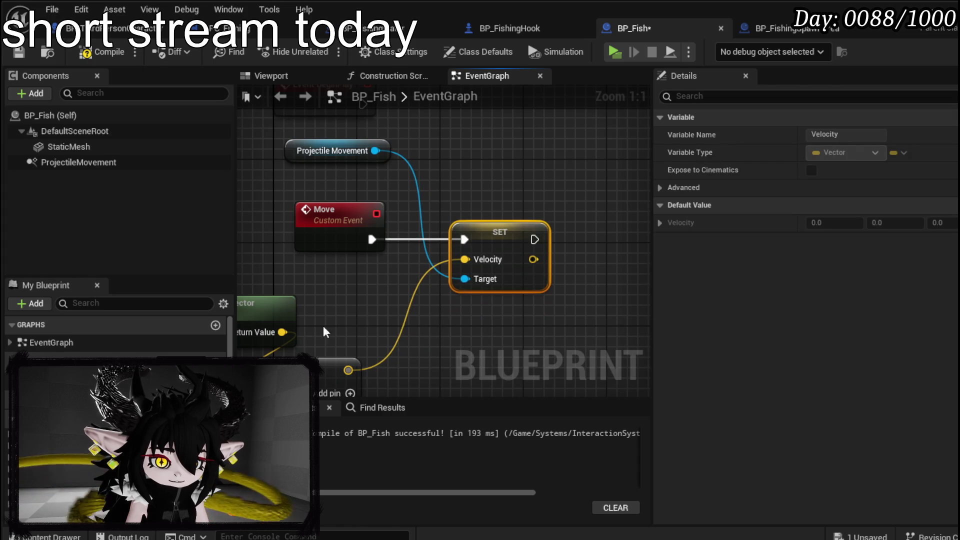
drag(318, 375, 391, 329)
mouse_move(382, 127)
mouse_down()
mouse_move(402, 282)
mouse_move(485, 261)
mouse_up()
Step: Make BeginPlay call Move and give the fish's StaticMesh the NoCollision preset
text(Move)
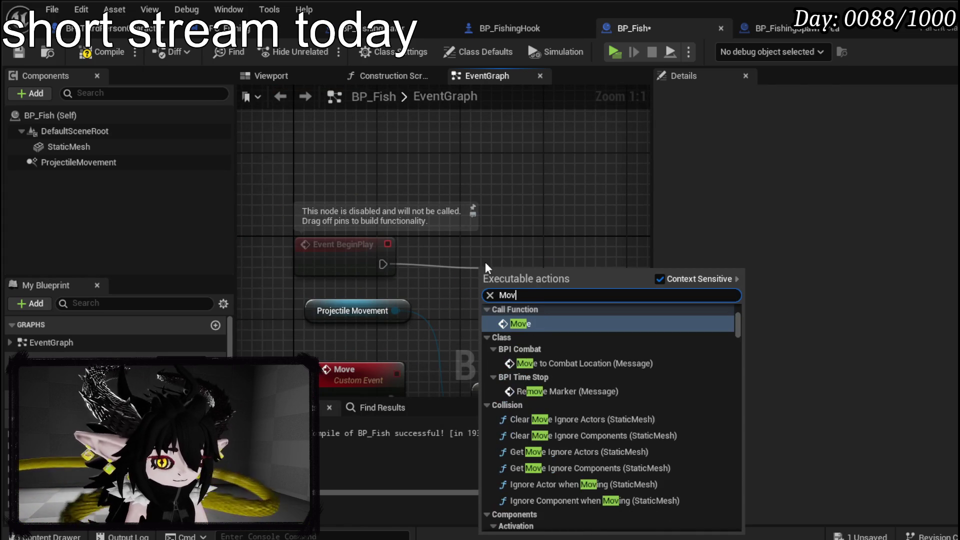
click(556, 324)
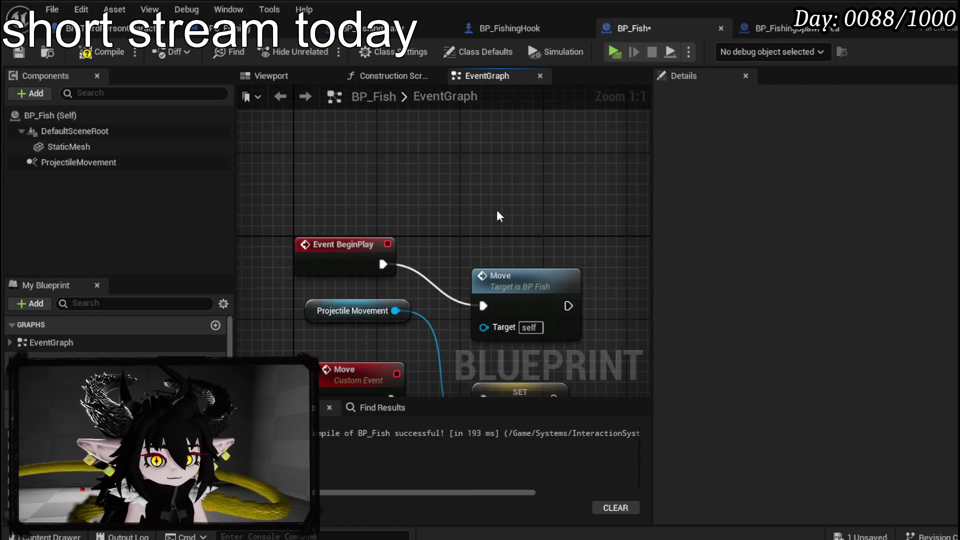
click(101, 146)
click(740, 93)
text(Colli)
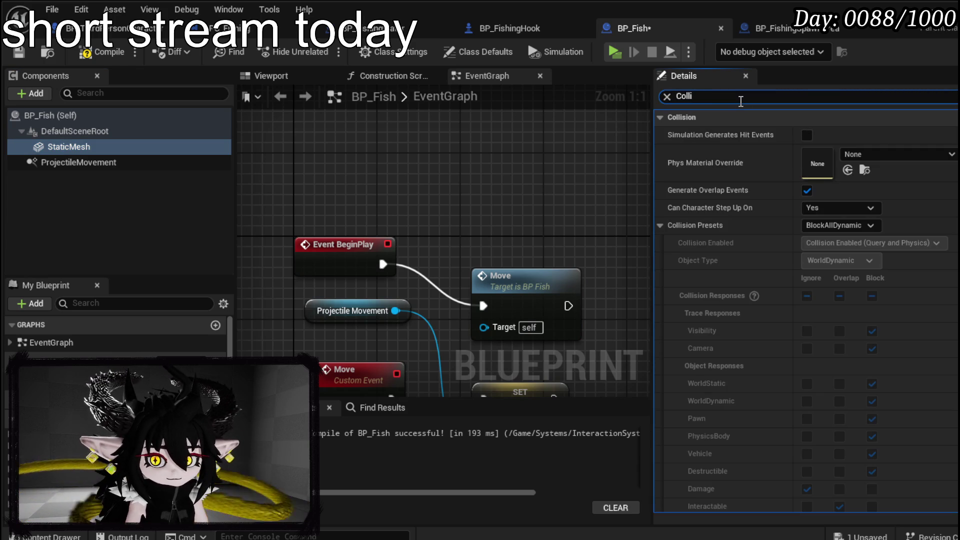
click(844, 226)
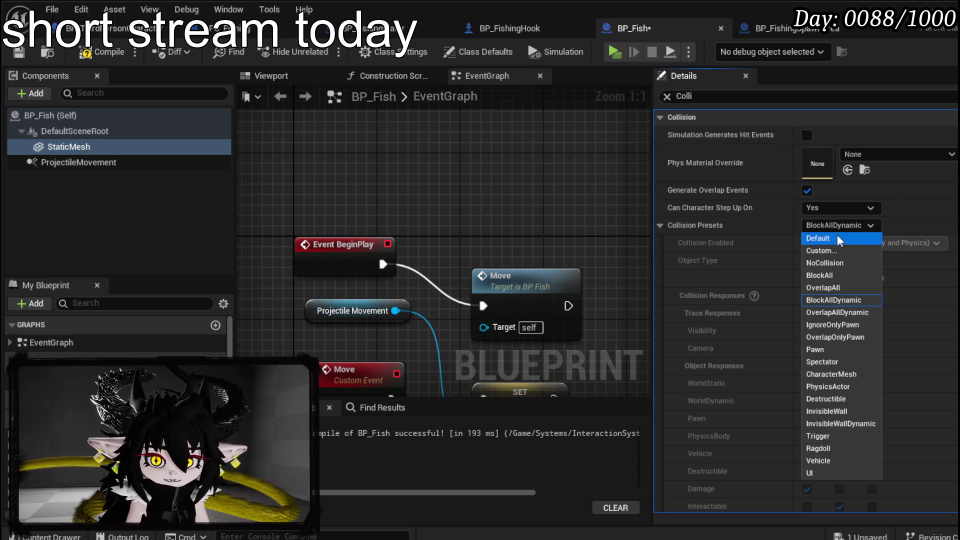
click(835, 255)
click(20, 50)
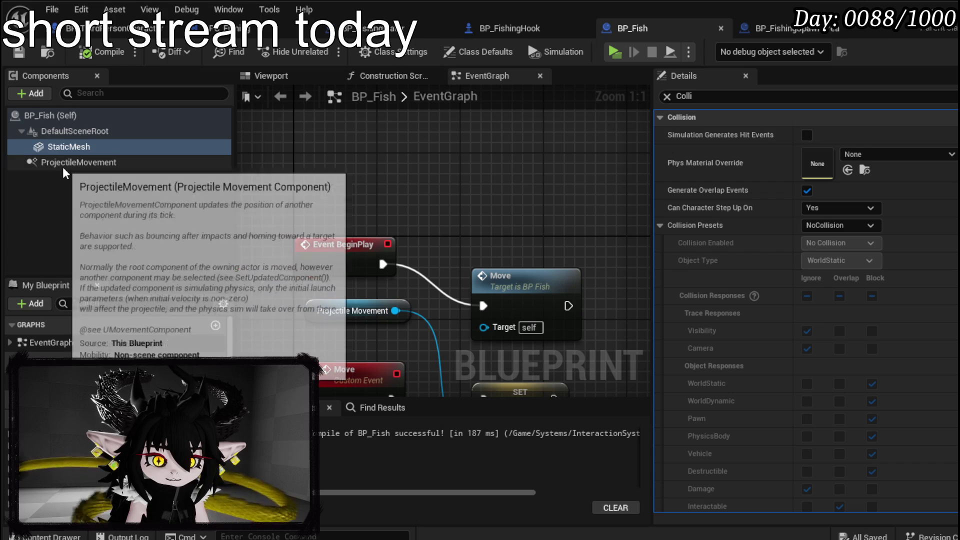
Step: Set ProjectileMovement's Projectile Gravity Scale to 0, then compile and save BP_Fish
click(108, 92)
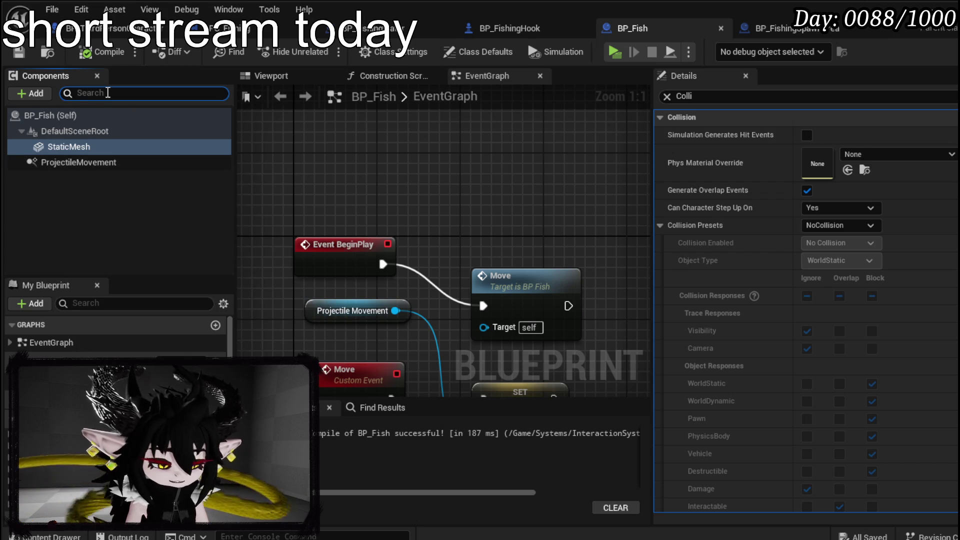
text(Grav)
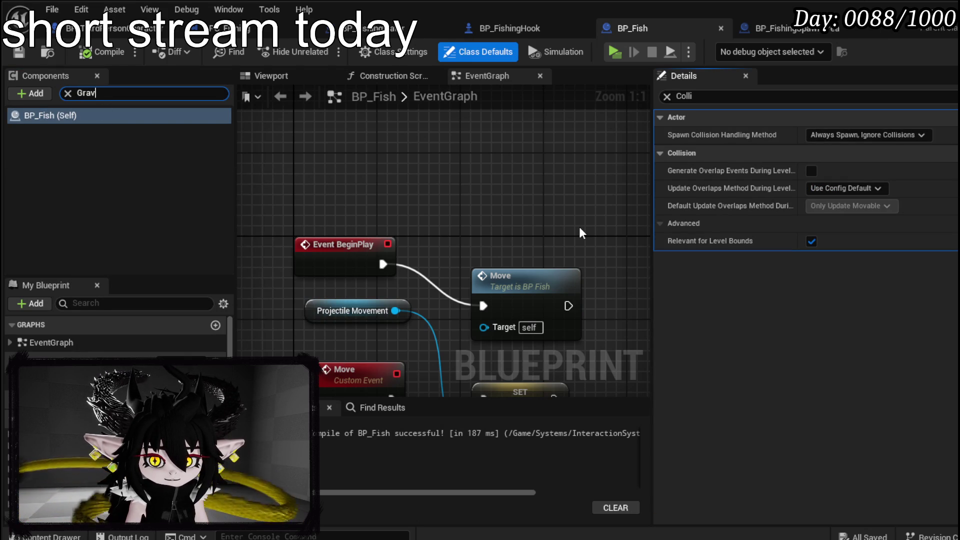
click(68, 93)
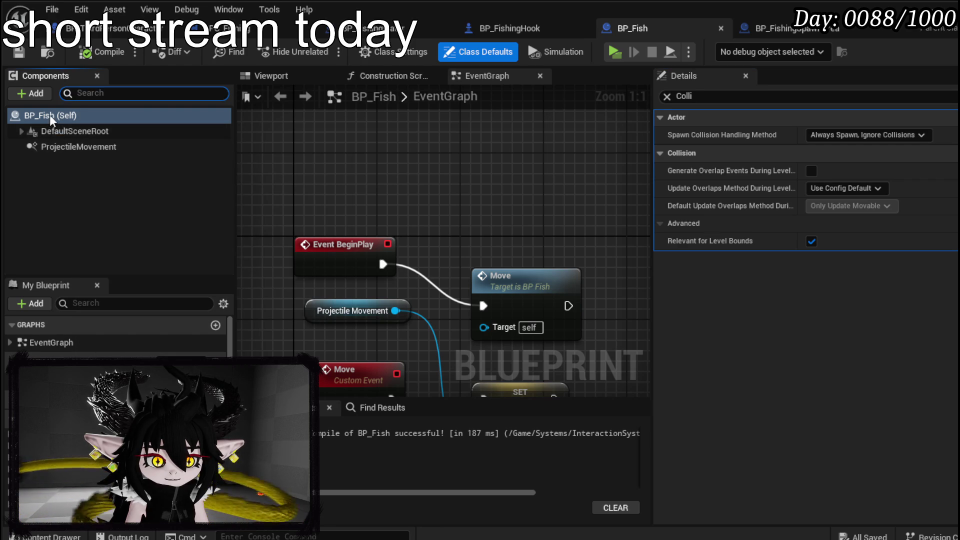
click(666, 97)
double_click(694, 97)
text(Grav)
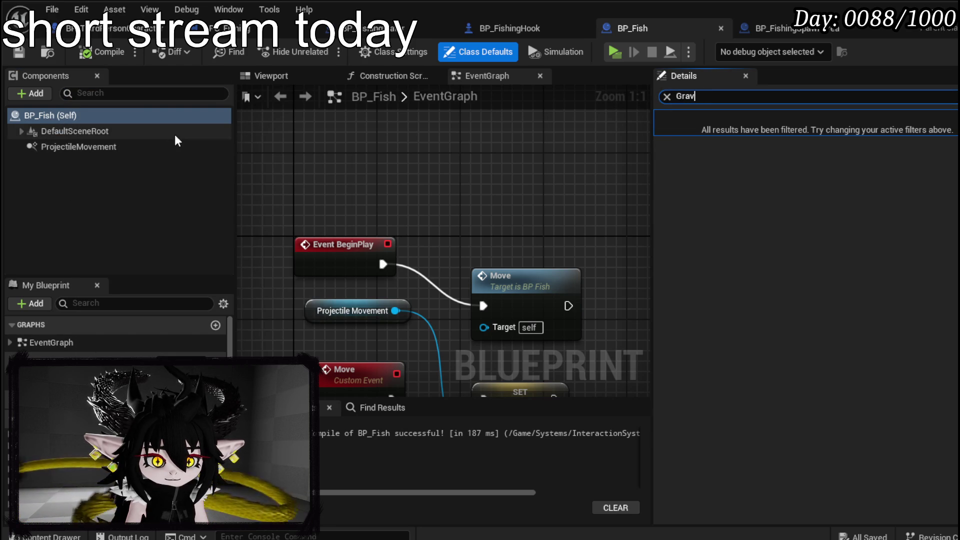
click(87, 132)
click(88, 147)
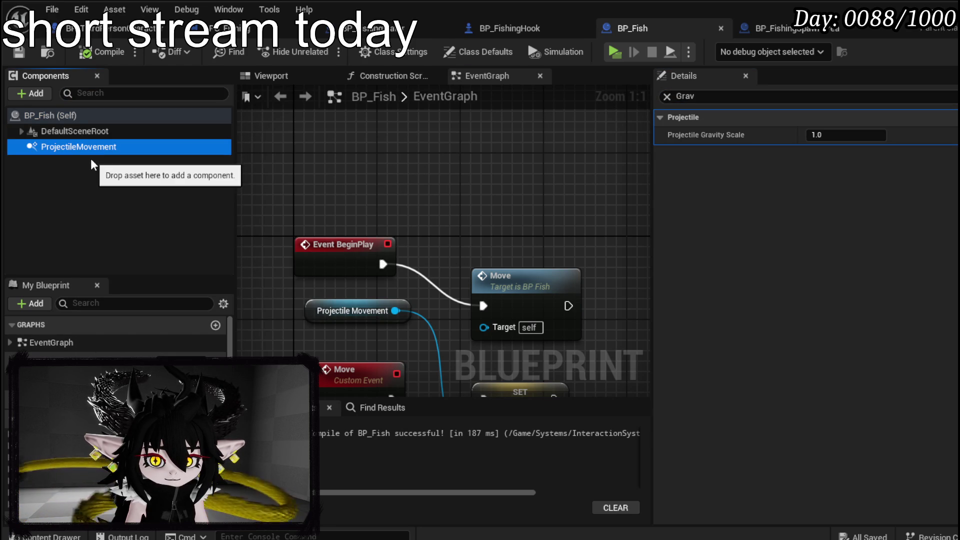
click(846, 135)
text(0)
key(Return)
click(89, 52)
click(20, 52)
Step: Move the Move call node up beside BeginPlay
drag(532, 229, 499, 168)
click(513, 196)
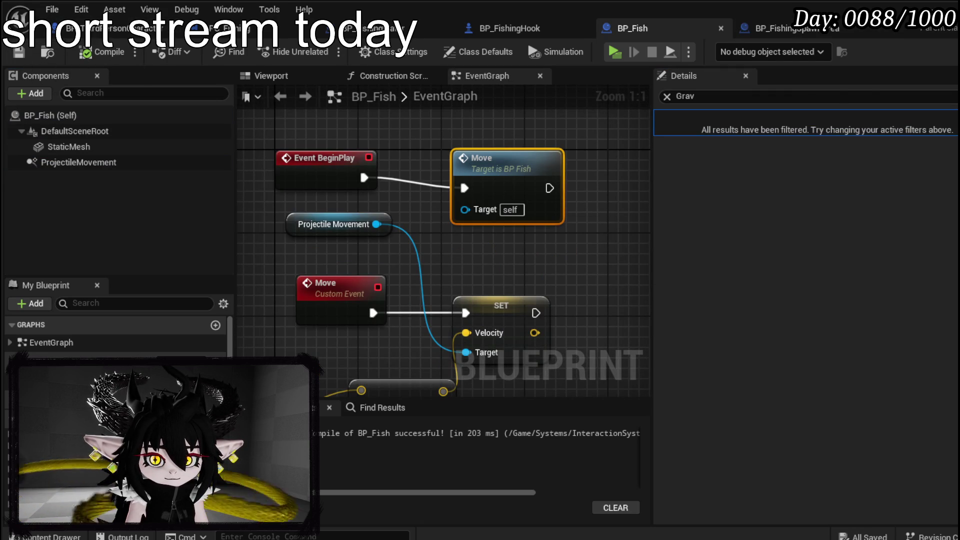
key(alt+Tab)
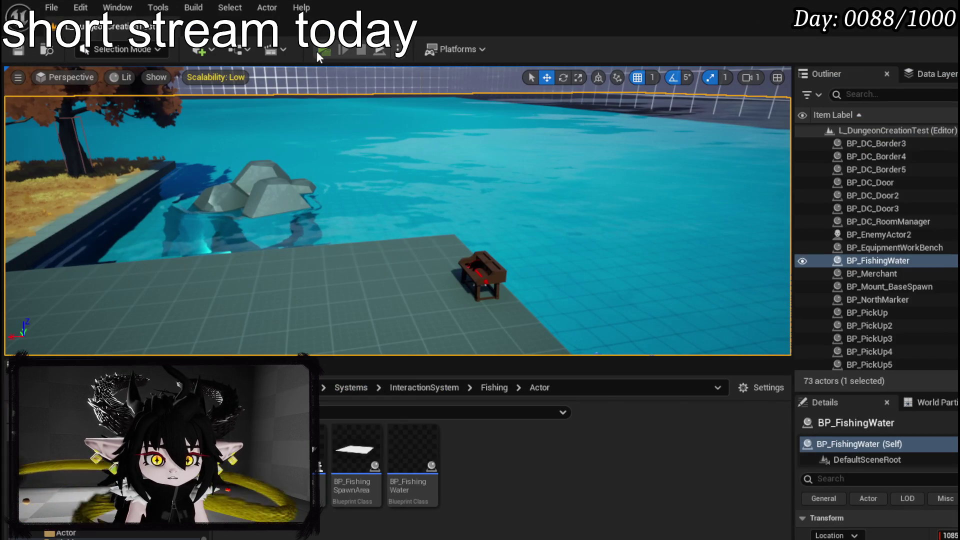
Step: Play-test fish spawning in the water, stop, save packages, and go back to BP_Fish
click(317, 51)
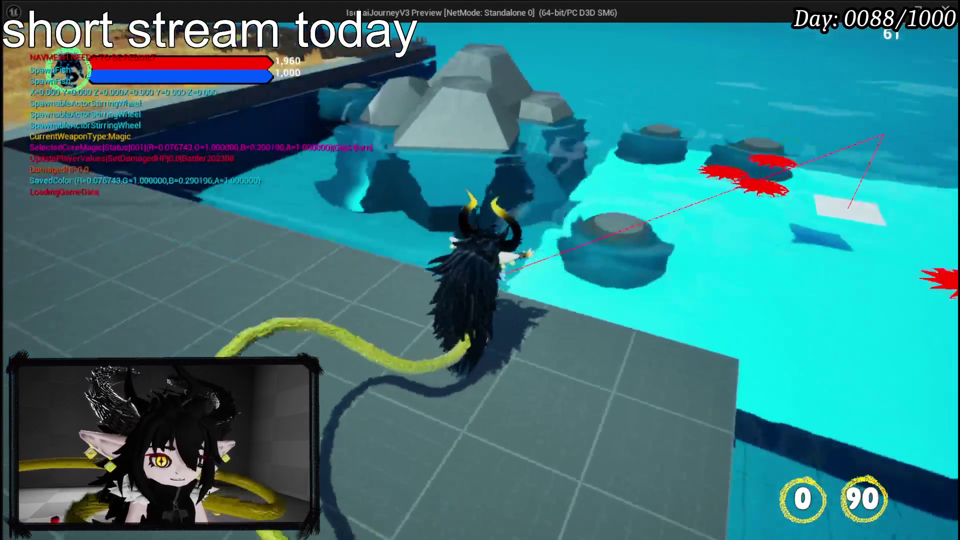
key(Escape)
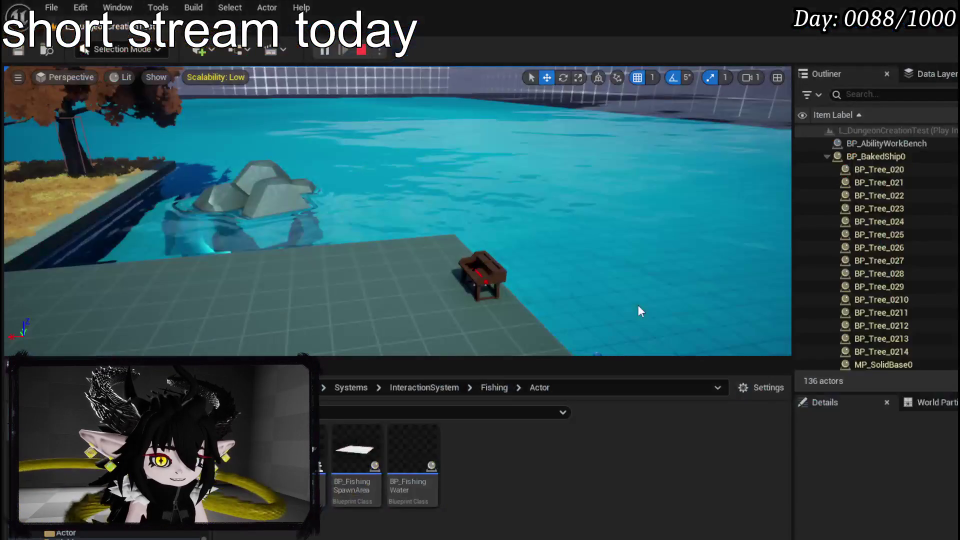
click(18, 50)
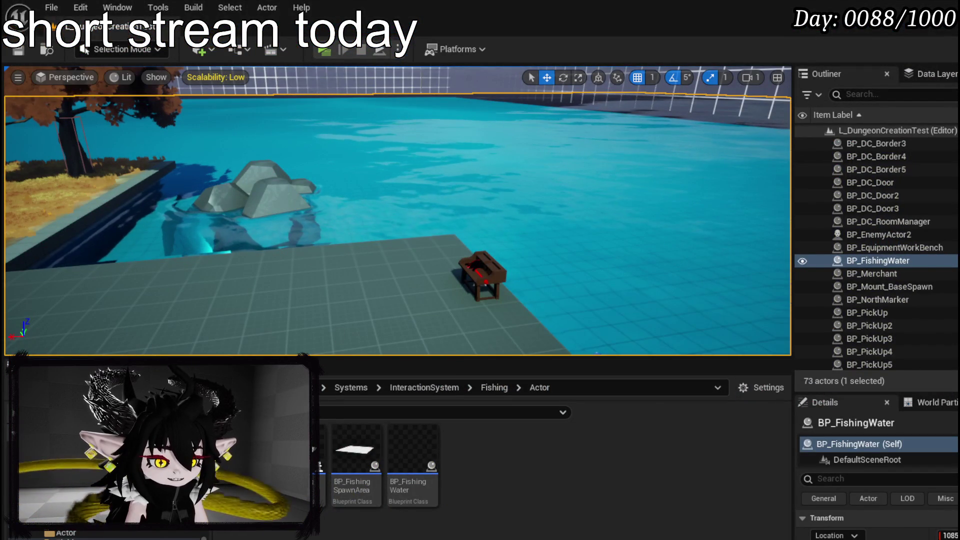
key(alt+Tab)
scroll(527, 299, down, 3)
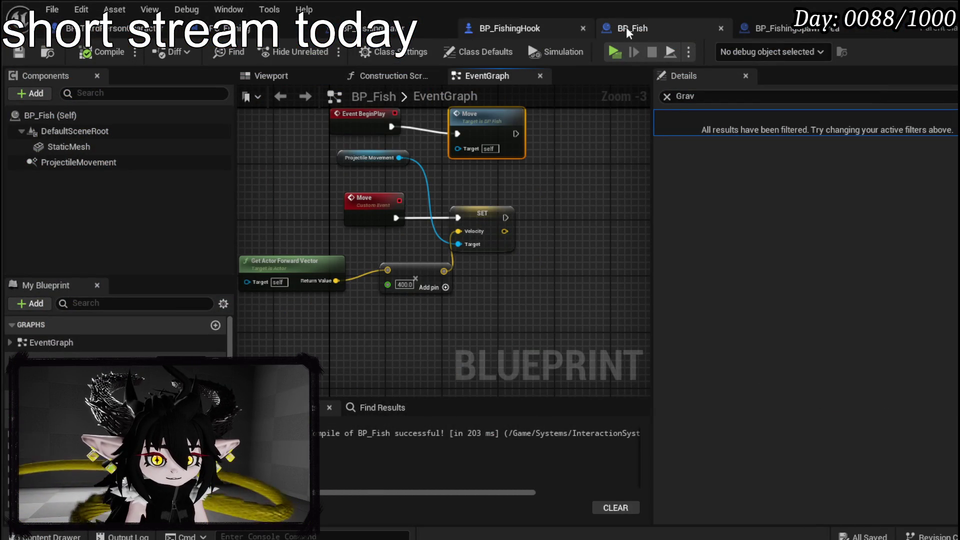
Step: In BP_FishingSpawnArea, add a Make Rotator feeding Make Transform's Rotation pin
click(804, 29)
mouse_move(405, 285)
mouse_down()
mouse_move(562, 271)
mouse_move(328, 305)
mouse_move(328, 297)
mouse_up()
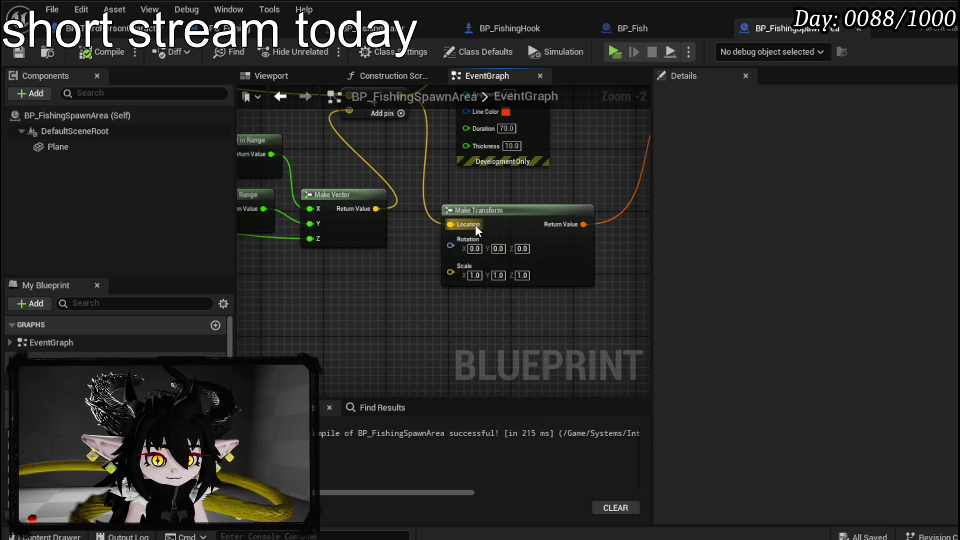
drag(475, 224, 532, 227)
click(480, 268)
mouse_move(344, 302)
mouse_down()
mouse_move(535, 284)
mouse_move(461, 278)
mouse_move(401, 303)
mouse_up()
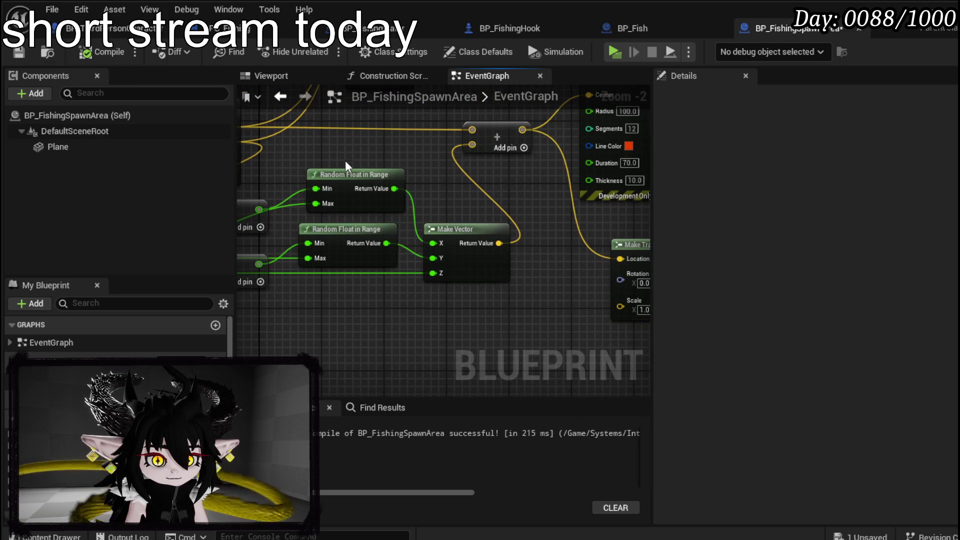
mouse_move(359, 334)
mouse_down()
mouse_move(354, 314)
mouse_move(313, 276)
mouse_move(153, 281)
mouse_up()
drag(449, 230, 339, 302)
text(brea)
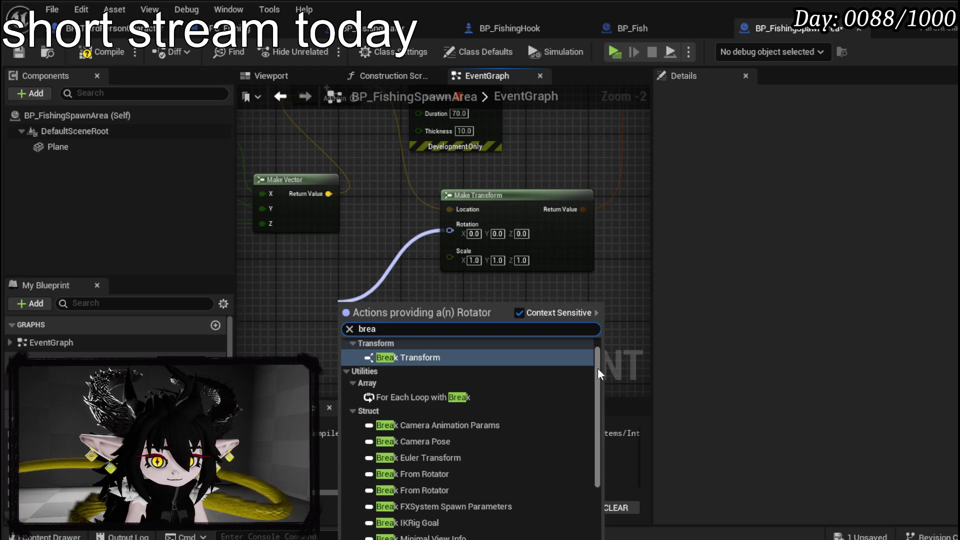
drag(598, 367, 598, 463)
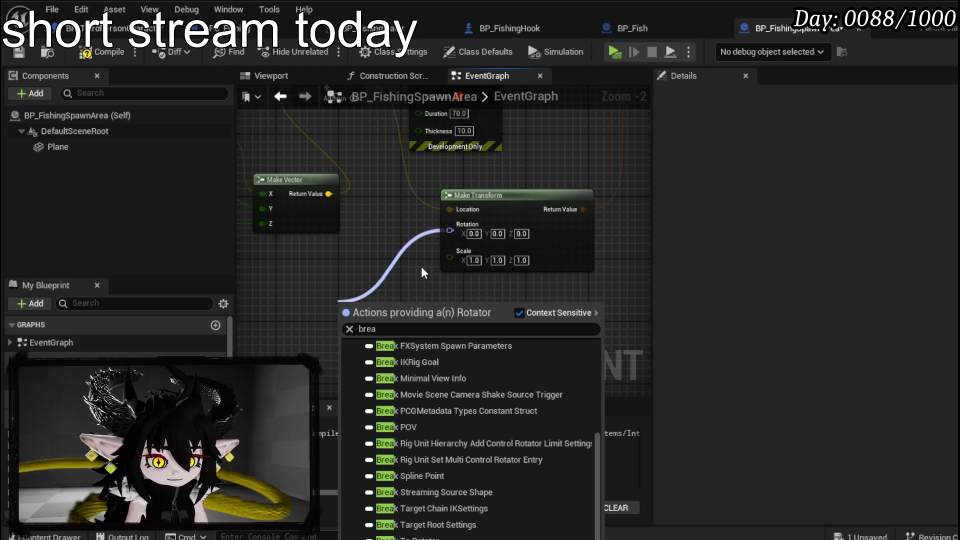
drag(450, 231, 359, 295)
text(make)
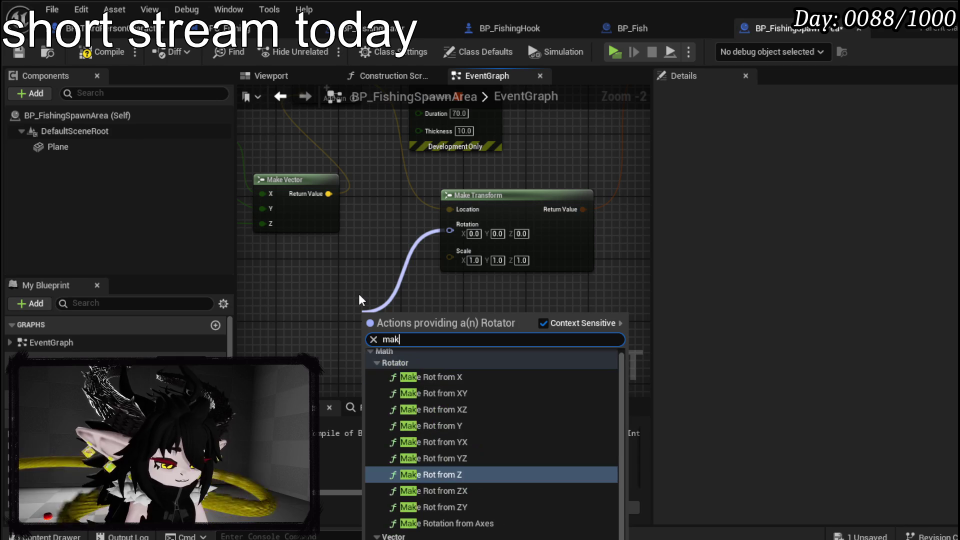
key(Return)
Step: Paste a Random Float in Range with max 360 and wire it into the rotator's Yaw
key(ctrl+v)
mouse_move(324, 222)
mouse_down()
mouse_move(369, 312)
mouse_move(509, 309)
mouse_move(493, 298)
mouse_up()
mouse_move(398, 319)
mouse_down()
mouse_move(435, 328)
mouse_move(518, 284)
mouse_up()
text(60)
click(432, 250)
Step: Compile and save BP_FishingSpawnArea, then close the blueprint editor
click(98, 52)
click(22, 49)
click(636, 28)
click(934, 6)
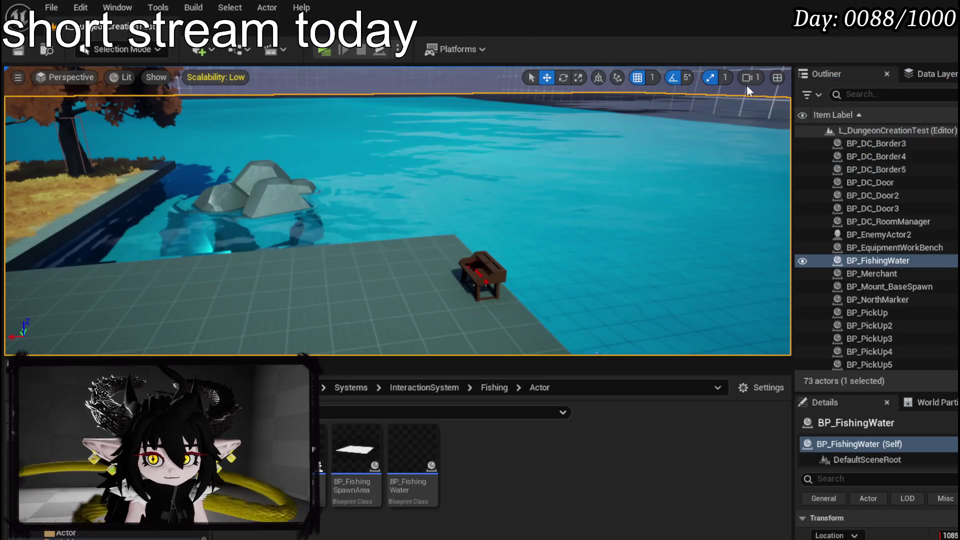
Step: Run a standalone test play with Alt+P, stop it, and save the changed packages
key(alt+p)
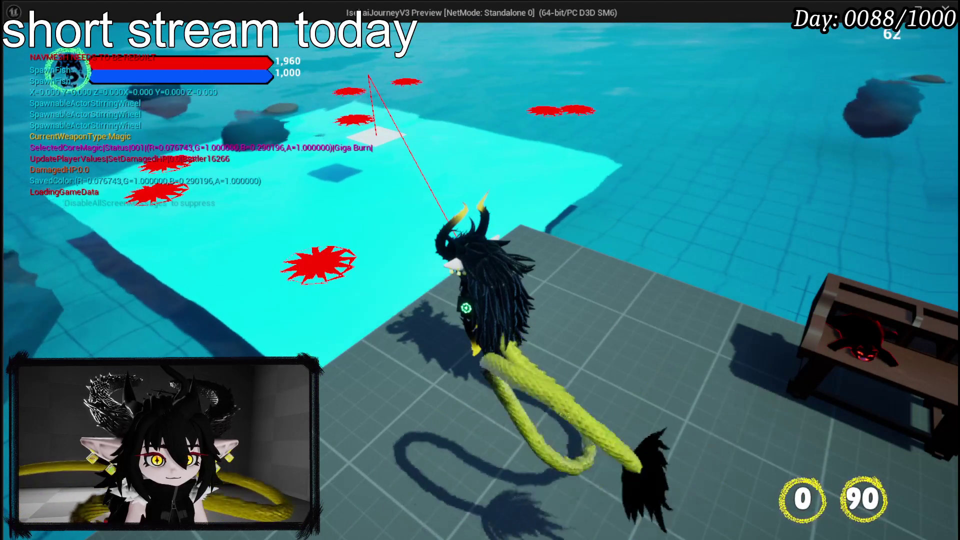
key(Escape)
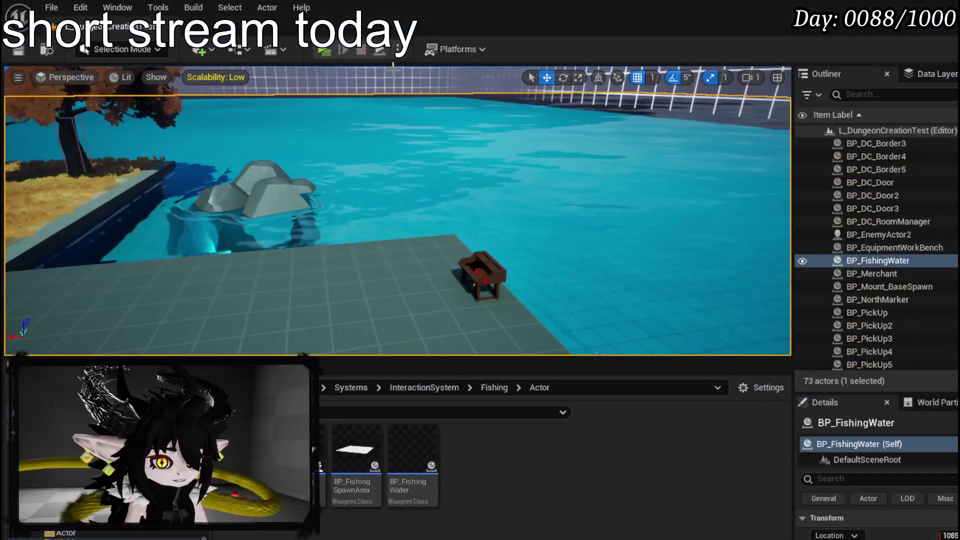
key(ctrl+s)
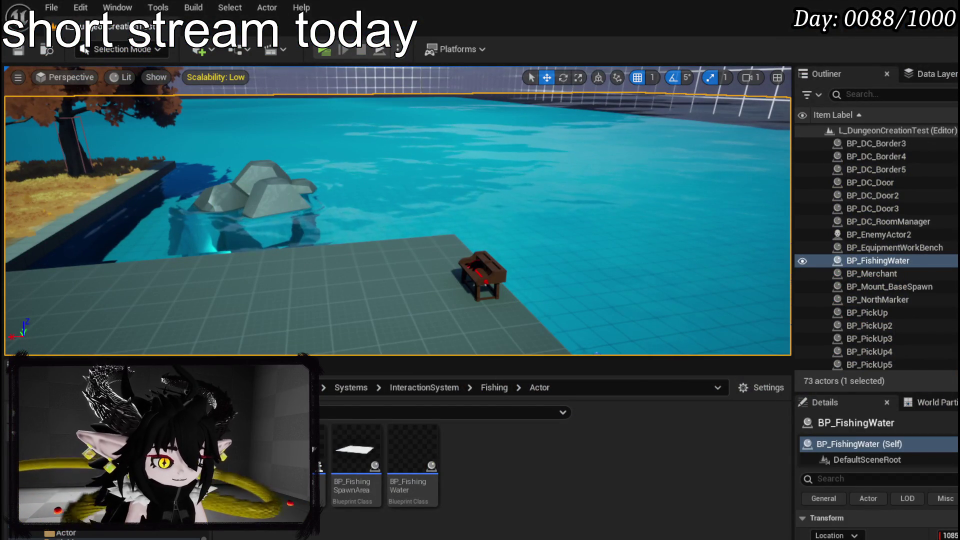
key(alt+Tab)
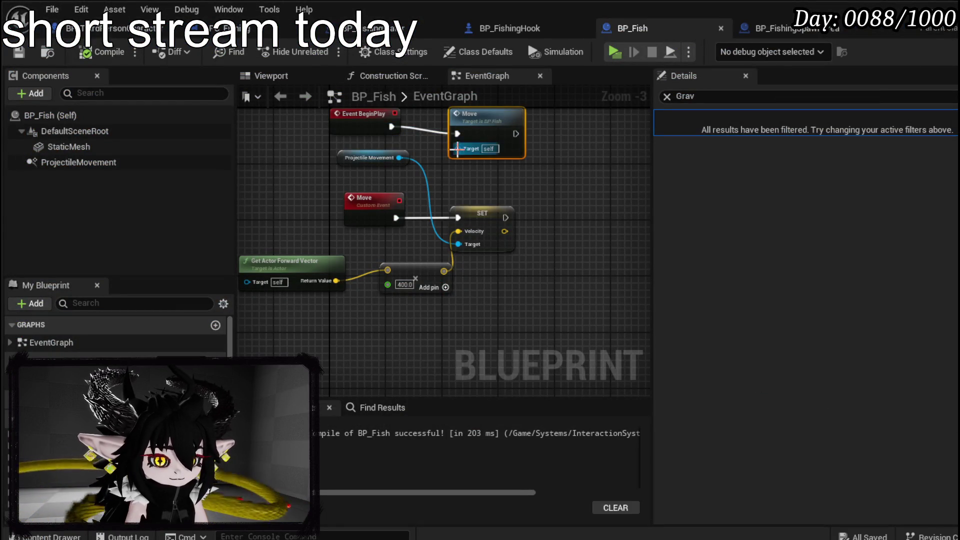
Step: Scale BP_FishingSpawnArea's Plane component to 20 on both X and Y
click(787, 28)
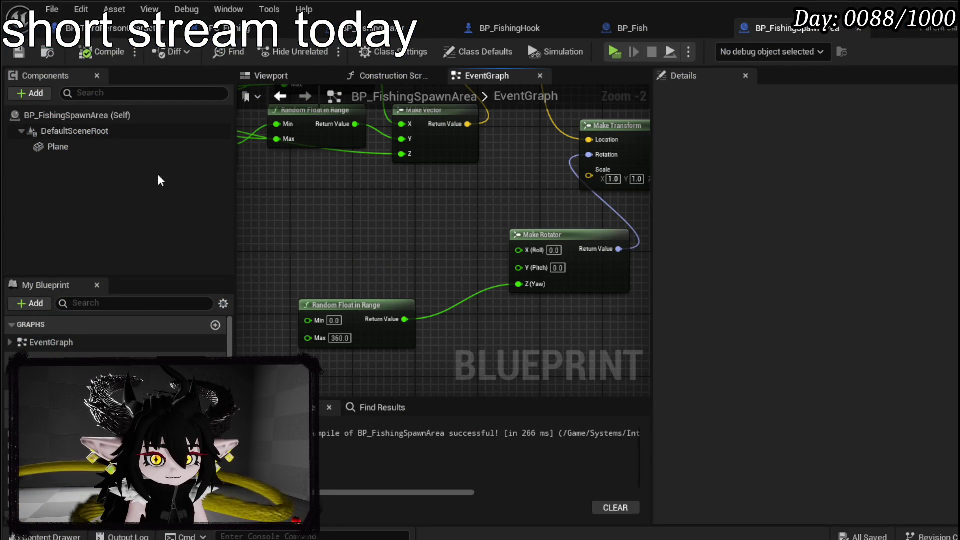
click(50, 147)
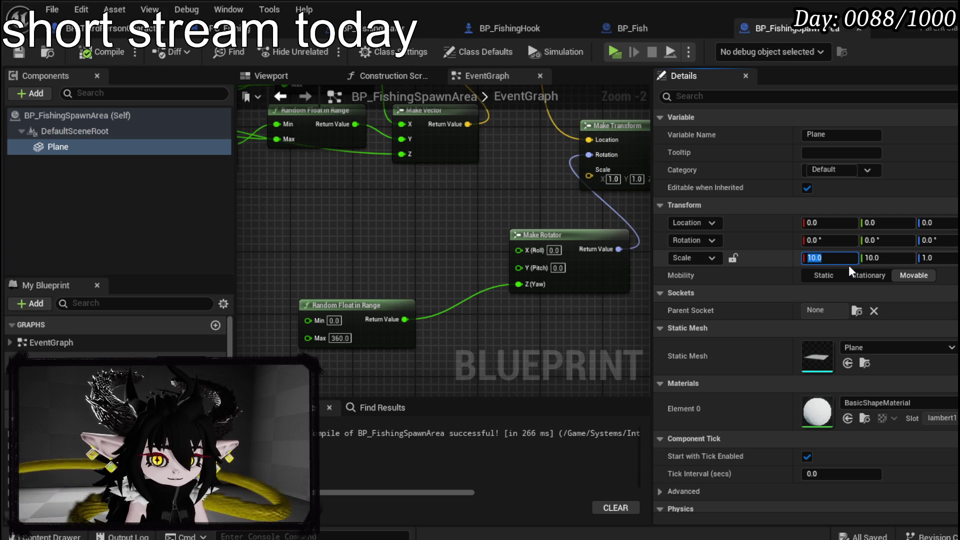
text(20)
click(880, 258)
text(20)
key(Return)
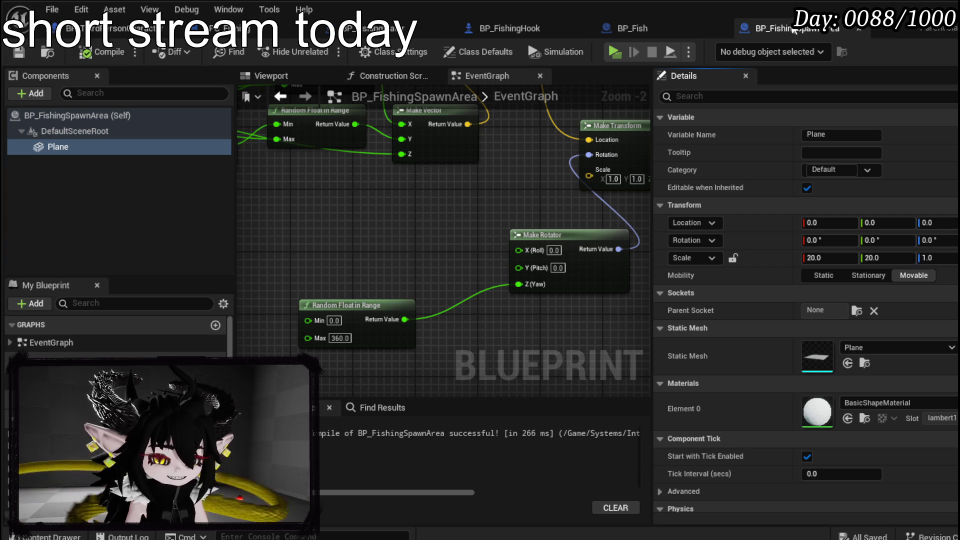
mouse_move(346, 306)
mouse_down()
mouse_move(284, 276)
mouse_move(305, 297)
mouse_move(389, 323)
mouse_move(334, 293)
mouse_move(335, 327)
mouse_up()
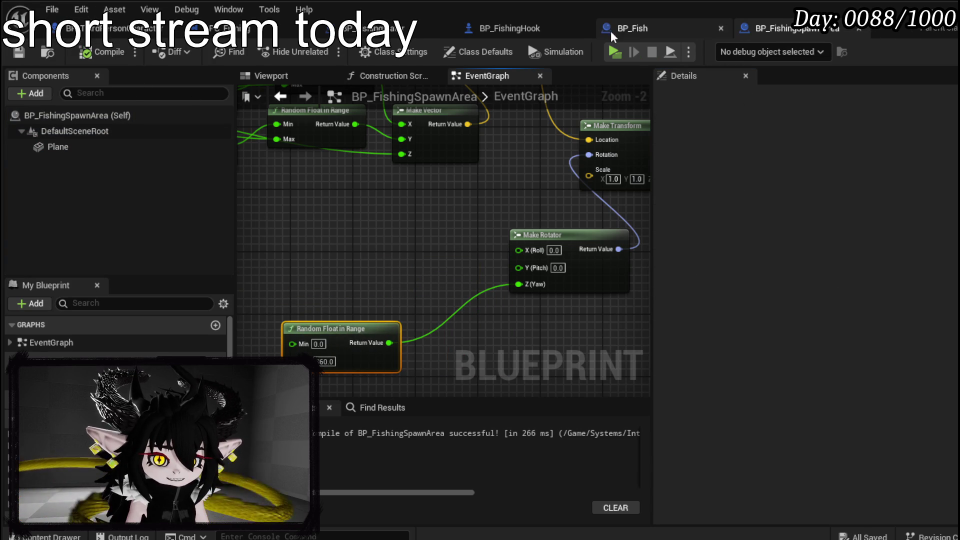
Step: Lower BP_Fish's forward-vector multiplier from 400.0 to 40.0
click(647, 32)
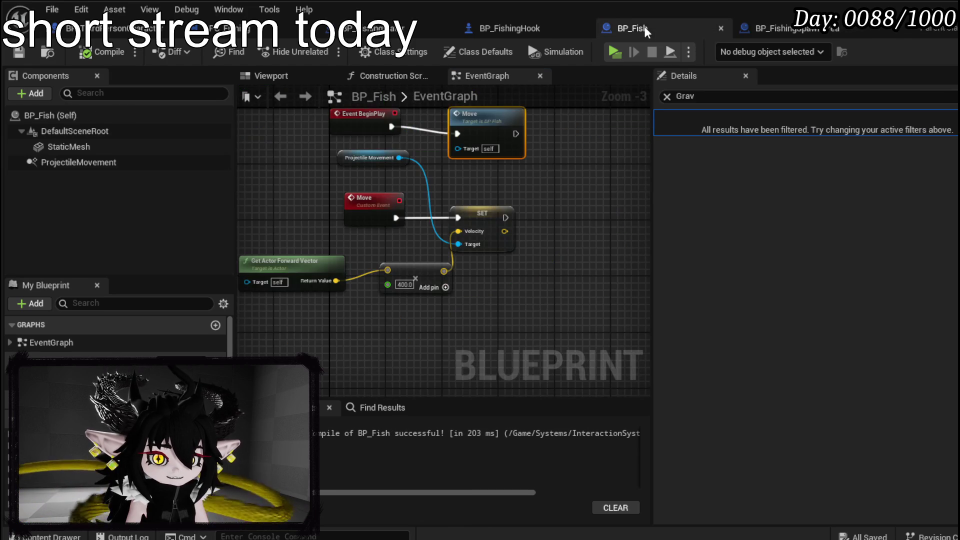
scroll(427, 269, up, 3)
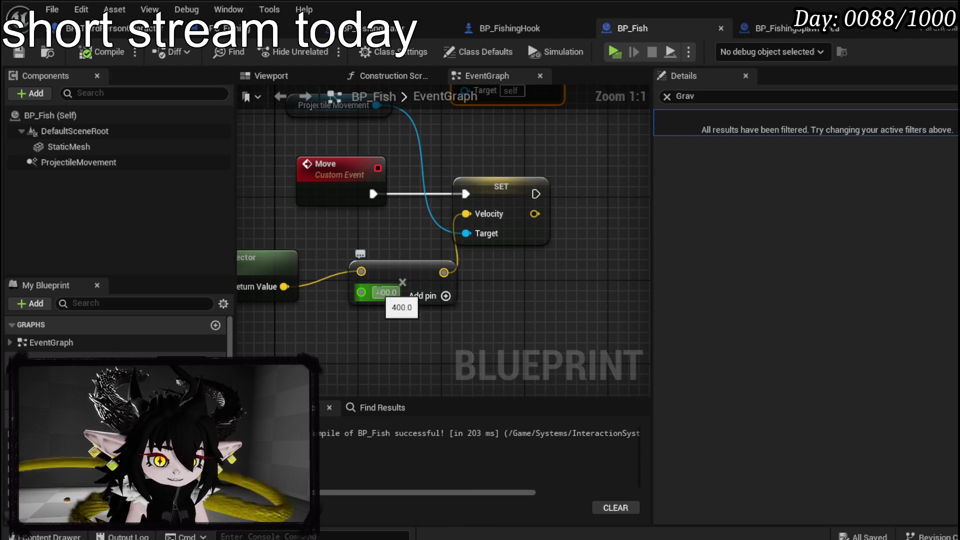
text(40)
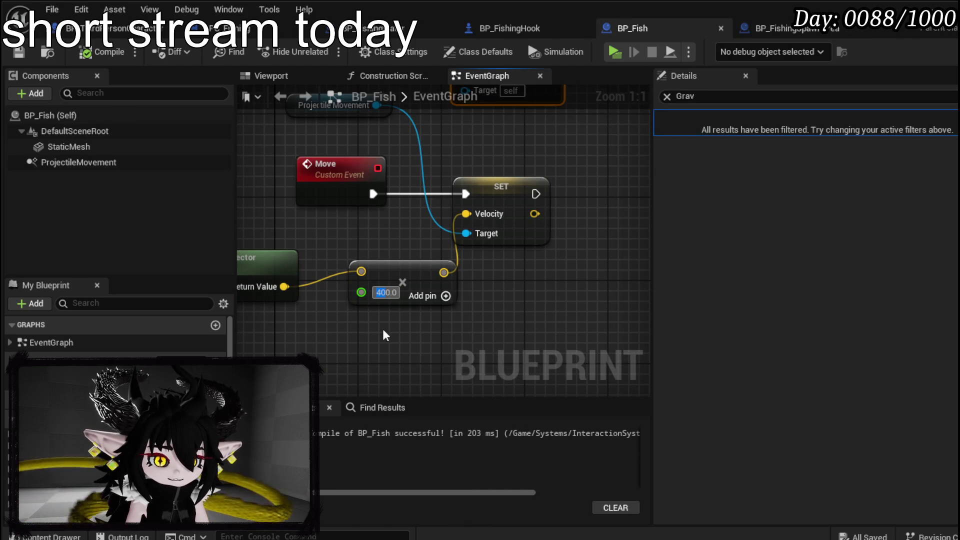
click(388, 329)
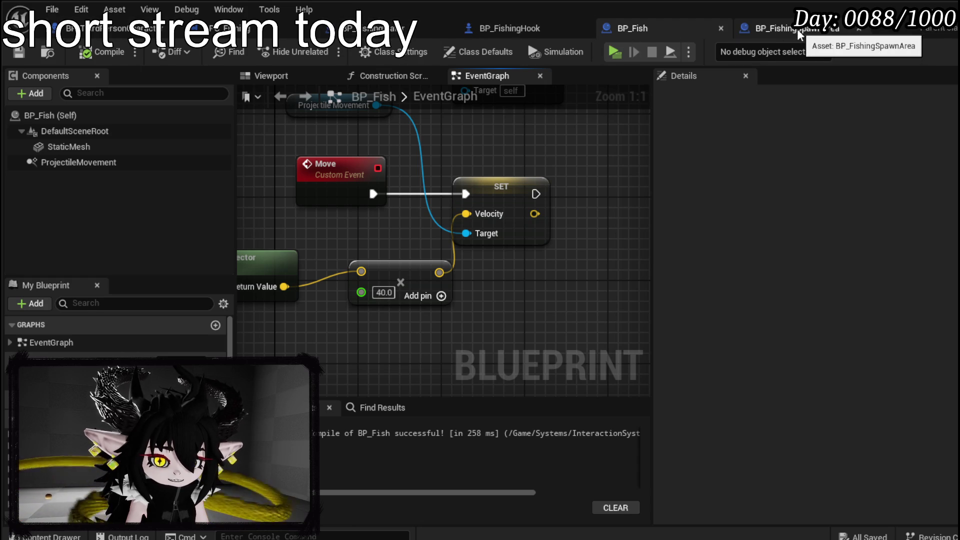
click(525, 29)
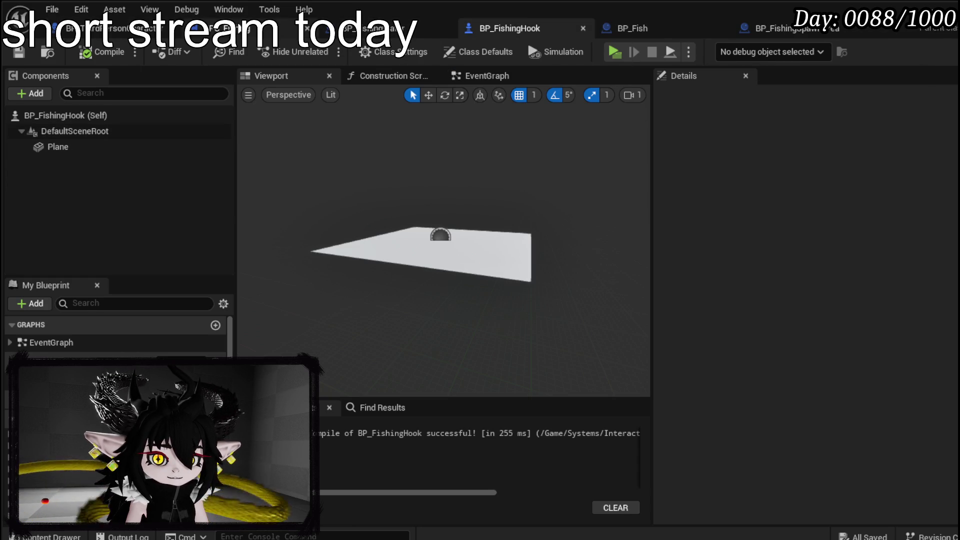
Step: In StartFishing, add Attach Actor To Actor from the spawned spawn area's Return Value
click(235, 28)
scroll(421, 209, down, 2)
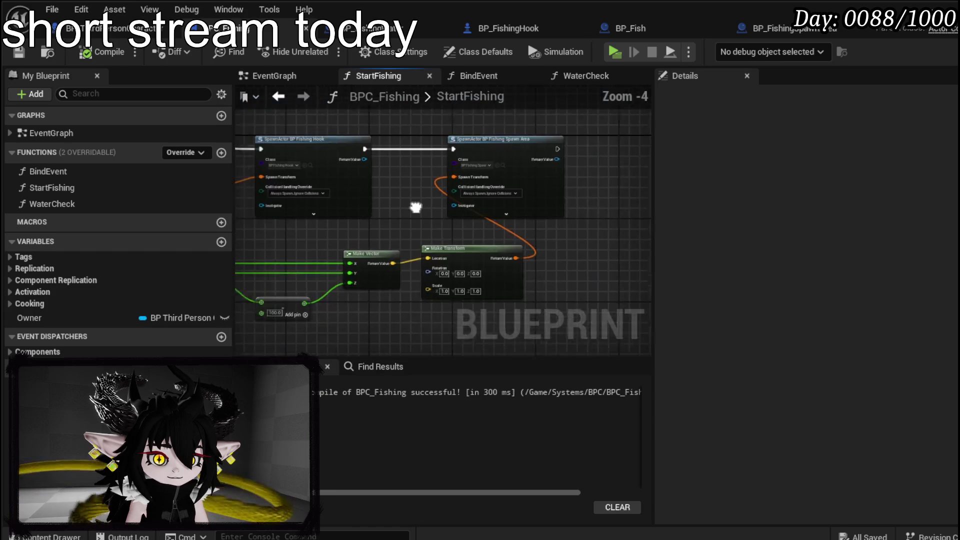
scroll(405, 254, up, 2)
drag(405, 254, 185, 233)
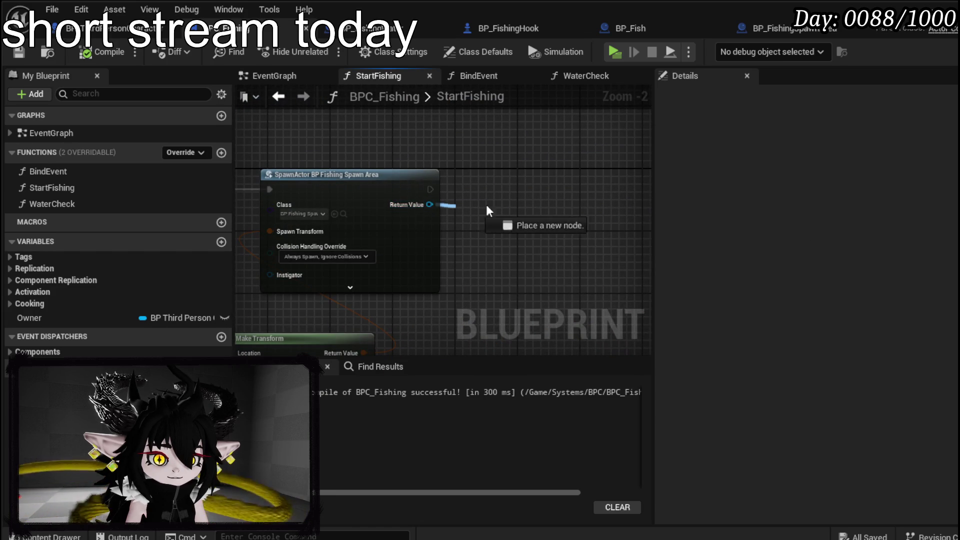
drag(446, 206, 544, 188)
text(attach actor)
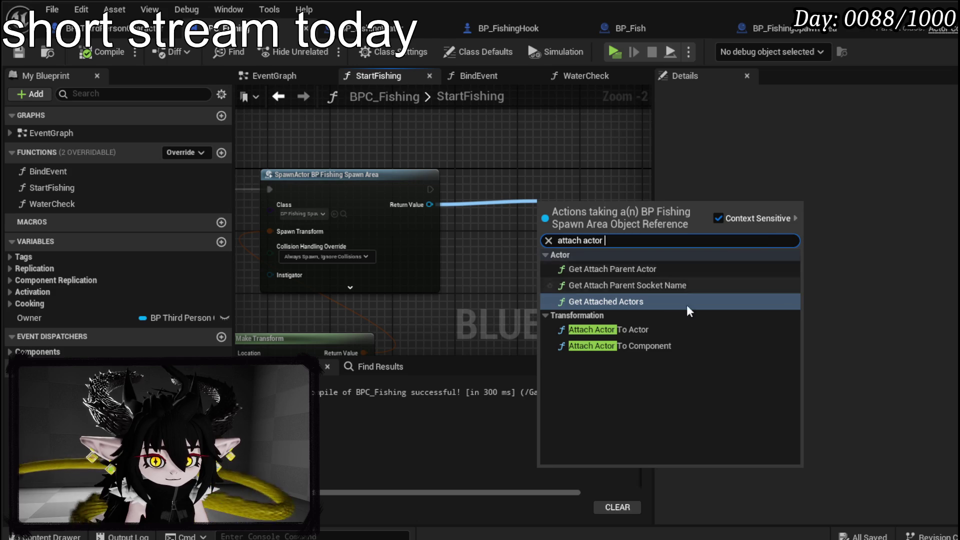
click(642, 332)
drag(565, 197, 542, 175)
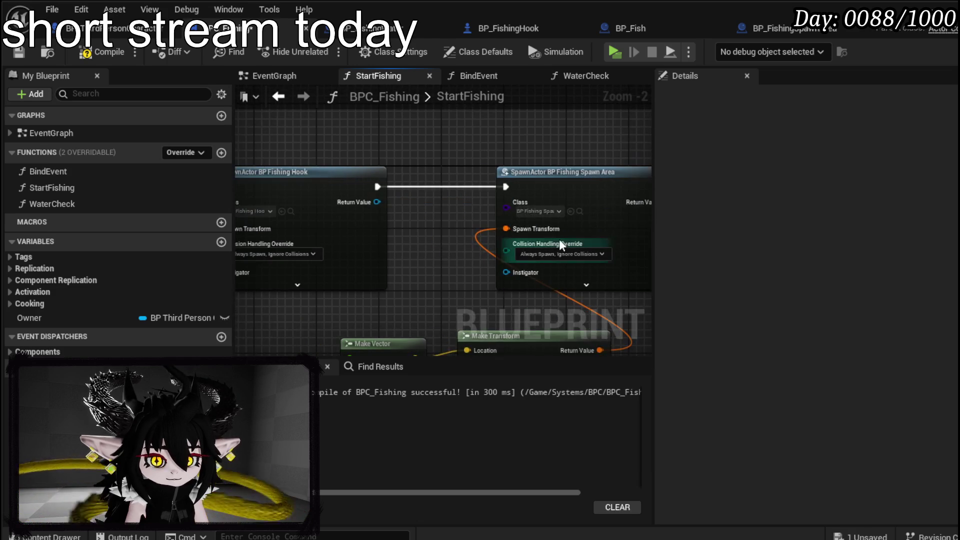
Step: Rearrange the fishing hook SpawnActor nodes and compile BPC_Fishing
mouse_move(349, 199)
mouse_down()
mouse_move(246, 199)
mouse_move(496, 200)
mouse_move(335, 215)
mouse_move(280, 200)
mouse_move(606, 213)
mouse_up()
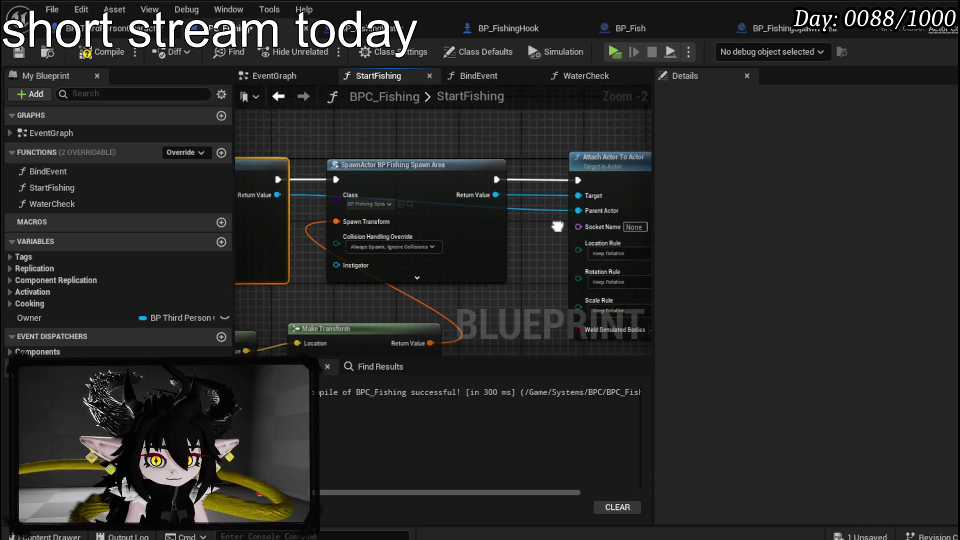
drag(367, 272, 652, 307)
drag(403, 136, 582, 152)
click(92, 56)
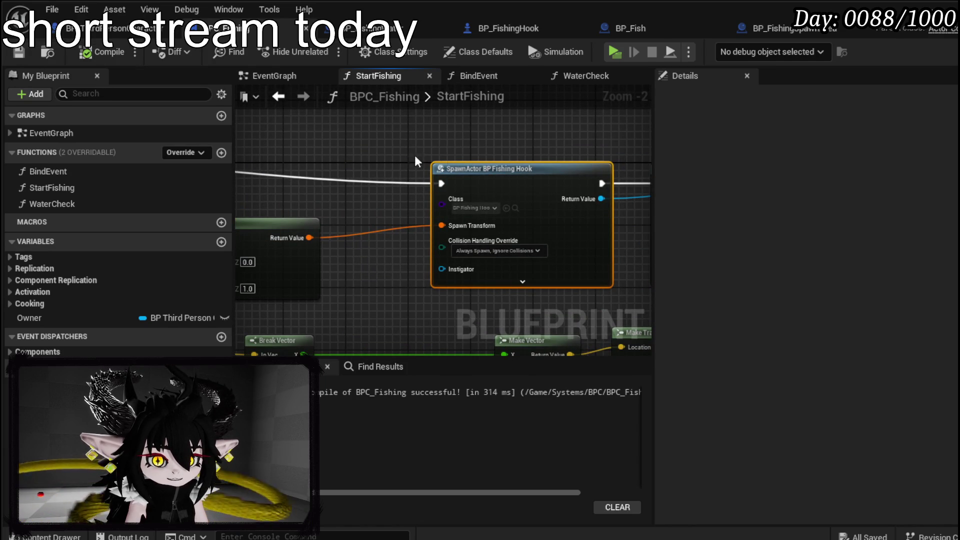
drag(365, 285, 230, 317)
mouse_move(470, 238)
mouse_down()
mouse_move(275, 245)
mouse_move(362, 164)
mouse_up()
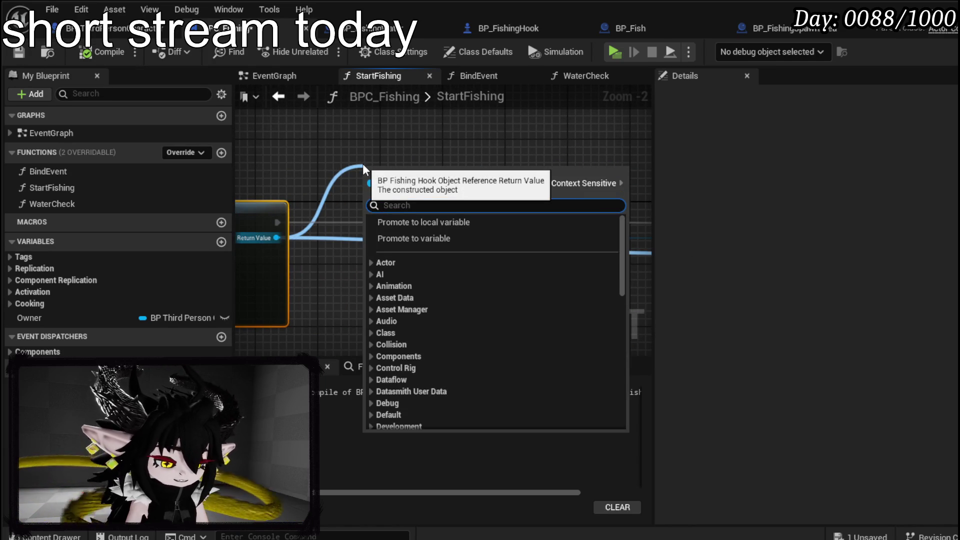
Step: Save BPC_Fishing and launch a standalone test play
text(poss)
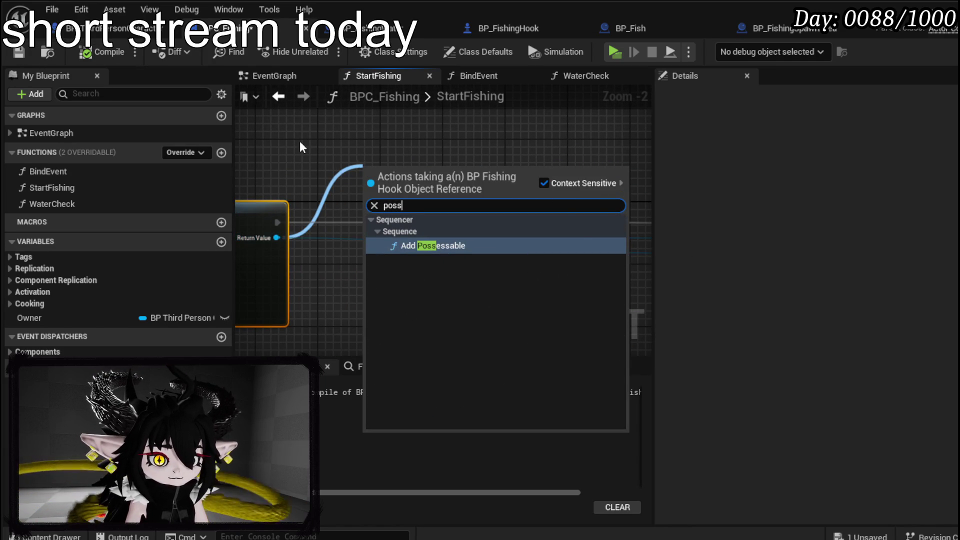
drag(300, 143, 483, 156)
drag(469, 191, 565, 182)
mouse_move(334, 208)
mouse_down()
mouse_move(495, 186)
mouse_move(624, 223)
mouse_move(443, 197)
mouse_move(265, 200)
mouse_up()
click(21, 52)
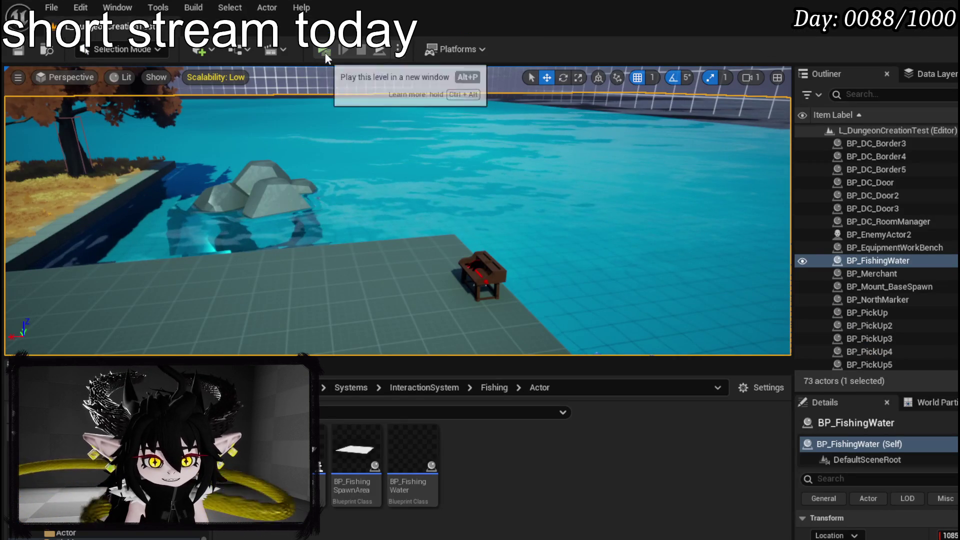
click(325, 51)
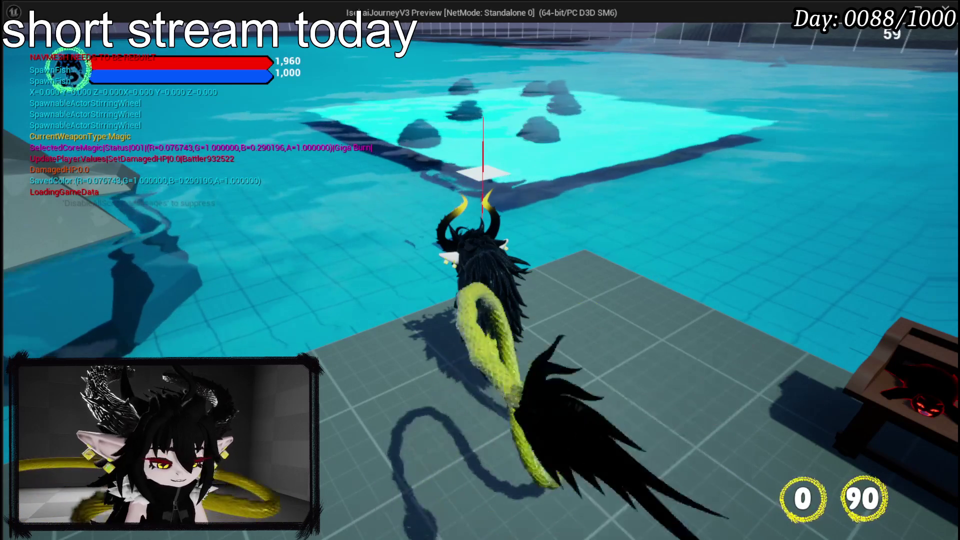
Step: Stop the test, set the attach node's Location Rule to Snap to Target, and recompile
key(Escape)
key(ctrl+s)
key(alt+Tab)
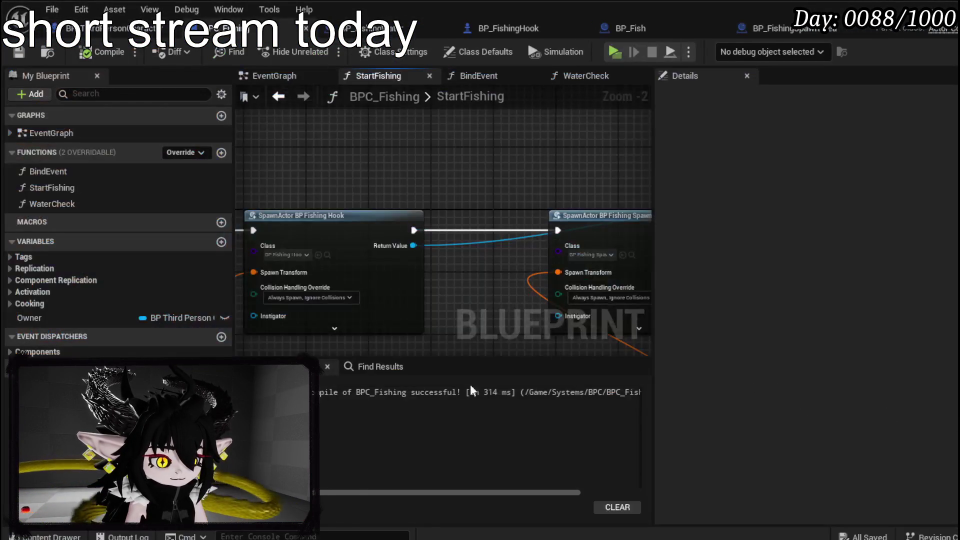
scroll(436, 293, up, 2)
scroll(319, 269, up, 3)
click(416, 193)
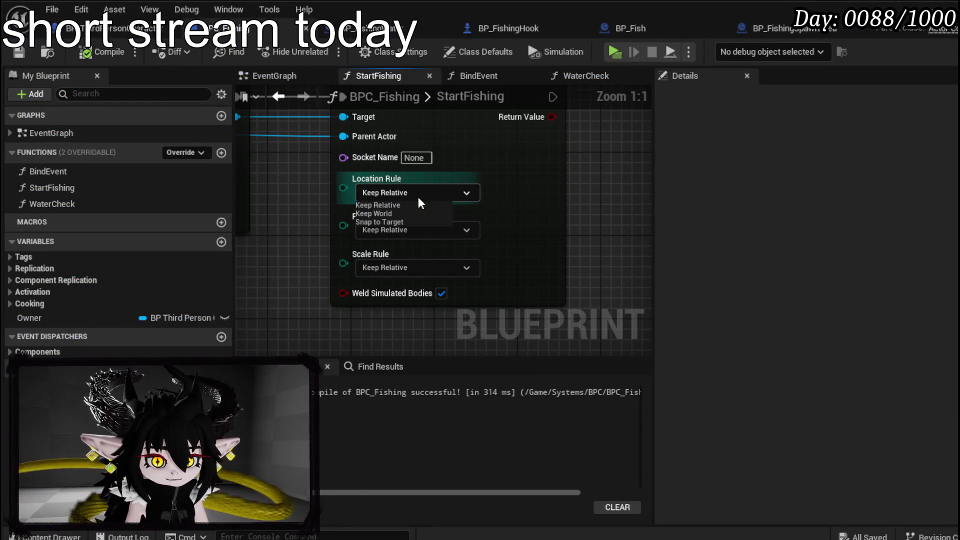
click(388, 222)
click(86, 52)
click(19, 52)
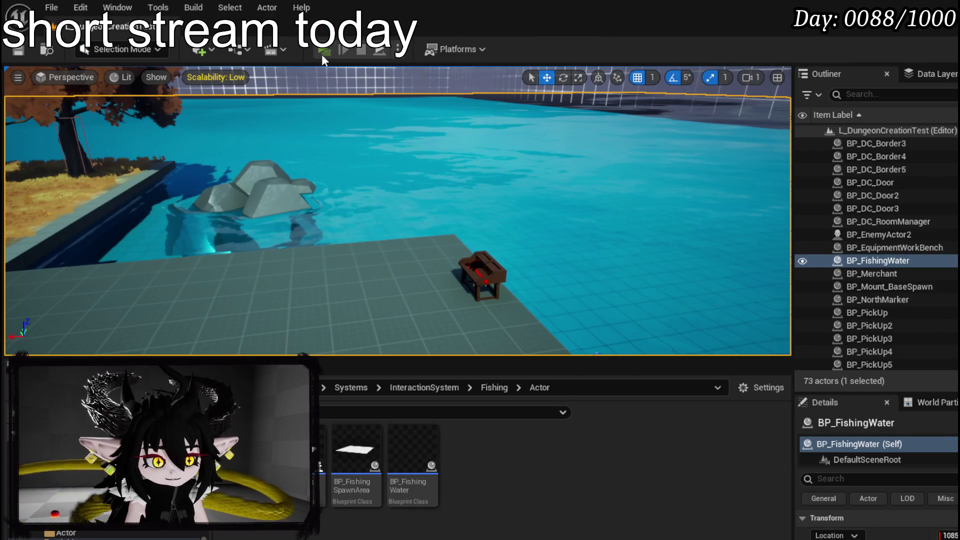
Step: Test-play walking to the water to start fishing, then stop and save the level
click(323, 54)
key(w)
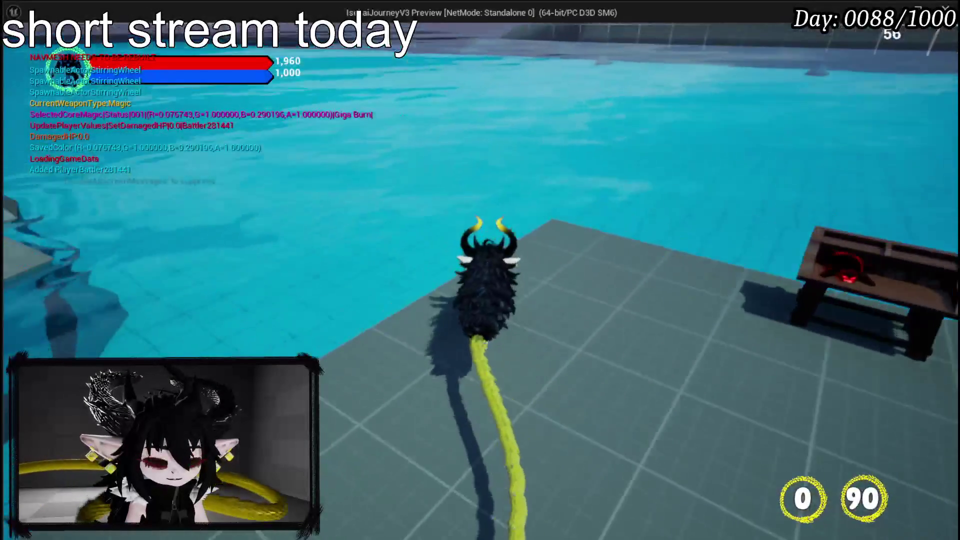
key(w)
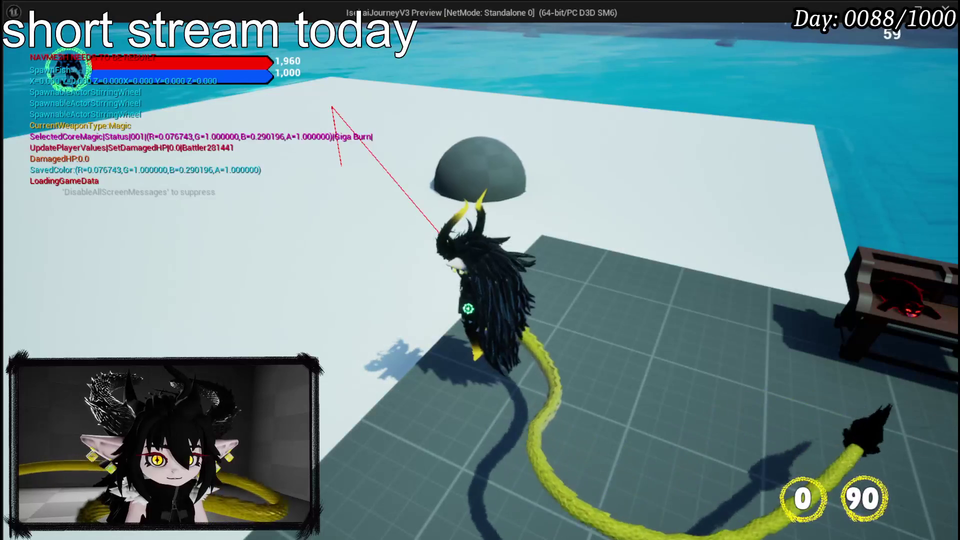
key(w)
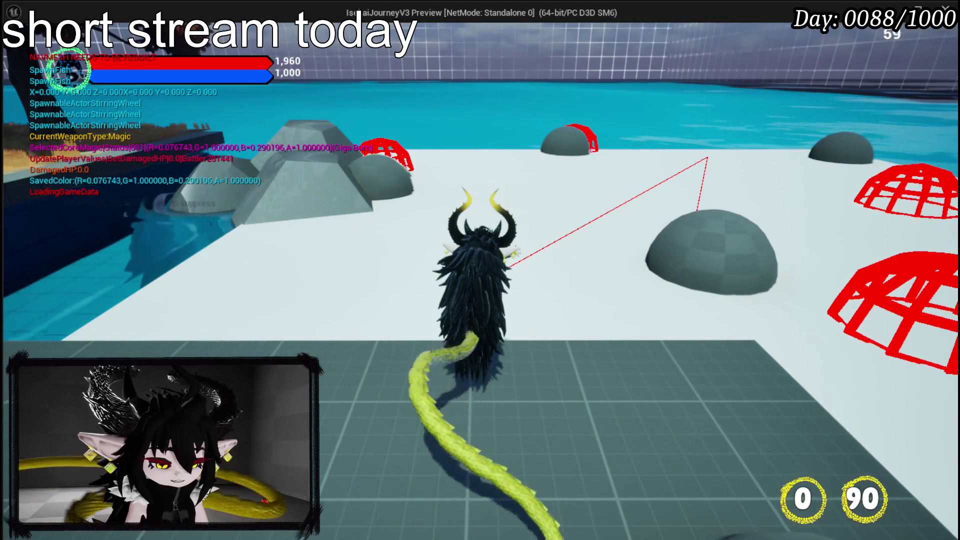
key(Escape)
click(19, 50)
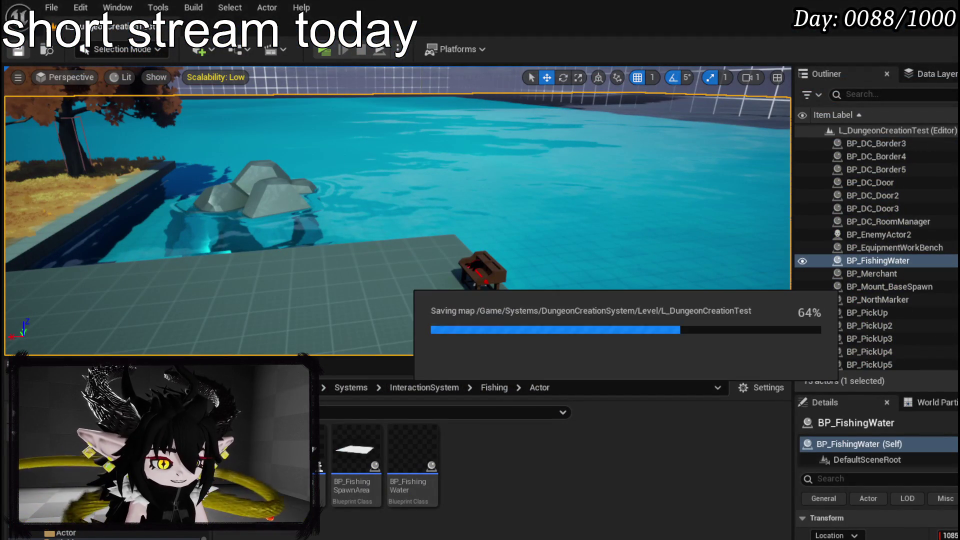
key(alt+Tab)
mouse_move(497, 195)
mouse_down()
mouse_move(484, 290)
mouse_move(531, 176)
mouse_up()
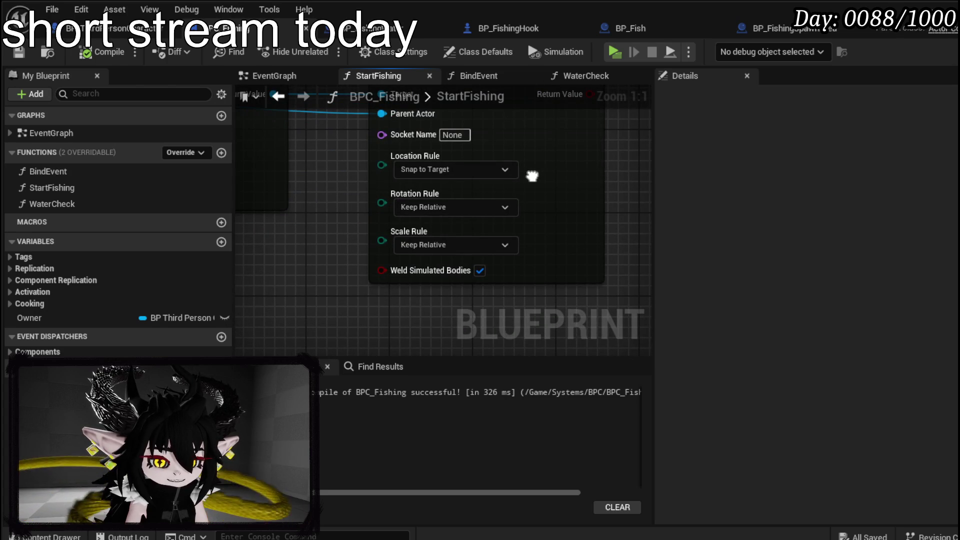
Step: Try Keep World, then set the Attach Actor To Actor Location Rule to Keep Relative
drag(531, 176, 529, 191)
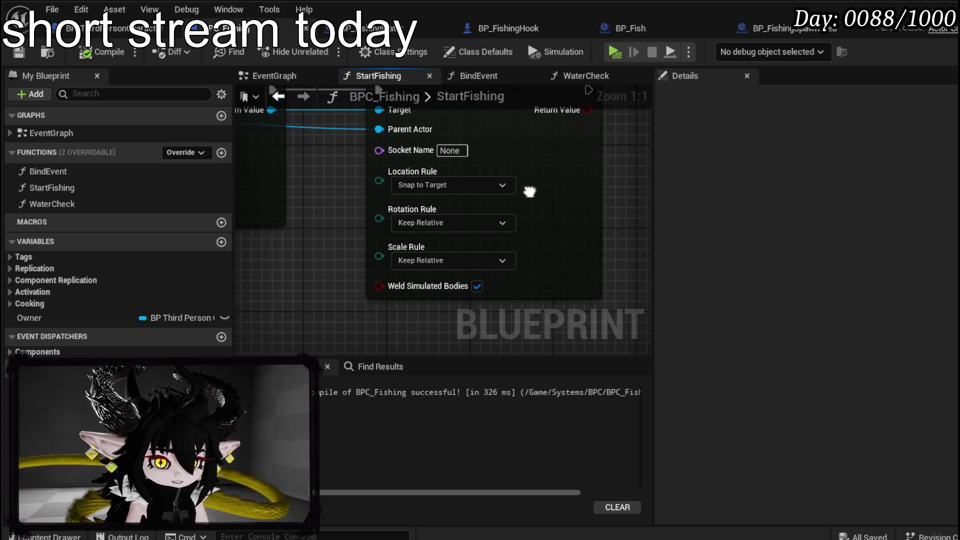
click(457, 189)
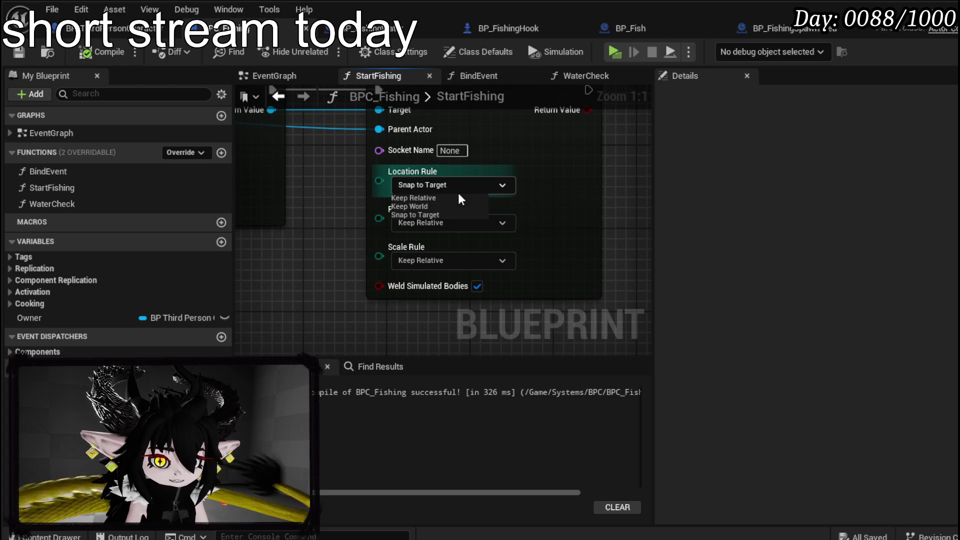
click(415, 207)
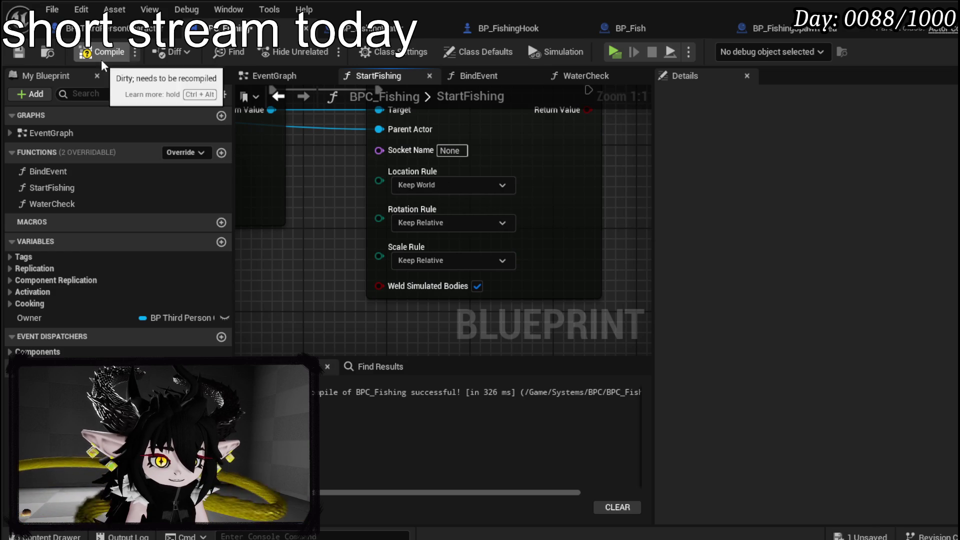
click(453, 185)
click(425, 197)
scroll(355, 209, down, 2)
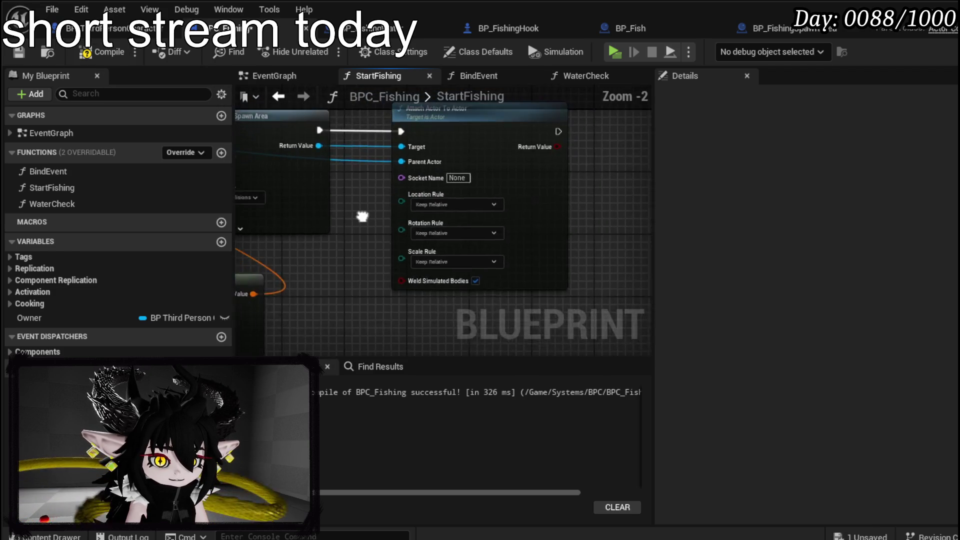
scroll(521, 236, down, 2)
mouse_move(478, 221)
mouse_down()
mouse_move(514, 223)
mouse_move(403, 209)
mouse_up()
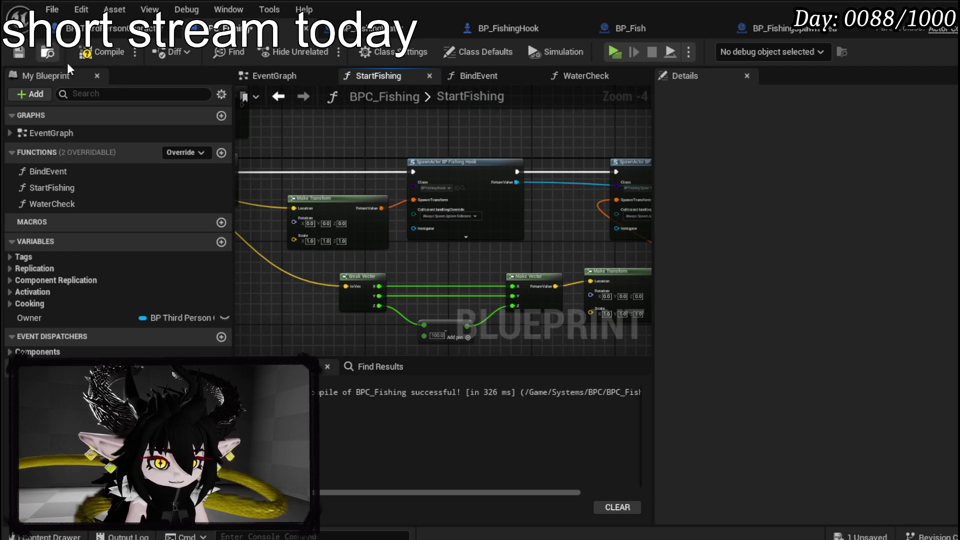
mouse_move(484, 130)
mouse_down()
mouse_move(323, 148)
mouse_move(300, 163)
mouse_up()
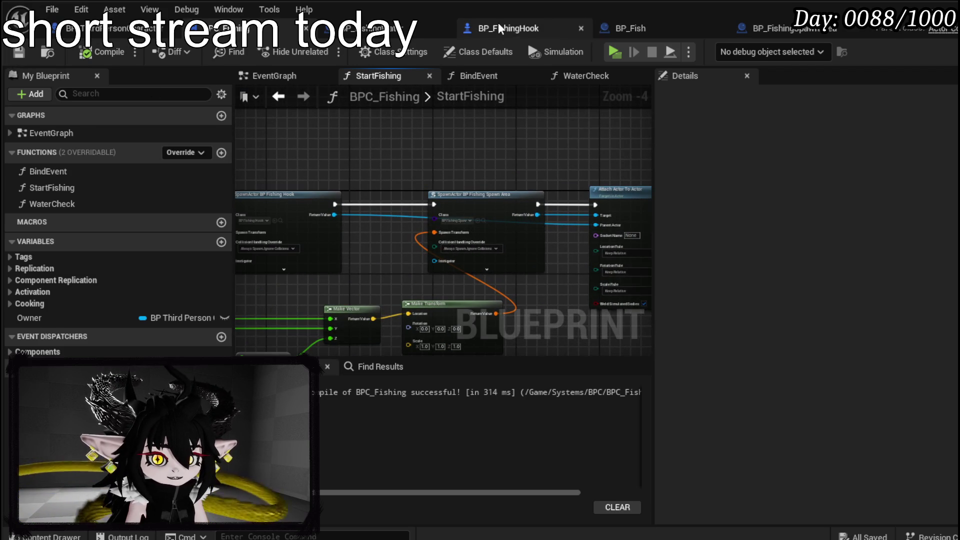
Step: Add an Arrow component to the BP_FishingHook blueprint
click(498, 25)
click(36, 94)
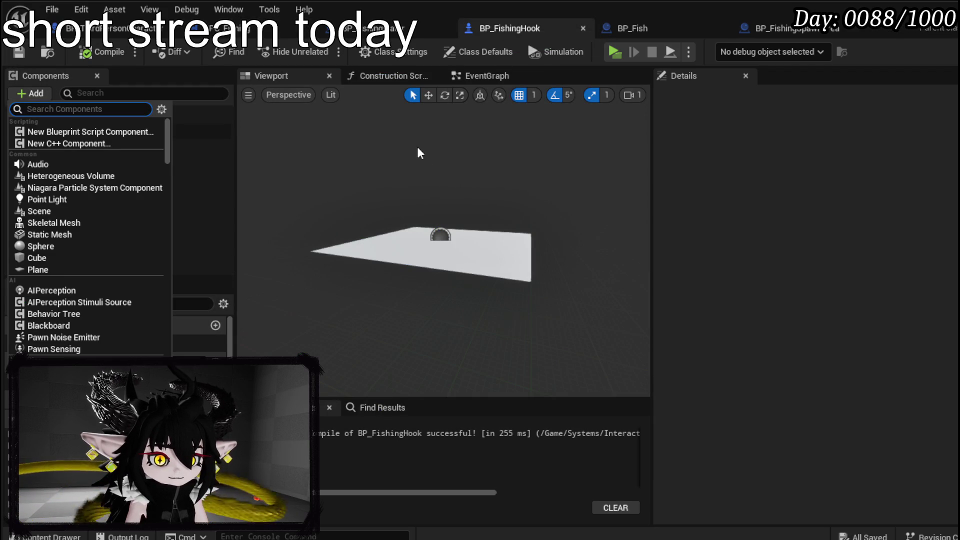
text(F)
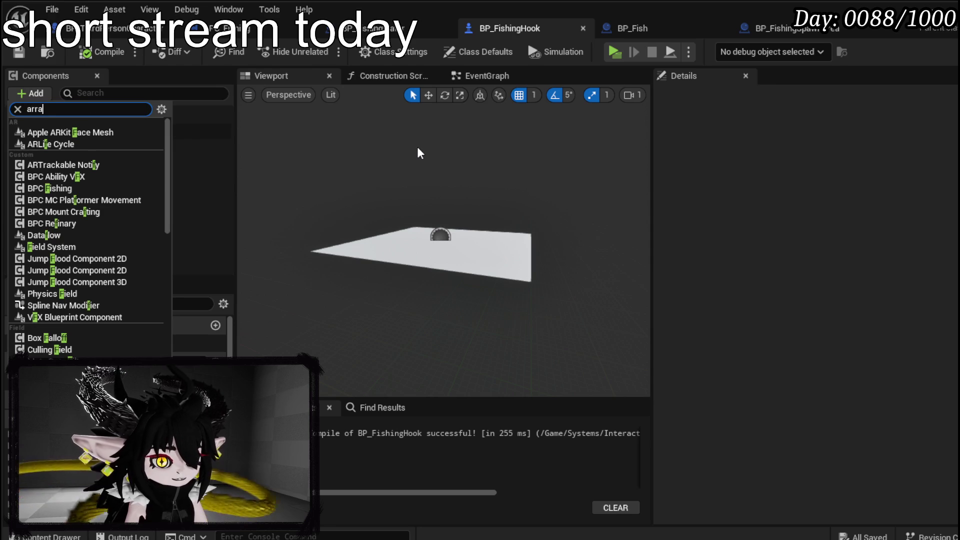
text(y)
key(ctrl+a)
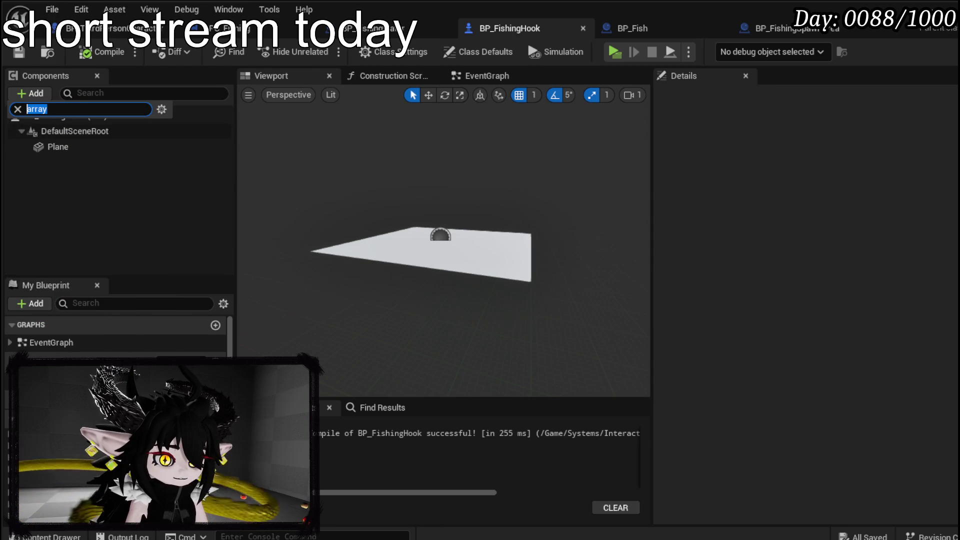
text(arrow)
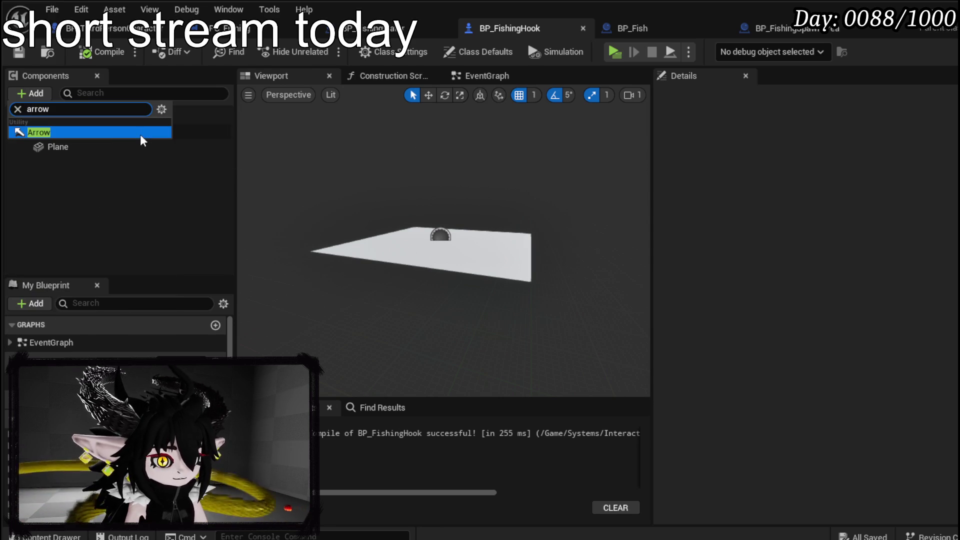
click(108, 134)
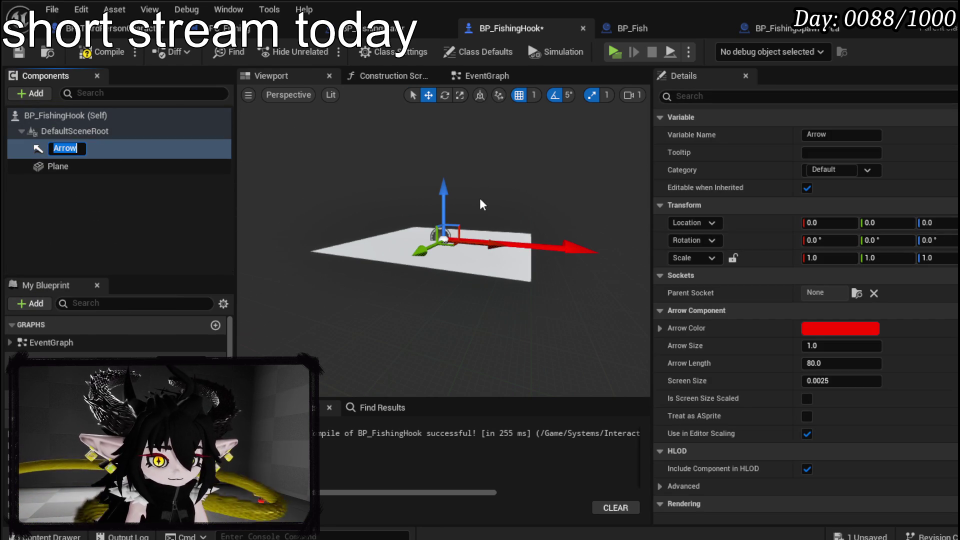
Step: Place the arrow at Z -80, name it FishingDepth, then compile and save the hook
click(942, 220)
text(-80)
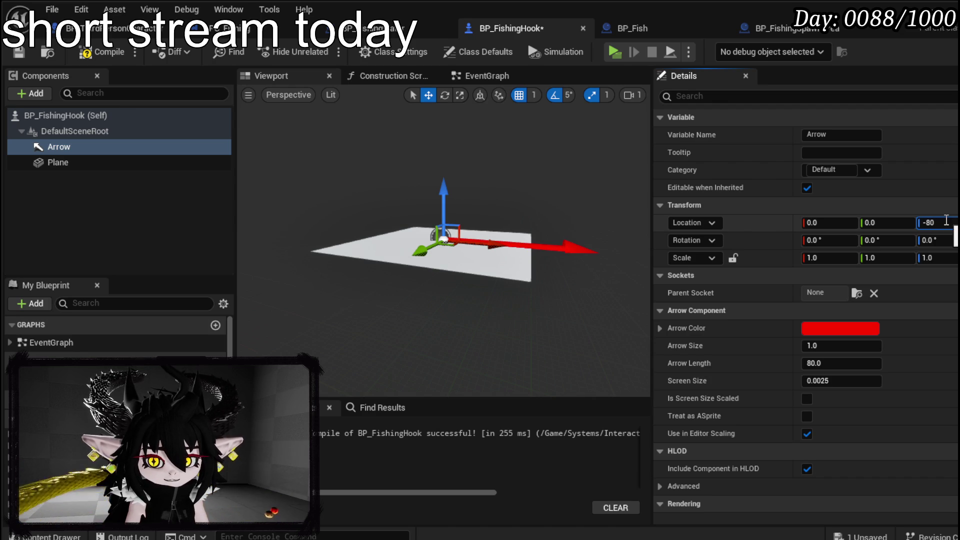
key(Return)
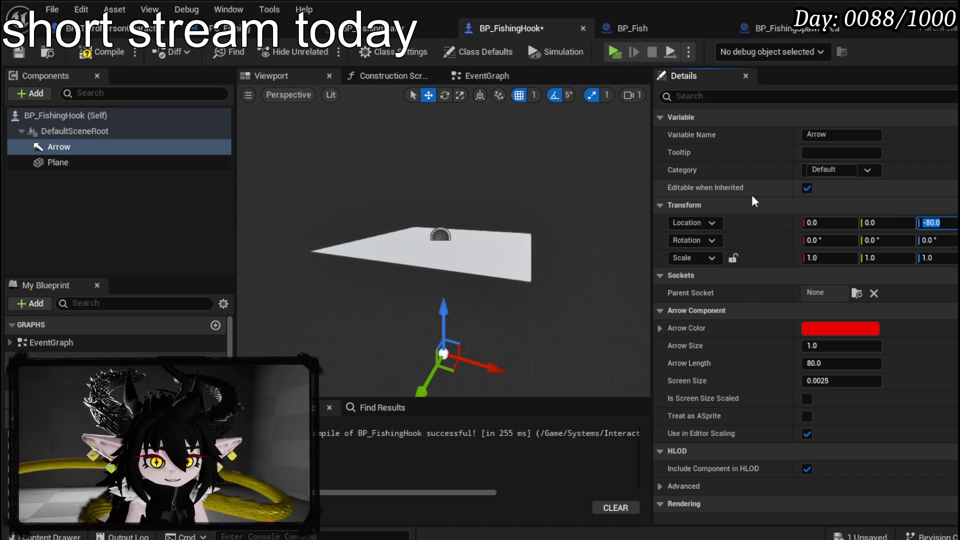
click(106, 52)
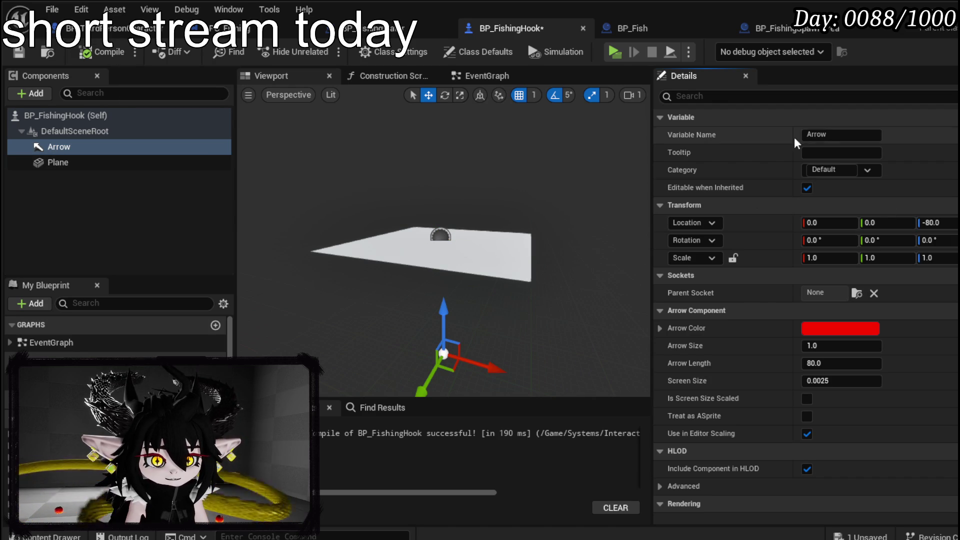
text(Fish)
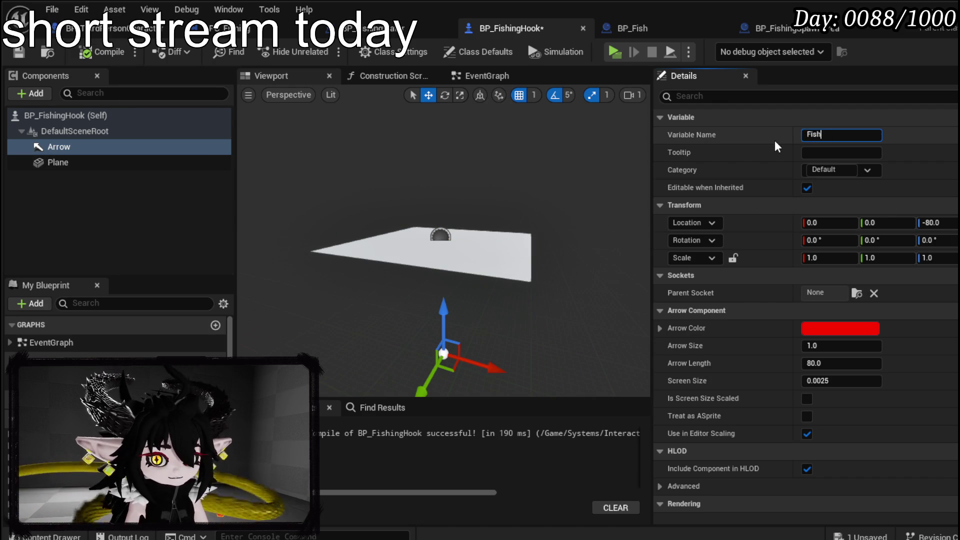
text(ingDepth)
key(Return)
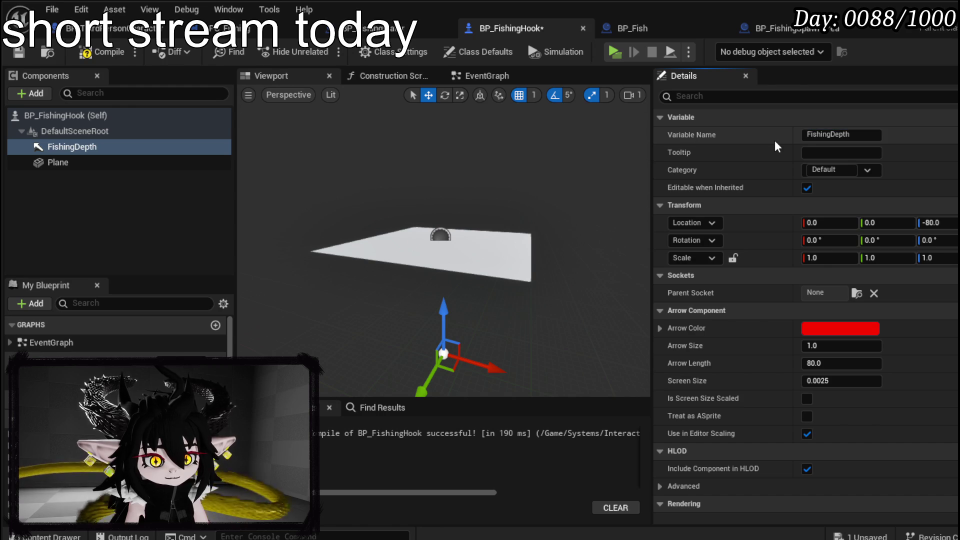
click(23, 50)
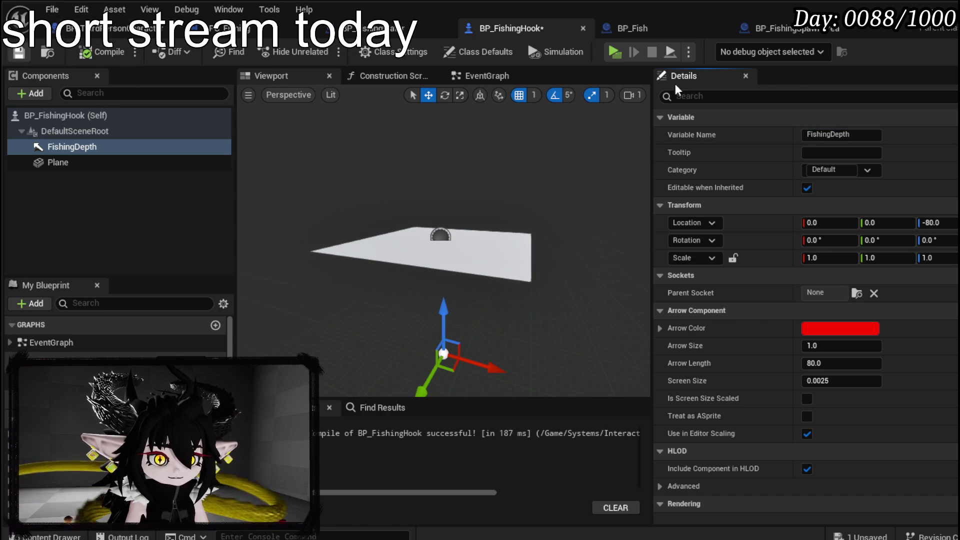
click(790, 28)
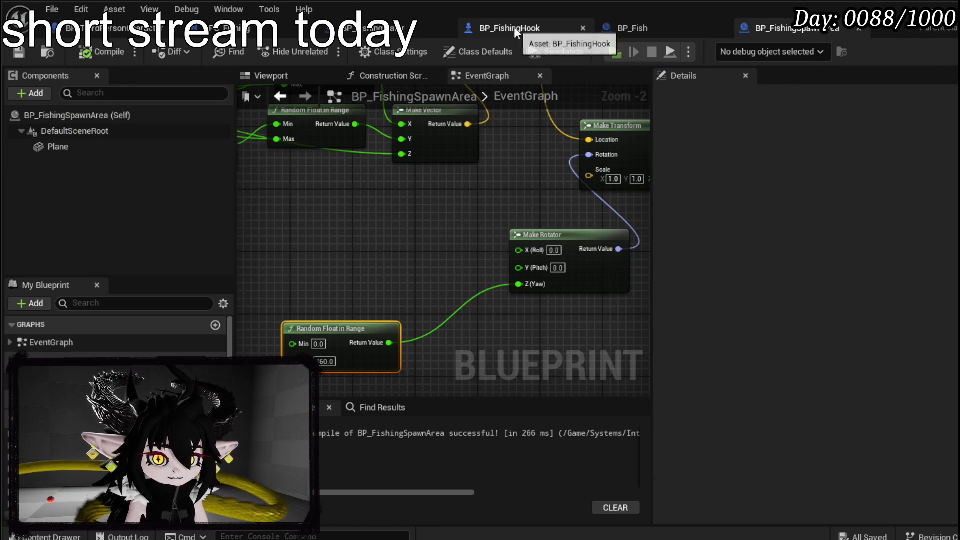
click(393, 33)
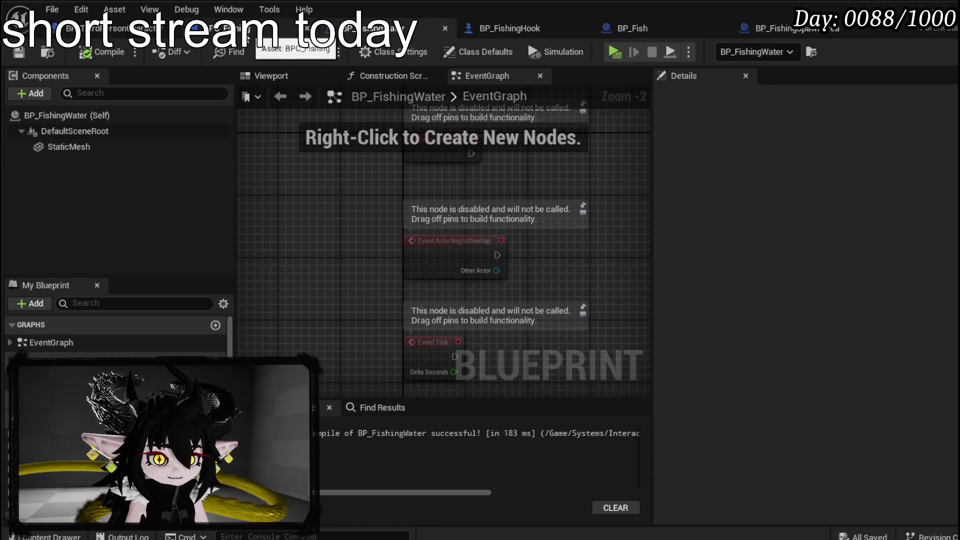
Step: Add an Attach Actor To Component node on the spawn area's return value, using Snap to Target
click(275, 28)
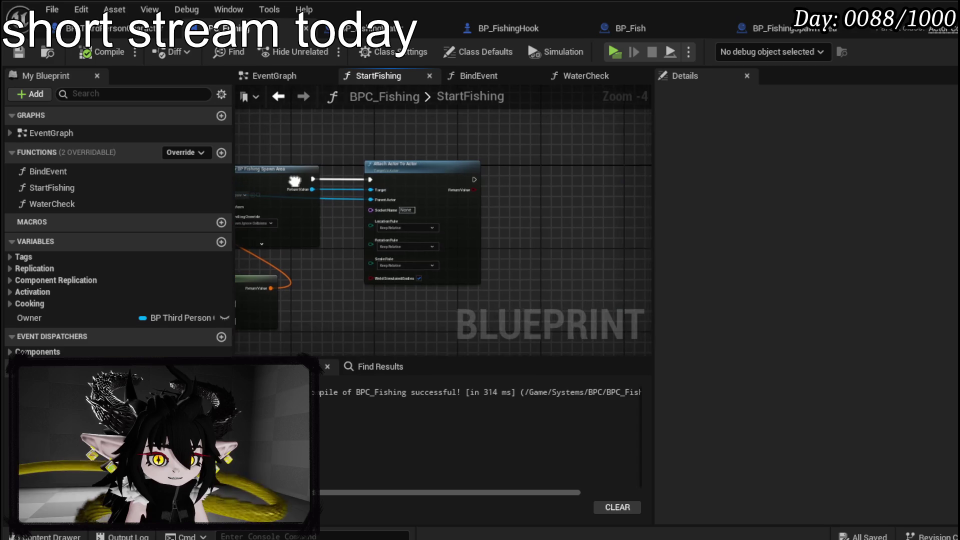
scroll(303, 177, up, 3)
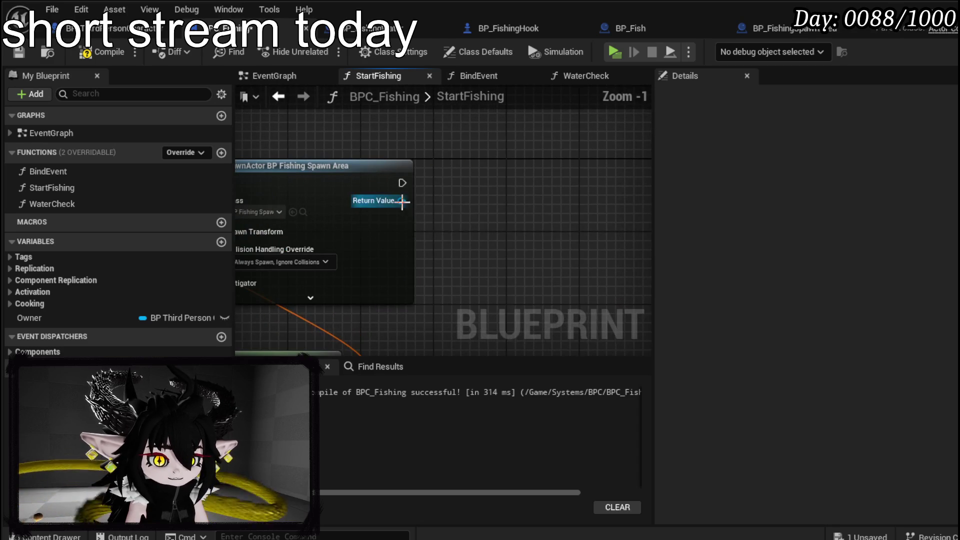
drag(401, 200, 483, 200)
text(attach actor)
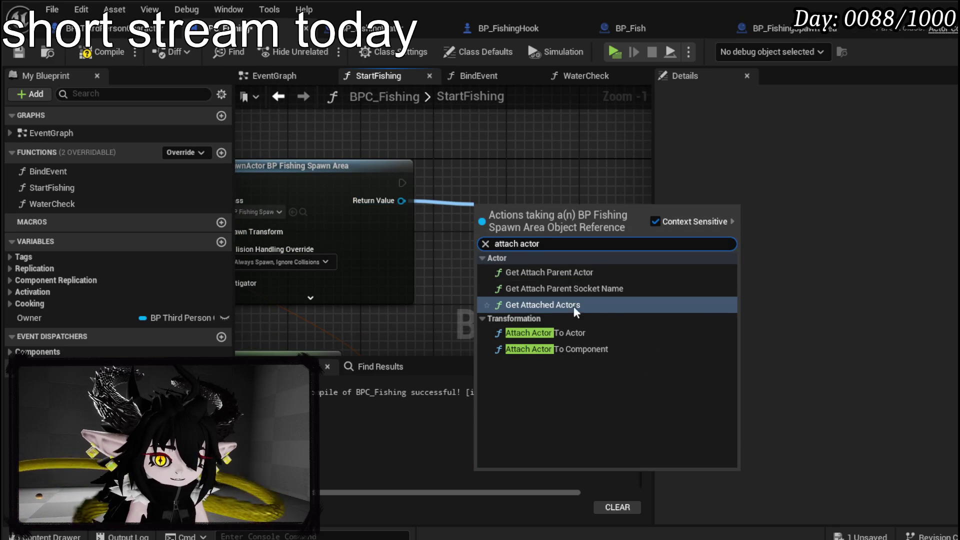
click(562, 349)
drag(556, 195, 560, 179)
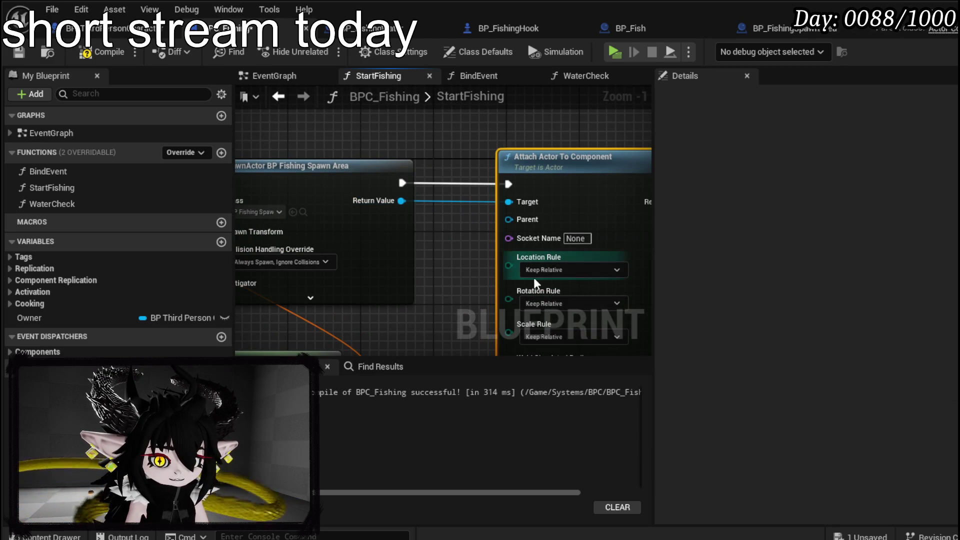
click(549, 270)
click(542, 297)
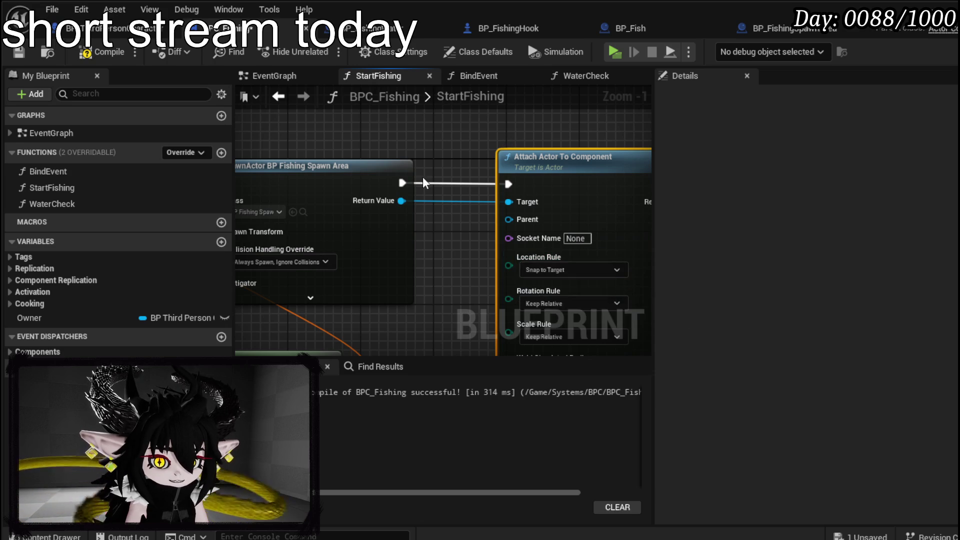
Step: Wire the hook's Fishing Depth getter into the attach node's Parent input
scroll(423, 178, down, 2)
drag(262, 183, 340, 207)
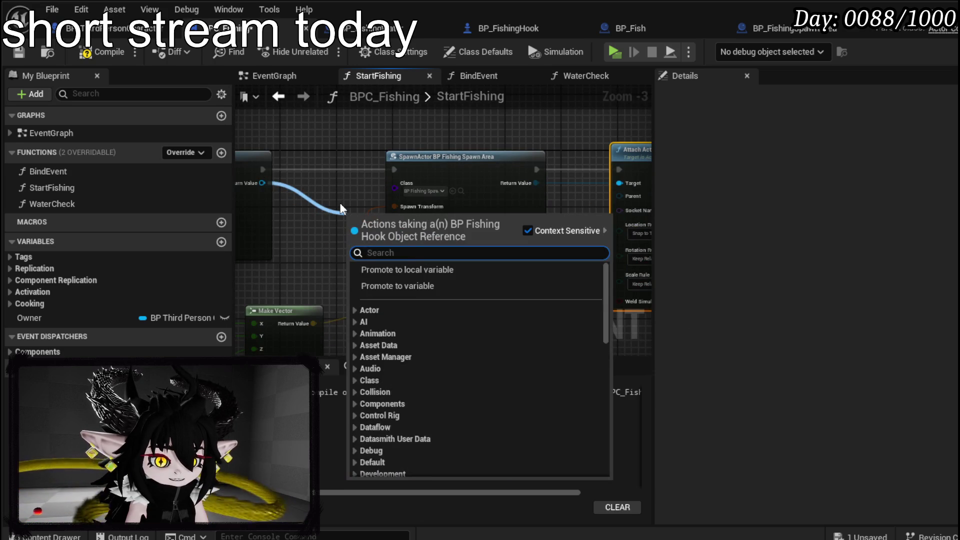
text(Fishing)
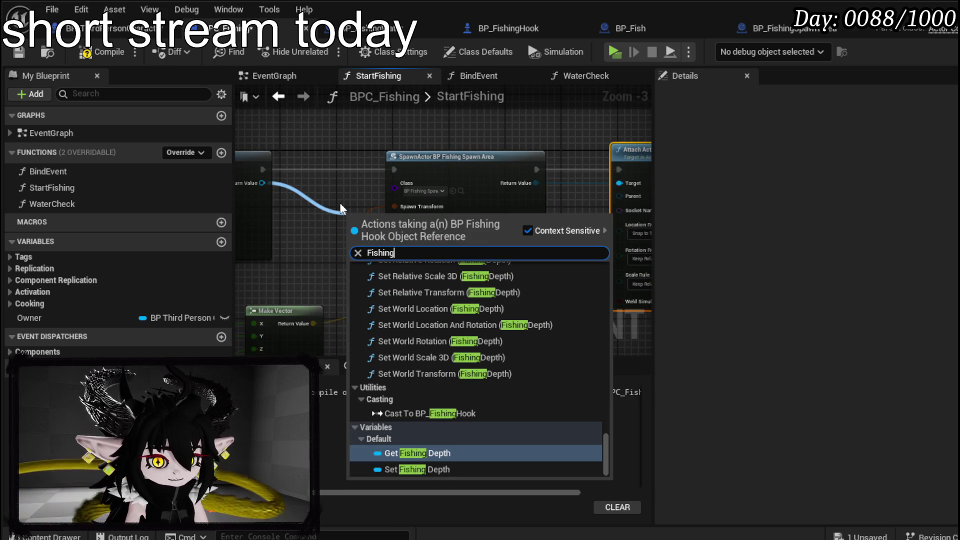
click(414, 452)
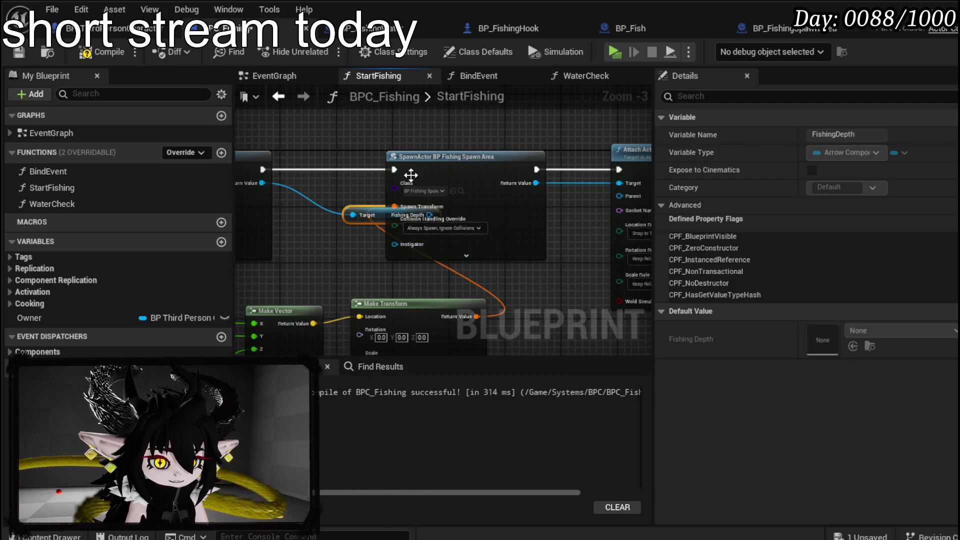
drag(375, 215, 392, 159)
text(fishing)
key(Return)
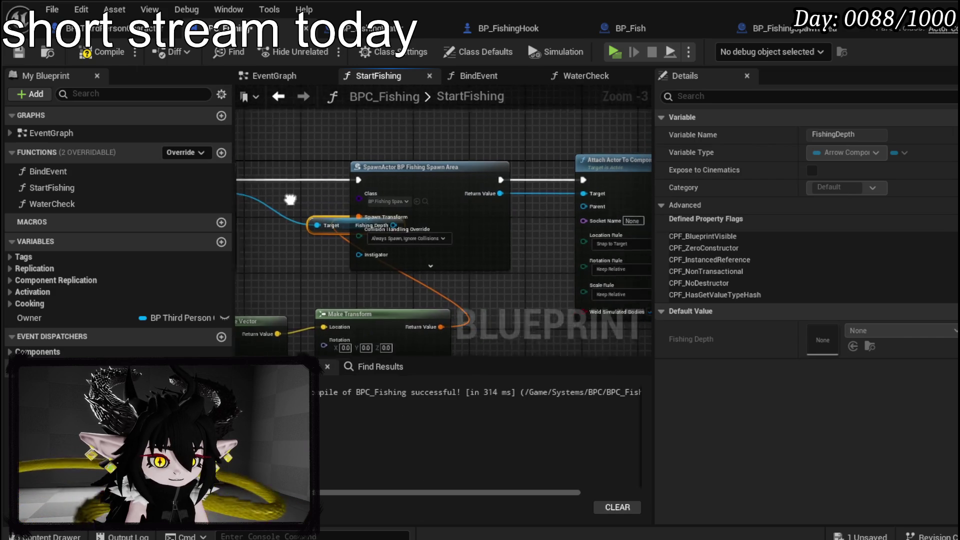
drag(350, 215, 396, 143)
mouse_move(455, 142)
mouse_down()
mouse_move(572, 215)
mouse_move(569, 209)
mouse_up()
mouse_move(301, 159)
mouse_down()
mouse_move(237, 121)
mouse_move(421, 98)
mouse_up()
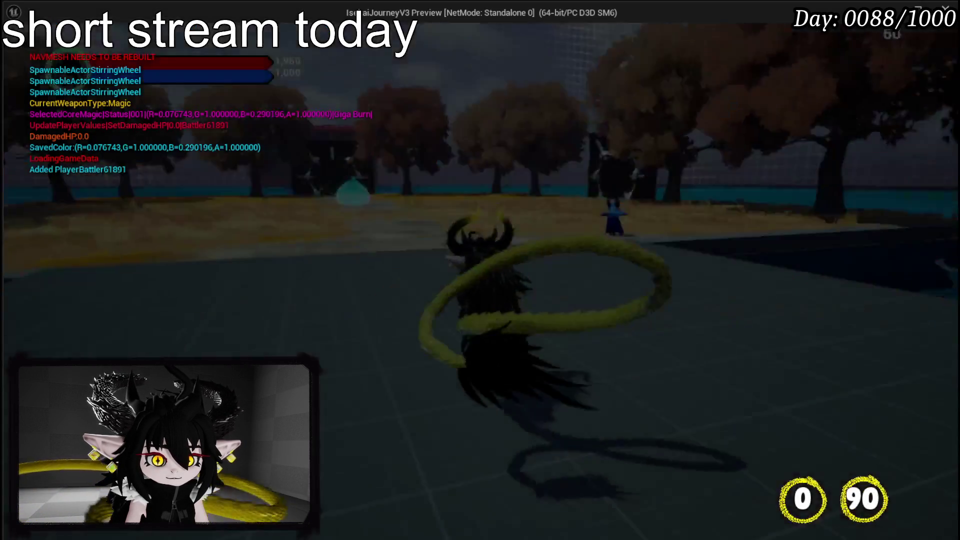
Step: Trigger fishing with E in the playtest, stop it, save all, and return to BPC_Fishing
key(e)
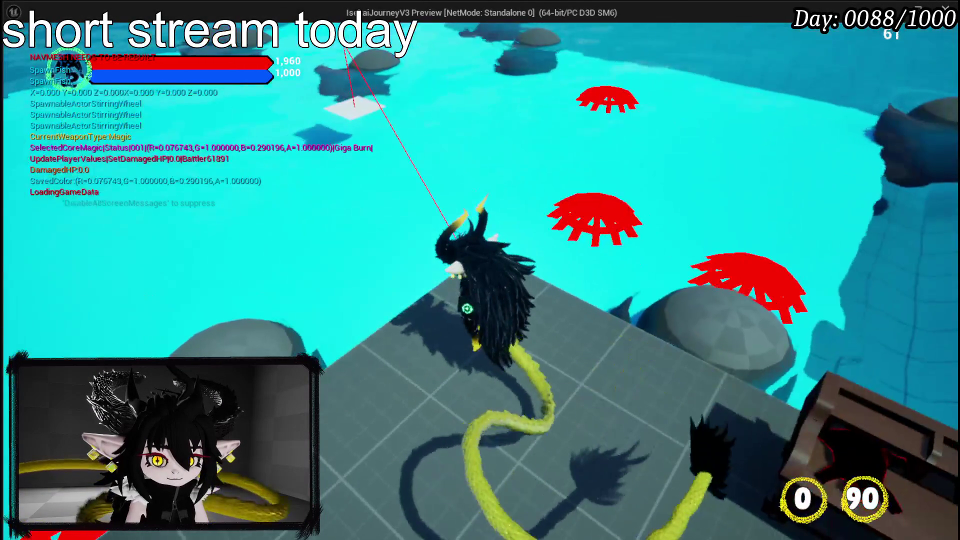
key(Escape)
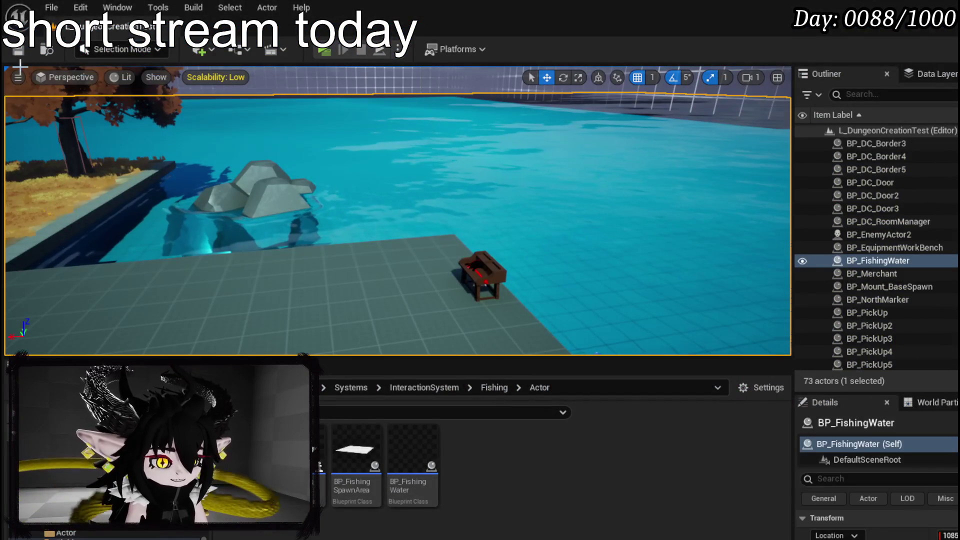
key(ctrl+s)
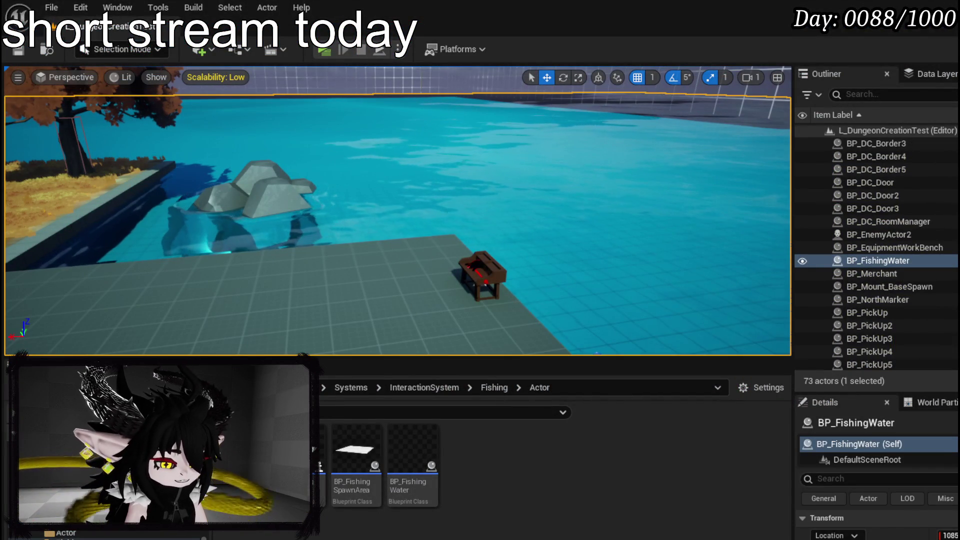
key(alt+Tab)
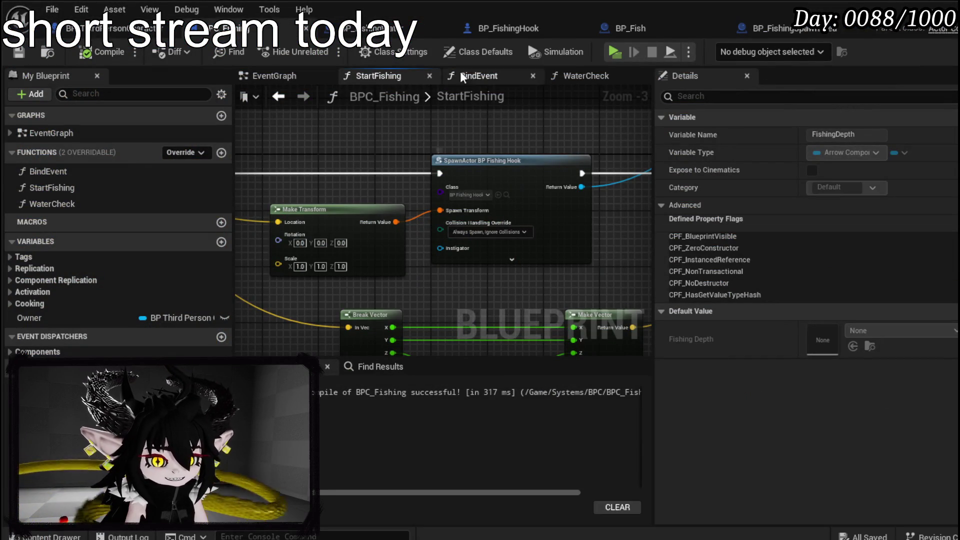
Step: Bring up BP_FishingSpawnArea's Spawn Fish event and Draw Debug Sphere nodes
click(509, 25)
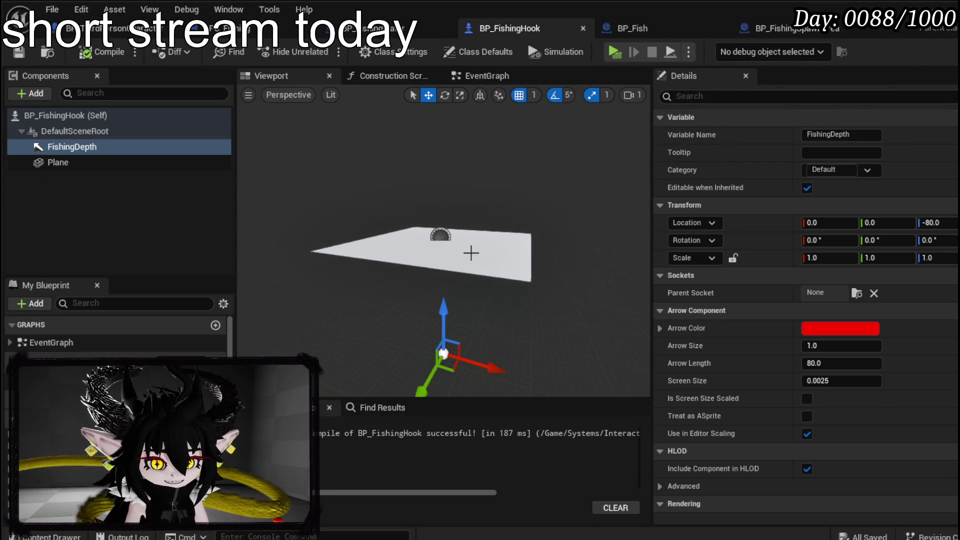
click(656, 26)
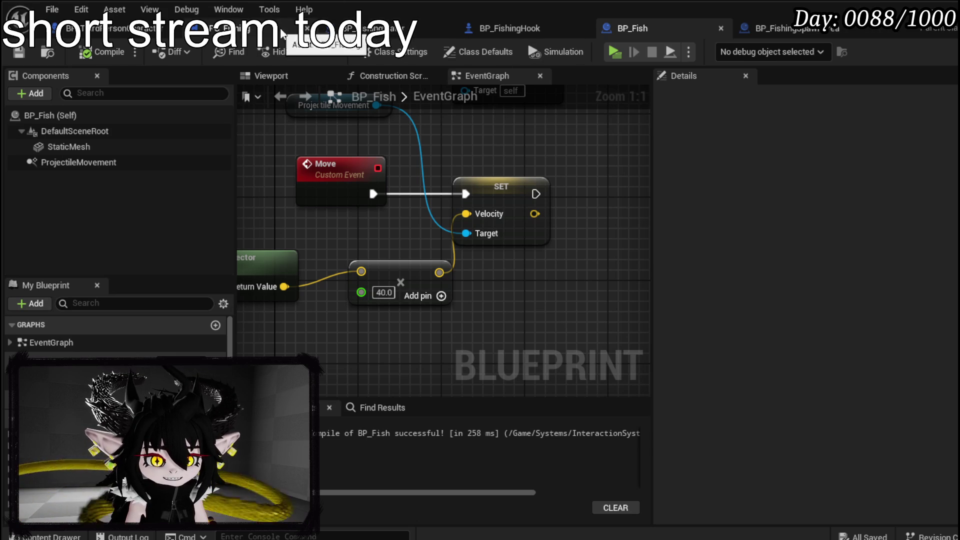
click(793, 34)
scroll(442, 227, down, 5)
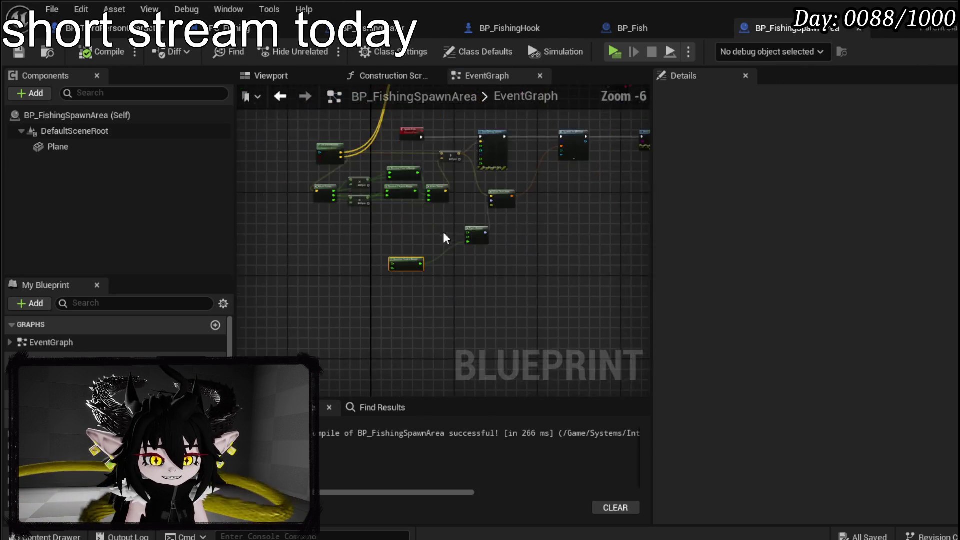
scroll(431, 358, up, 4)
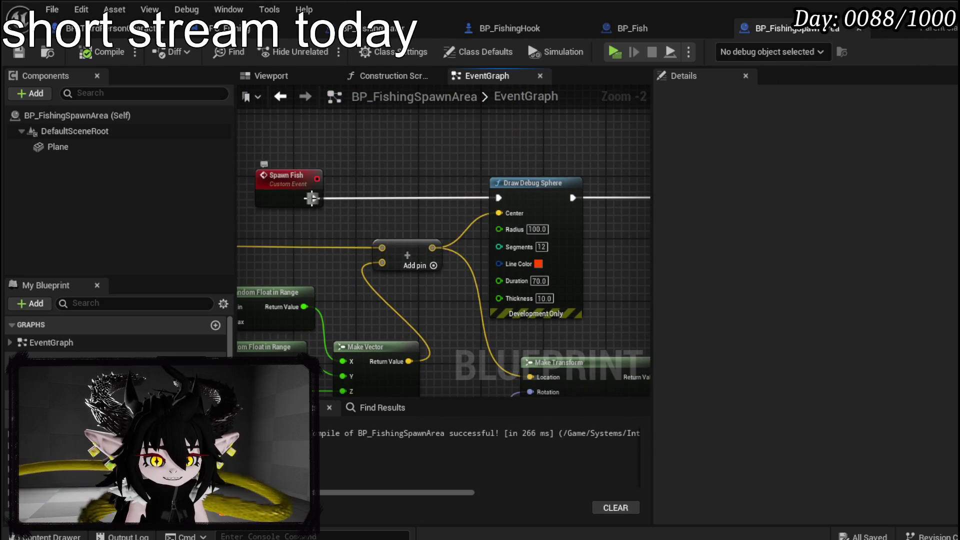
scroll(310, 198, up, 2)
drag(287, 177, 644, 195)
scroll(506, 215, down, 2)
Step: Wire Spawn Fish straight to SpawnActor, delete Draw Debug Sphere, compile, save, and close the blueprint
drag(506, 209, 586, 211)
click(450, 201)
key(Delete)
mouse_move(481, 263)
mouse_down()
mouse_move(279, 251)
mouse_move(421, 267)
mouse_up()
click(86, 52)
click(10, 56)
drag(473, 192, 379, 189)
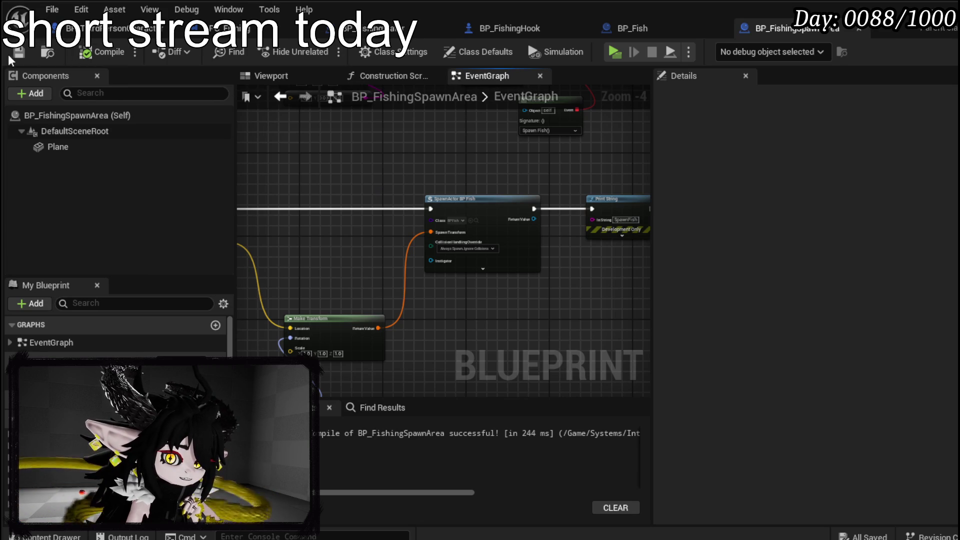
click(930, 6)
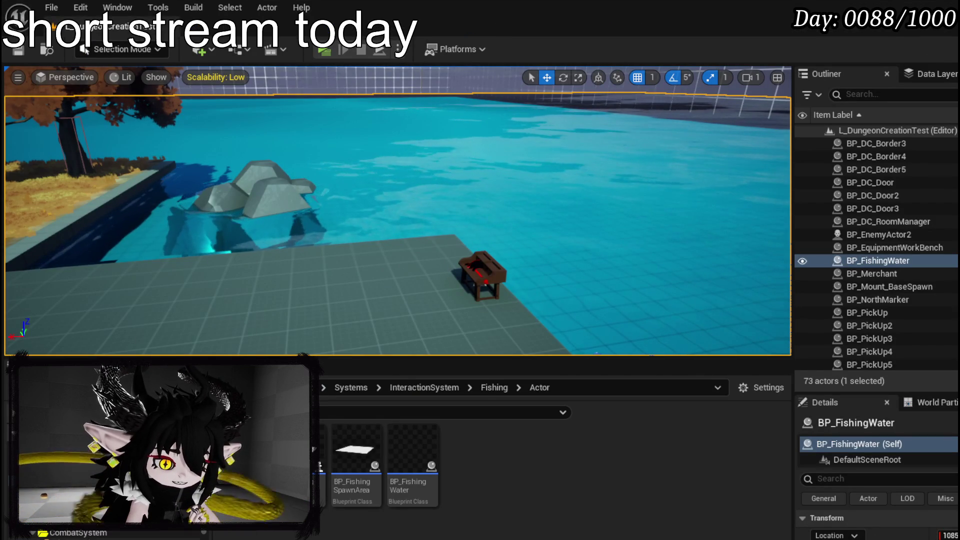
Step: Browse to AbilitySystem > Actor > CameraPawn and open BP_AbilityCameraPawn, briefly opening Object_AbilityMarker
click(75, 538)
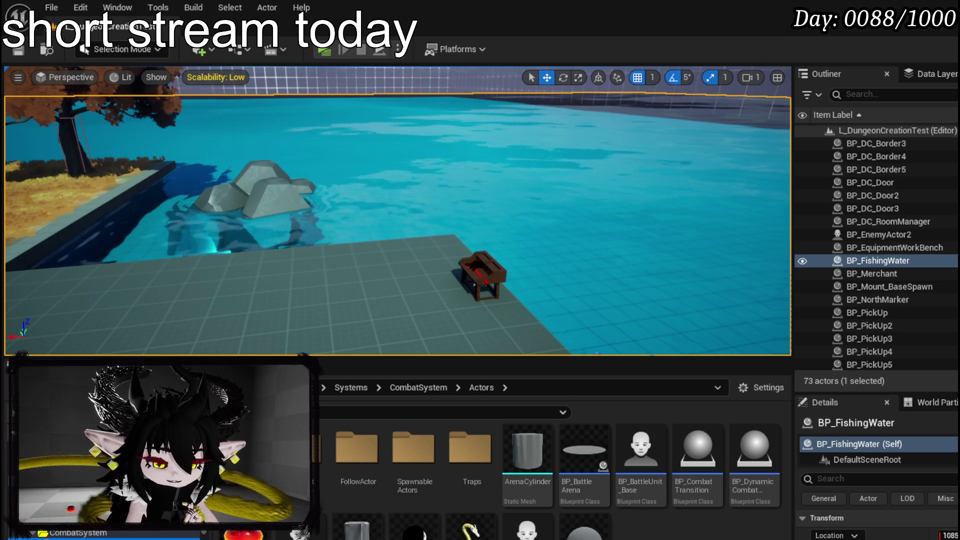
click(60, 480)
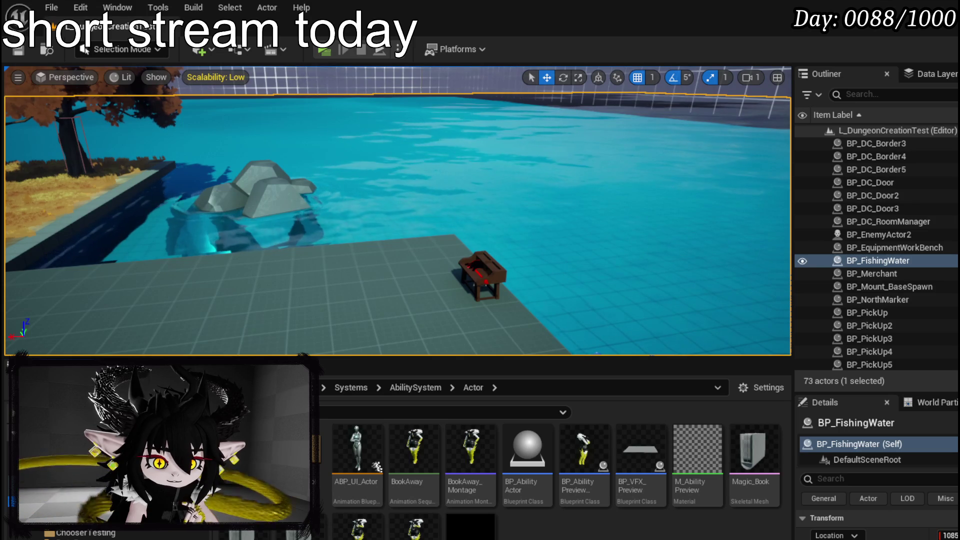
double_click(275, 464)
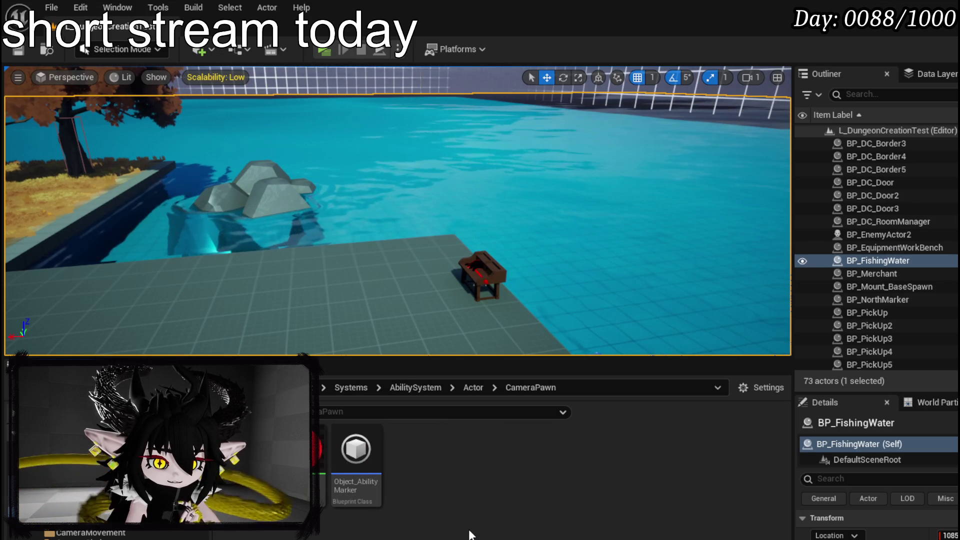
double_click(358, 463)
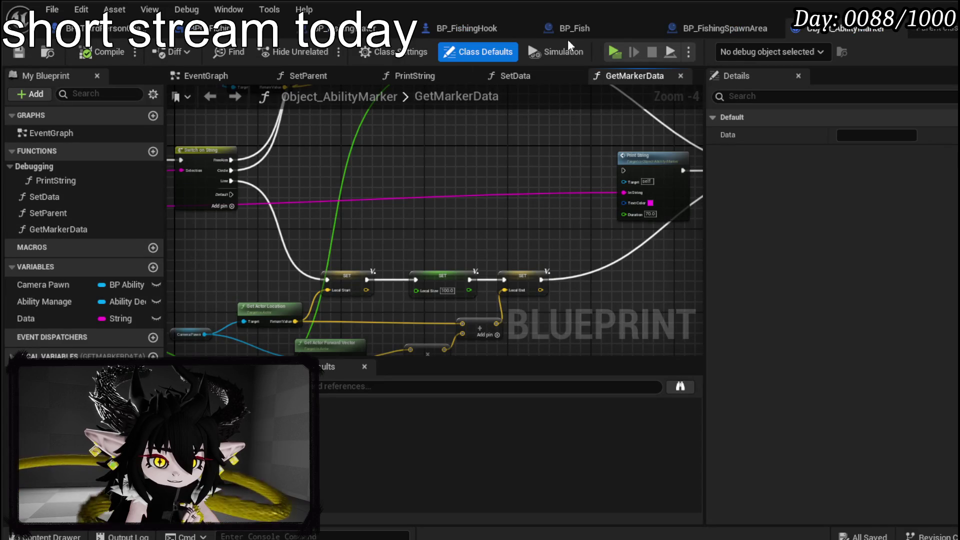
middle_click(924, 28)
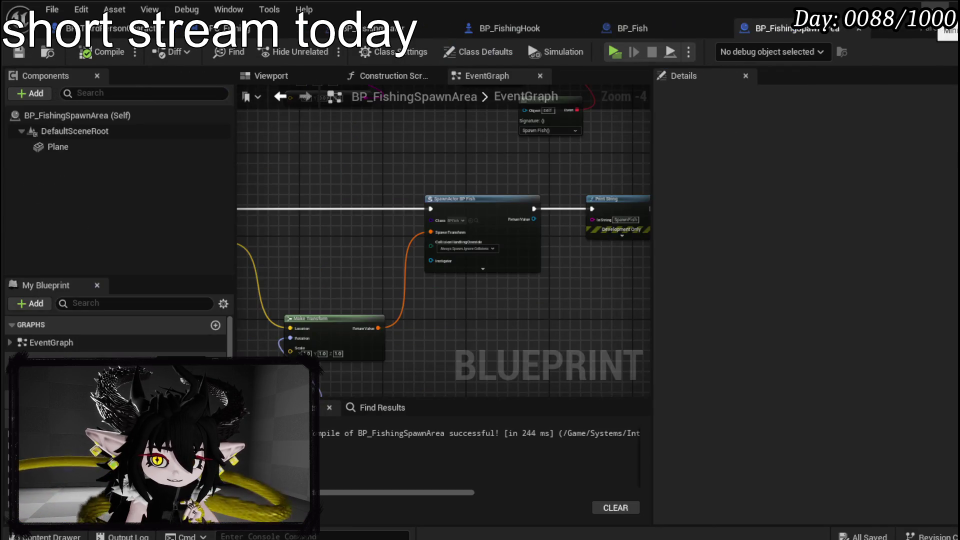
double_click(357, 462)
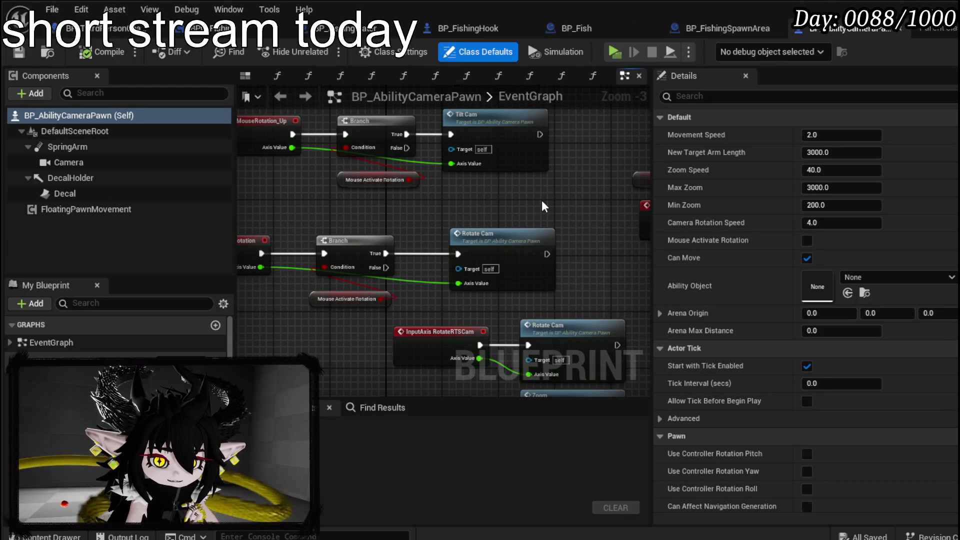
Step: Pan the EventGraph to the InputAxis MoveForward/MoveRight nodes and their Move Forward/Move Right calls
scroll(547, 295, down, 2)
mouse_move(547, 295)
mouse_down()
mouse_move(501, 302)
mouse_move(458, 263)
mouse_up()
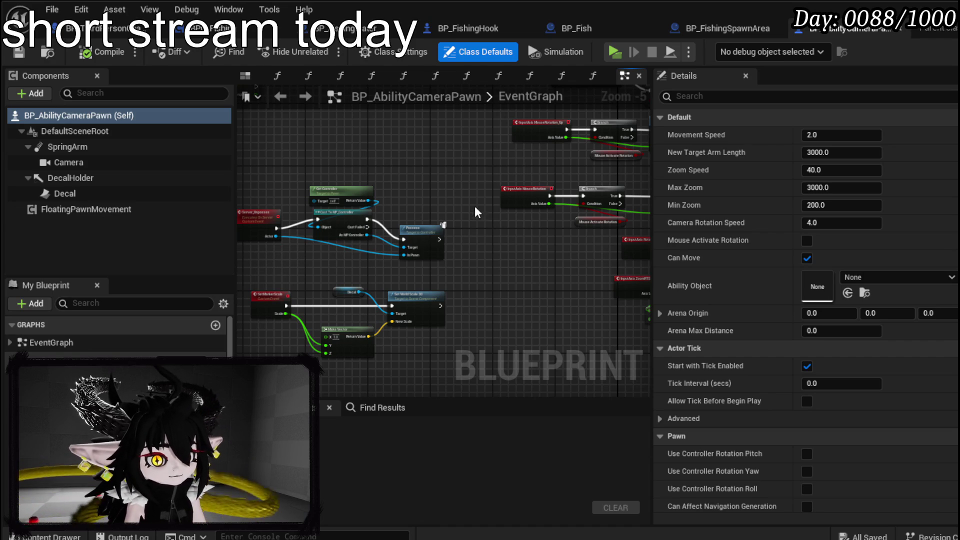
scroll(448, 194, up, 1)
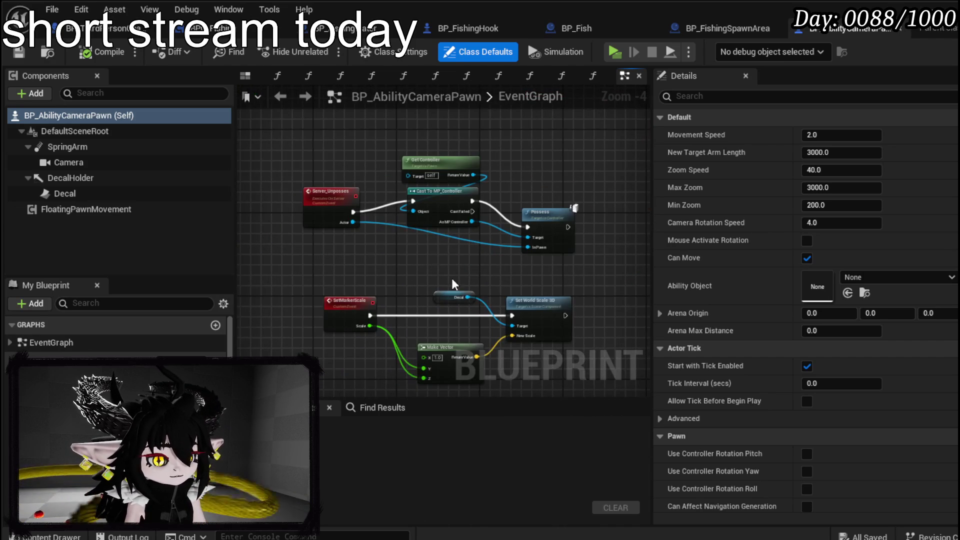
scroll(453, 284, down, 3)
drag(448, 281, 636, 311)
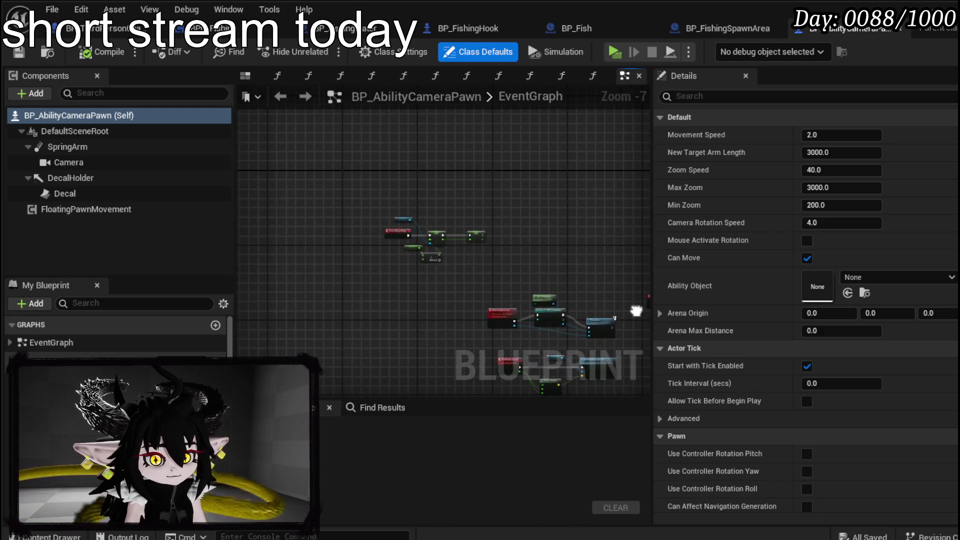
scroll(460, 253, up, 4)
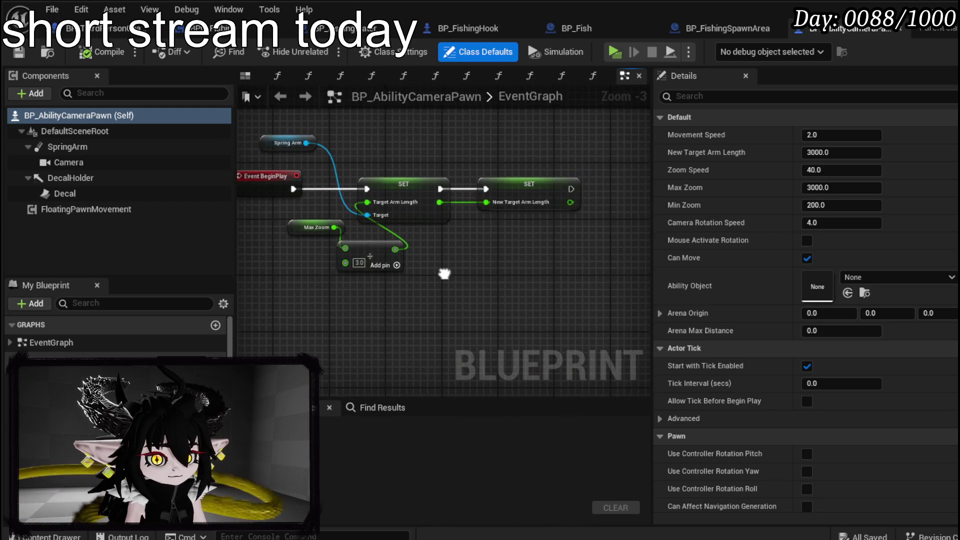
drag(444, 273, 430, 399)
scroll(749, 250, down, 3)
scroll(331, 204, down, 4)
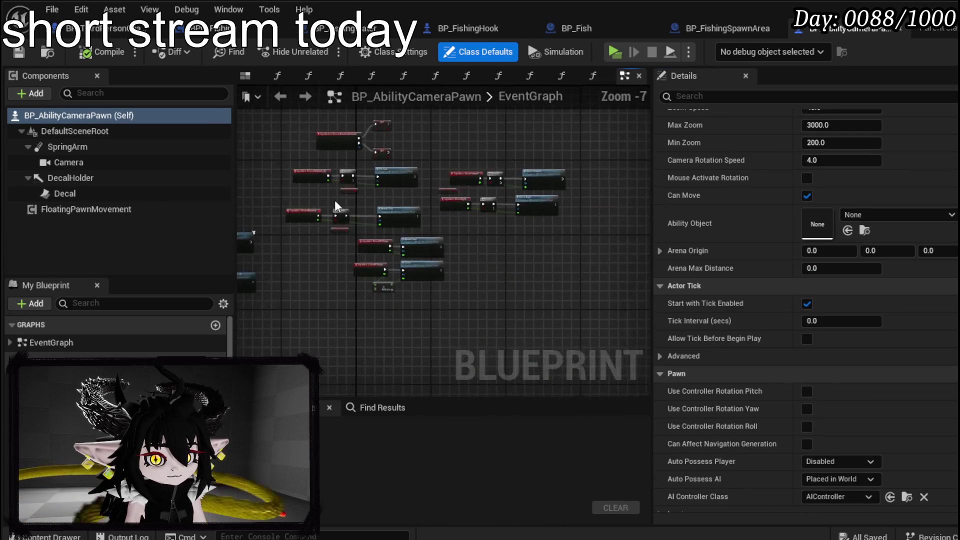
scroll(332, 205, up, 4)
drag(488, 214, 362, 93)
drag(440, 175, 270, 322)
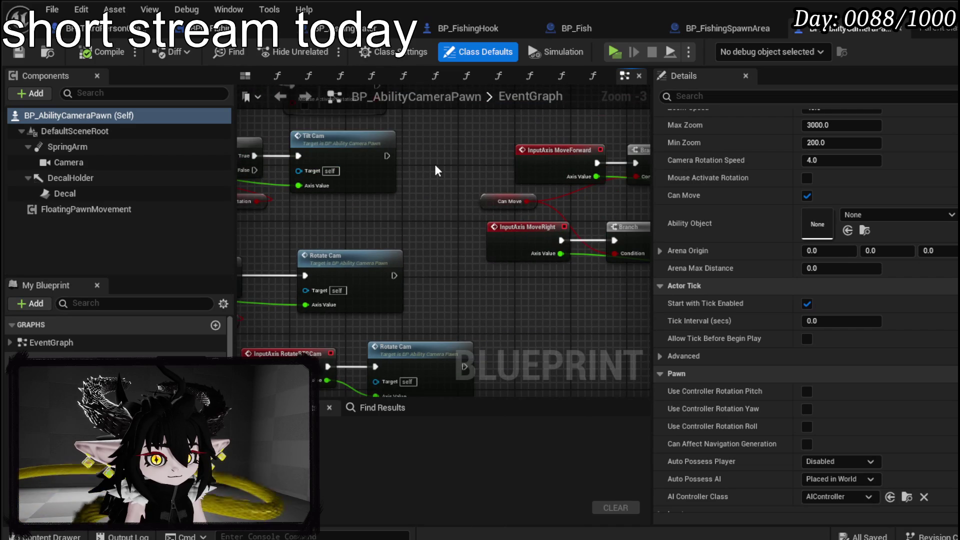
drag(435, 171, 192, 171)
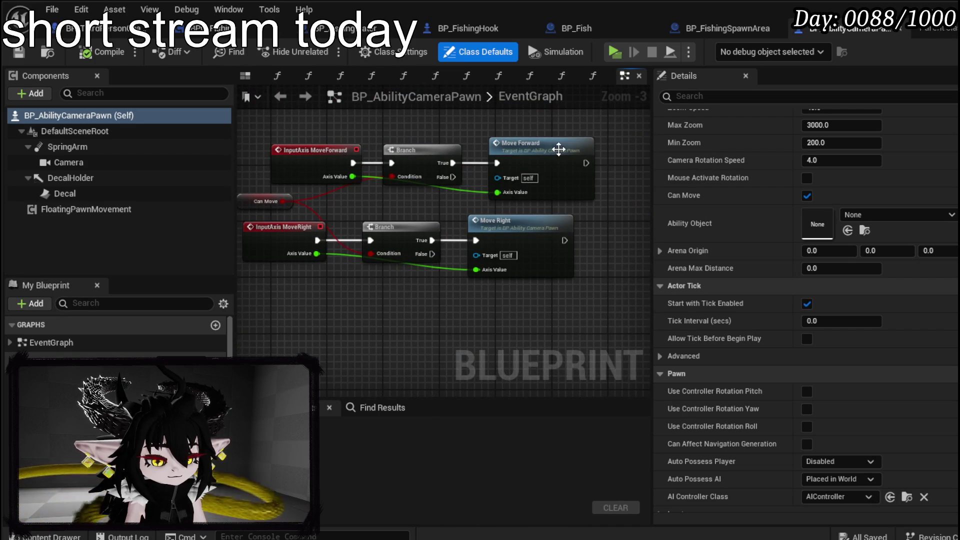
Step: Open the MoveForward function graph, centred on its entry and line trace
double_click(553, 149)
scroll(459, 143, down, 4)
scroll(493, 152, up, 2)
scroll(494, 152, down, 3)
drag(392, 203, 481, 193)
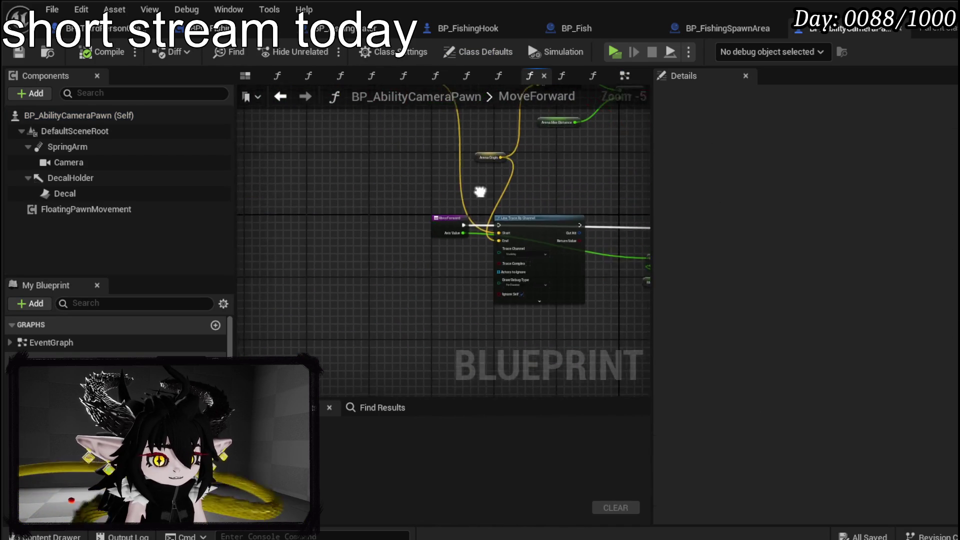
Step: Inspect the MoveForward graph around and below the line trace
scroll(565, 178, up, 3)
scroll(393, 198, down, 1)
mouse_move(564, 176)
mouse_down()
mouse_move(393, 198)
mouse_move(393, 264)
mouse_move(496, 250)
mouse_up()
scroll(395, 195, down, 2)
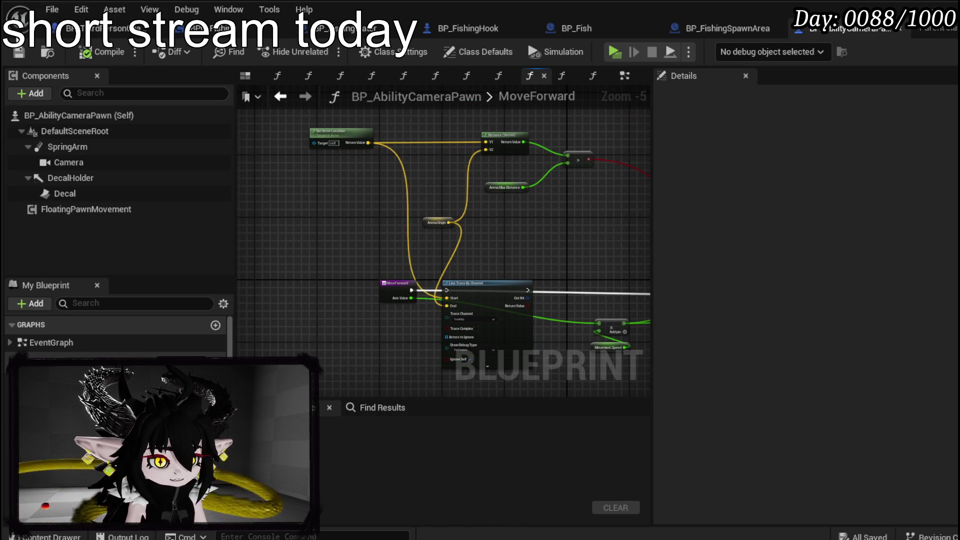
drag(371, 223, 376, 133)
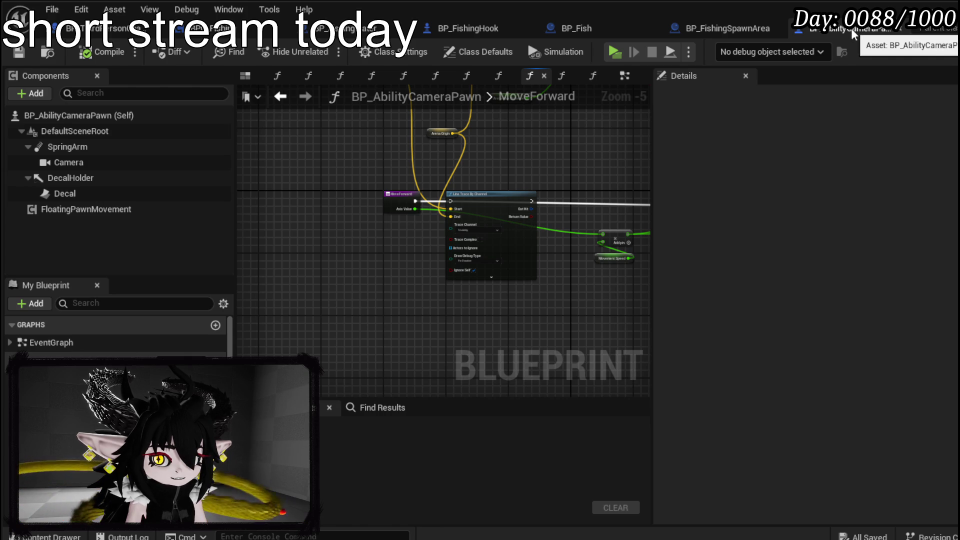
scroll(117, 335, down, 3)
scroll(118, 335, down, 3)
scroll(117, 334, down, 3)
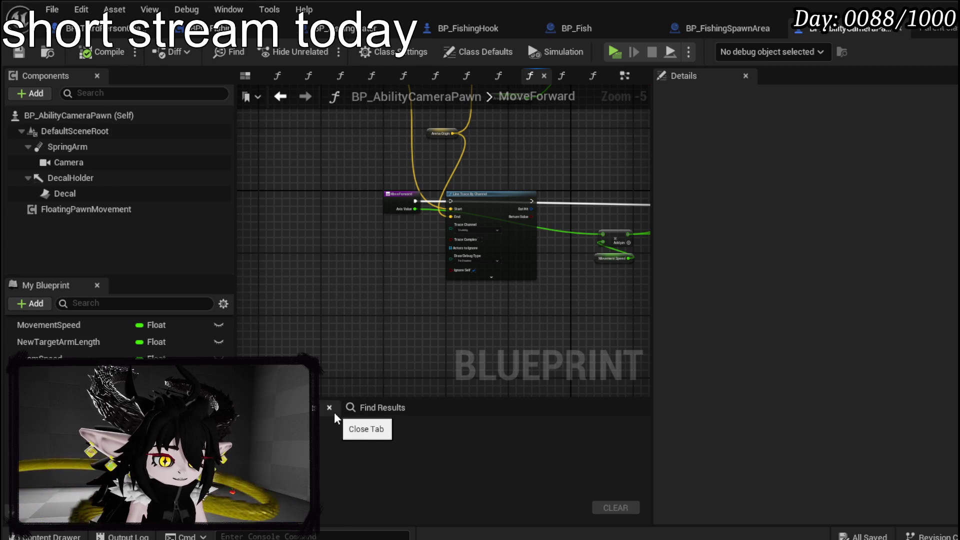
scroll(115, 335, up, 5)
scroll(115, 337, up, 2)
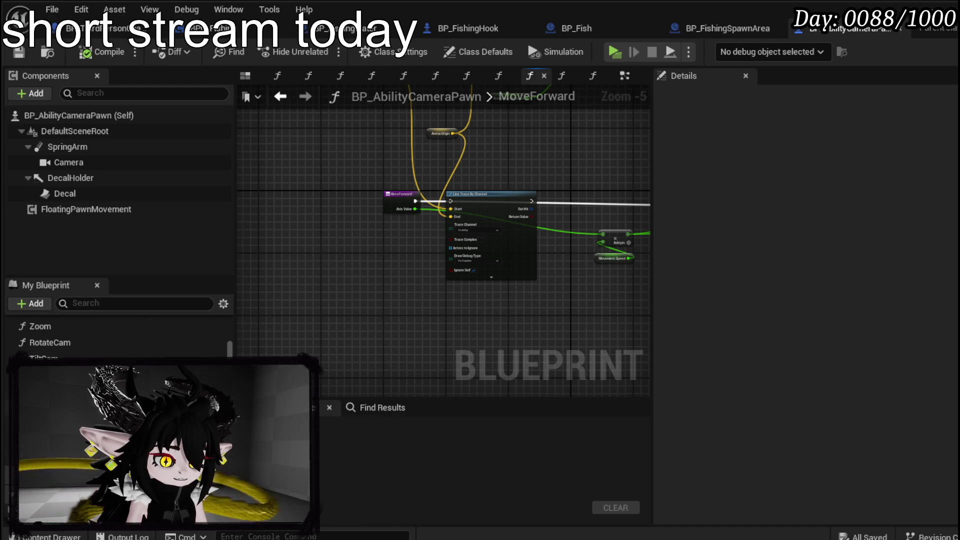
scroll(115, 335, up, 2)
scroll(115, 335, down, 8)
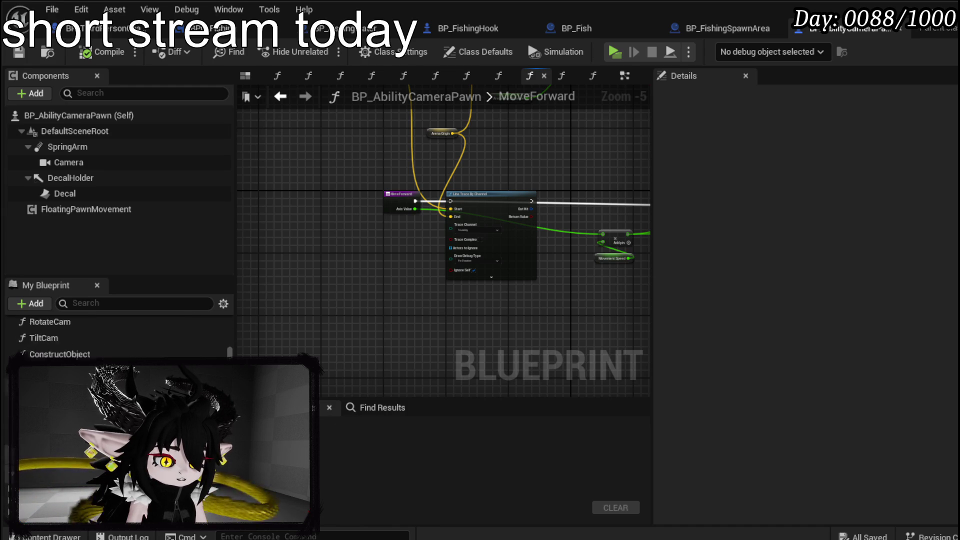
scroll(115, 335, down, 2)
scroll(115, 335, up, 3)
scroll(115, 335, up, 5)
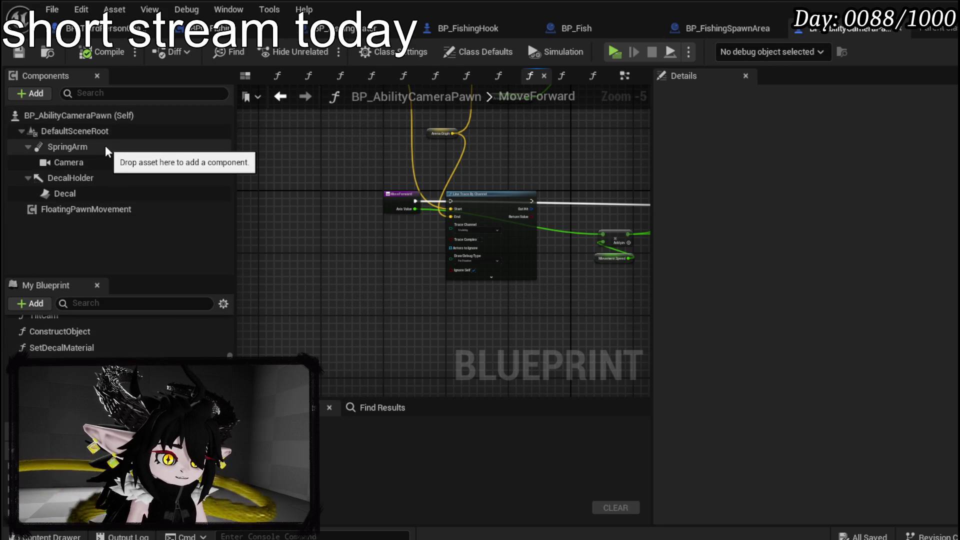
Step: Select the DecalHolder, Decal and FloatingPawnMovement components together
click(99, 178)
shift+click(92, 192)
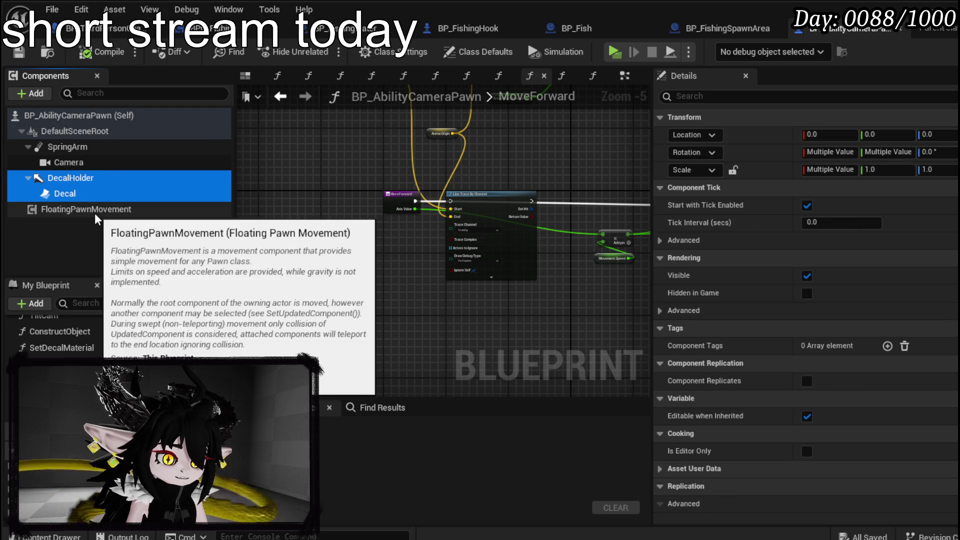
shift+click(94, 210)
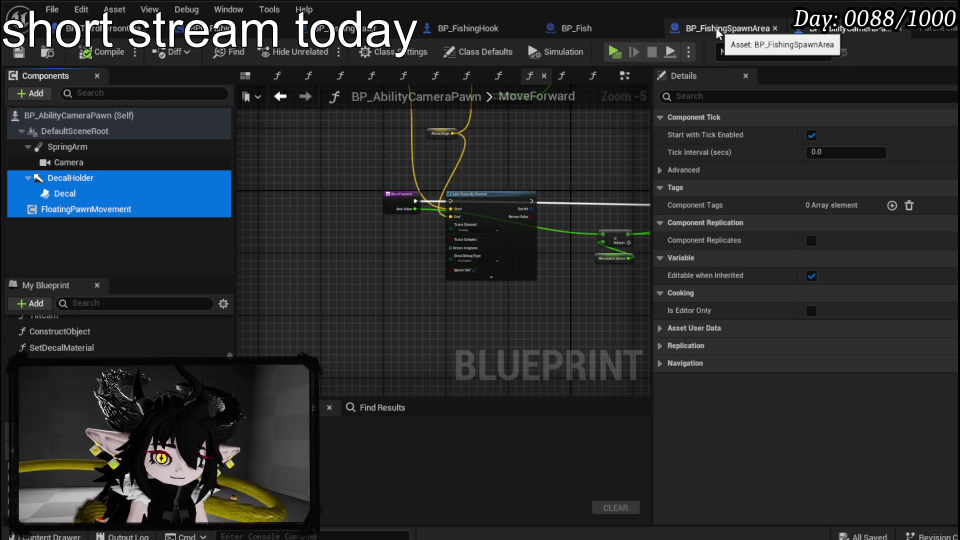
Step: Paste the copied DecalHolder, Decal and FloatingPawnMovement components into BP_FishingHook's root
drag(850, 28, 555, 28)
click(451, 29)
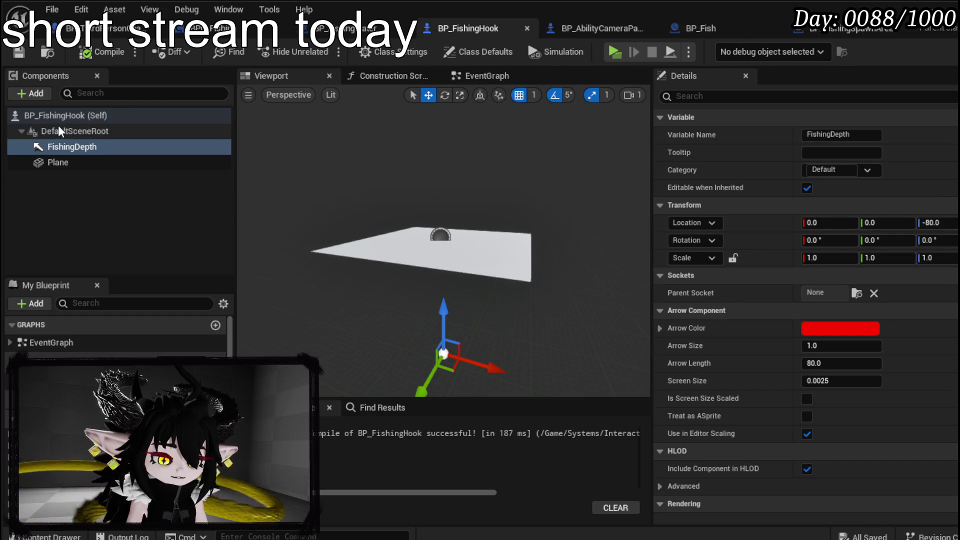
click(182, 131)
key(ctrl+v)
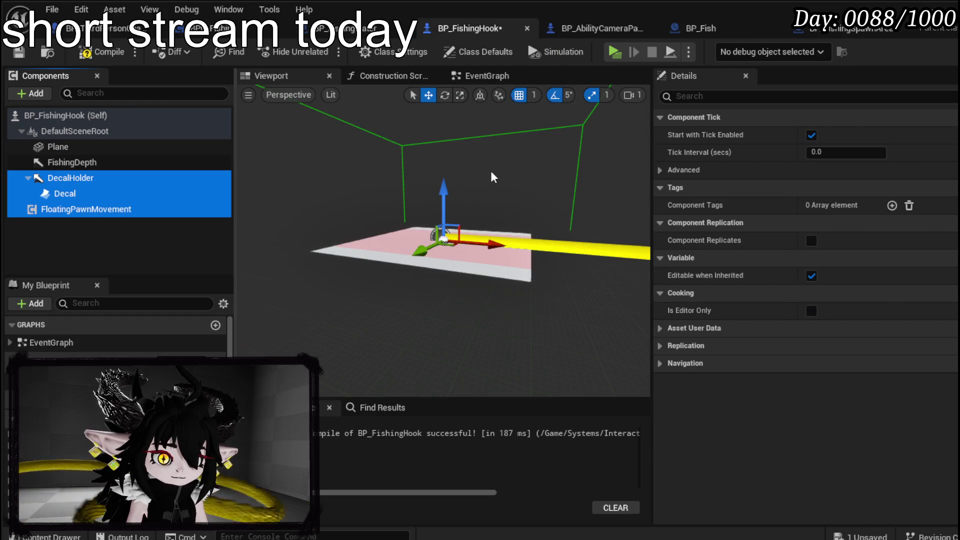
Step: Frame the Decal in the viewport and set its X and Y rotation to 0
click(65, 193)
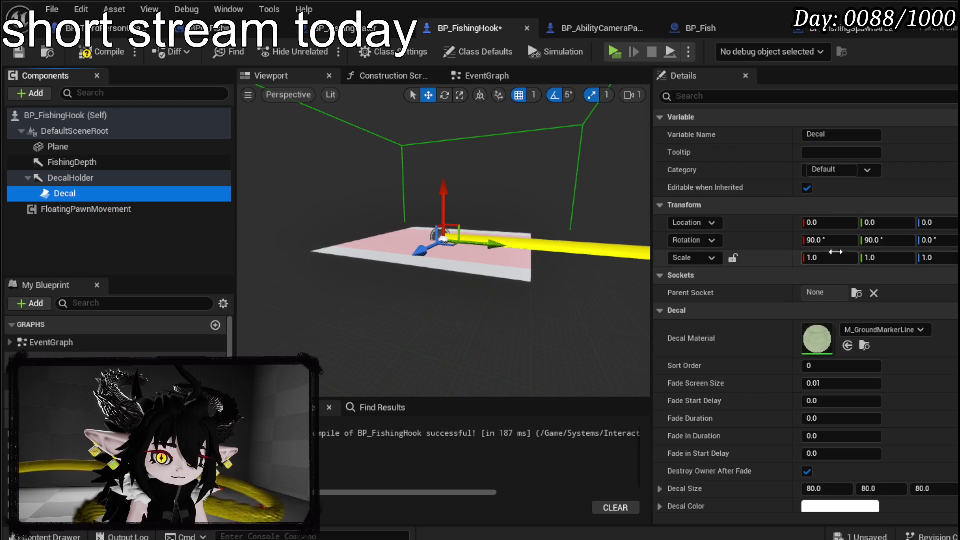
drag(450, 310, 410, 290)
key(f)
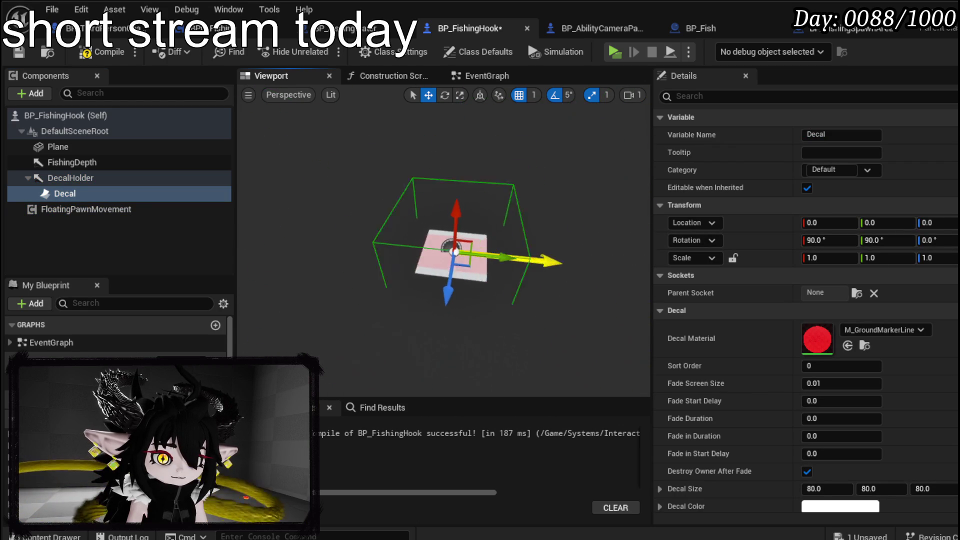
scroll(444, 235, up, 3)
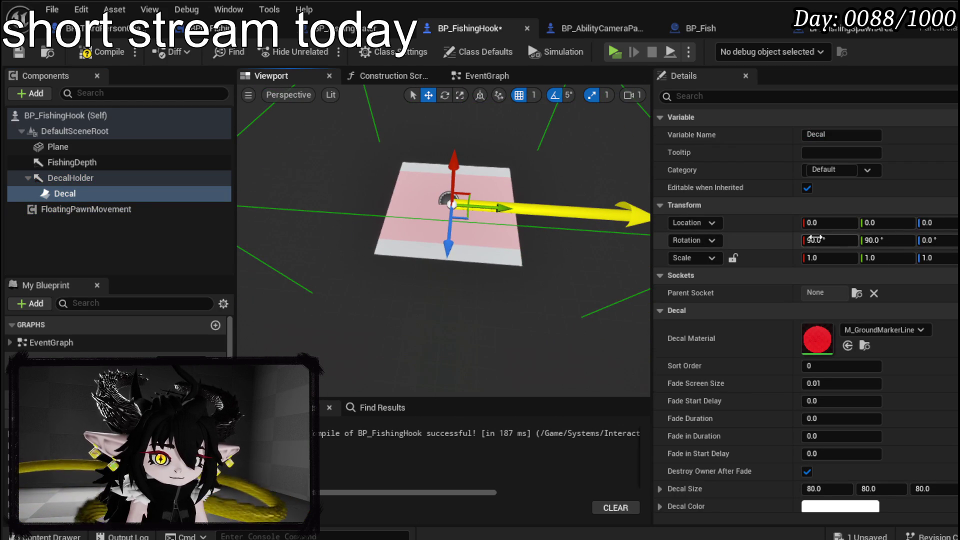
text(0)
key(Return)
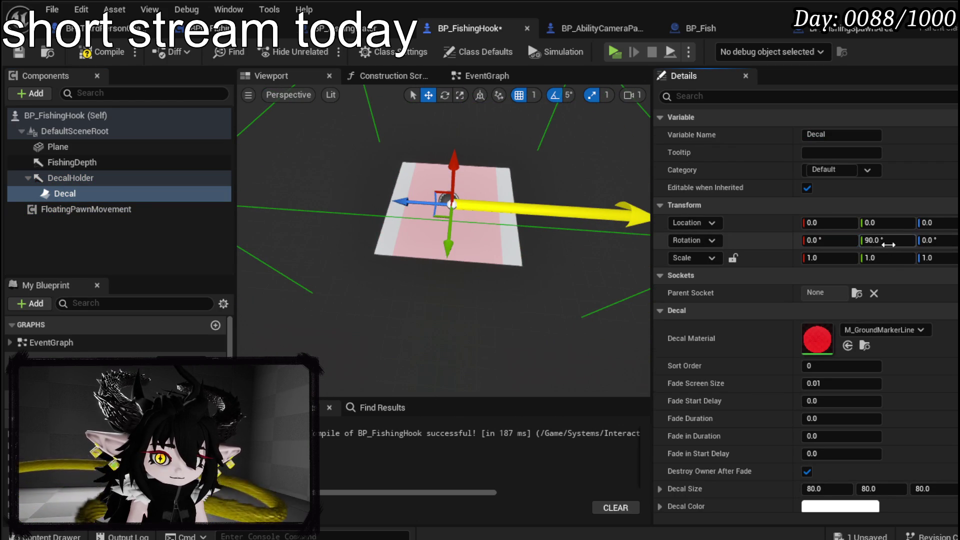
click(888, 244)
text(0)
key(Return)
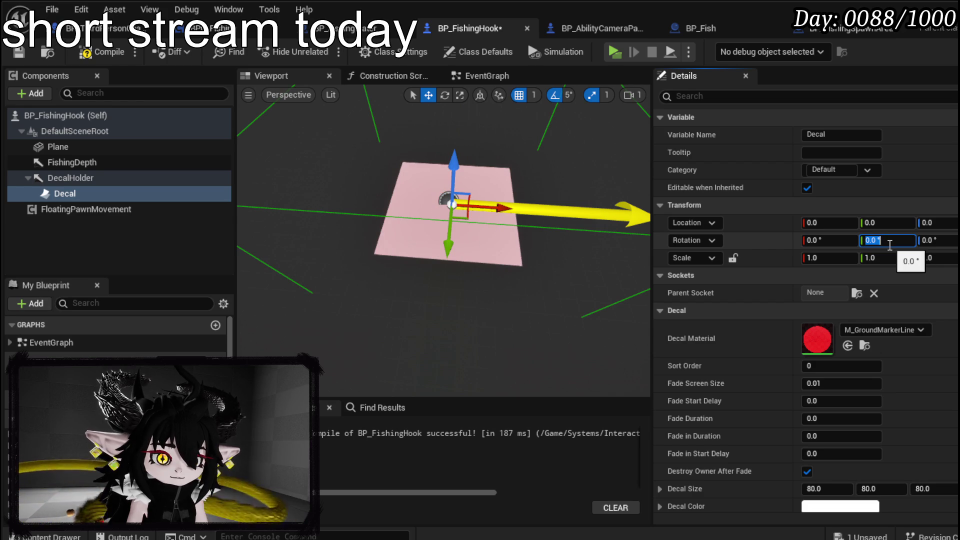
Step: Scale the Plane to 10 along X and Y
click(857, 258)
key(Return)
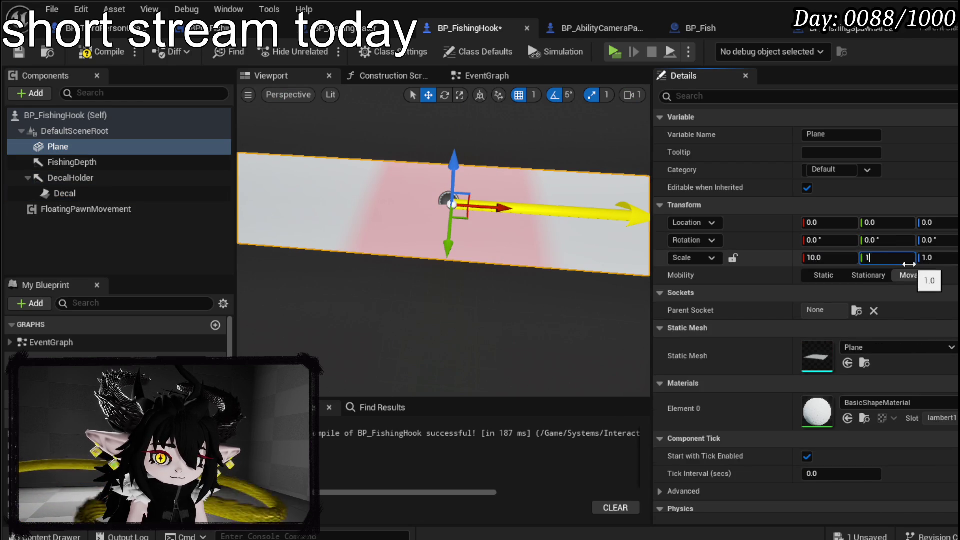
text(10)
key(Return)
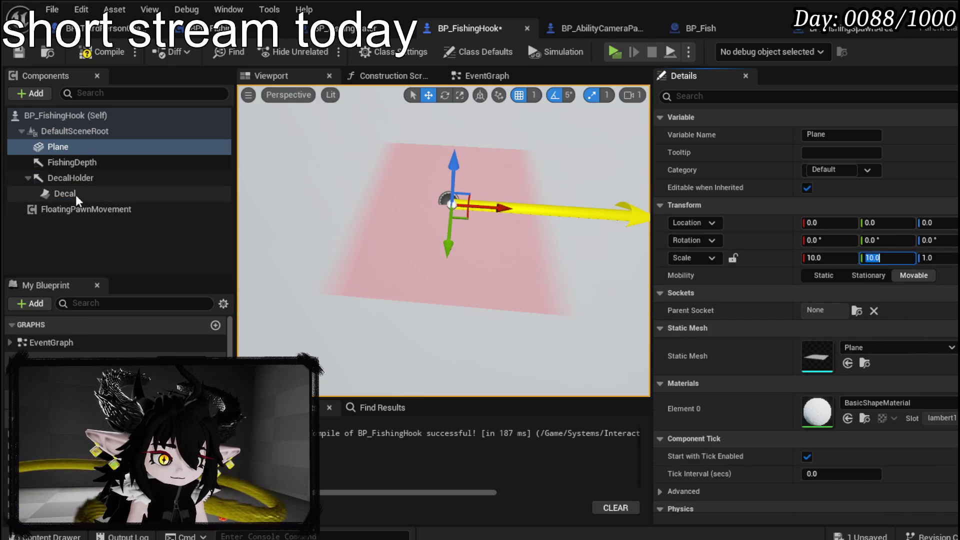
Step: Test 90° Z, Y and X rotations on the Decal, resetting Z and Y to 0
click(77, 183)
click(76, 193)
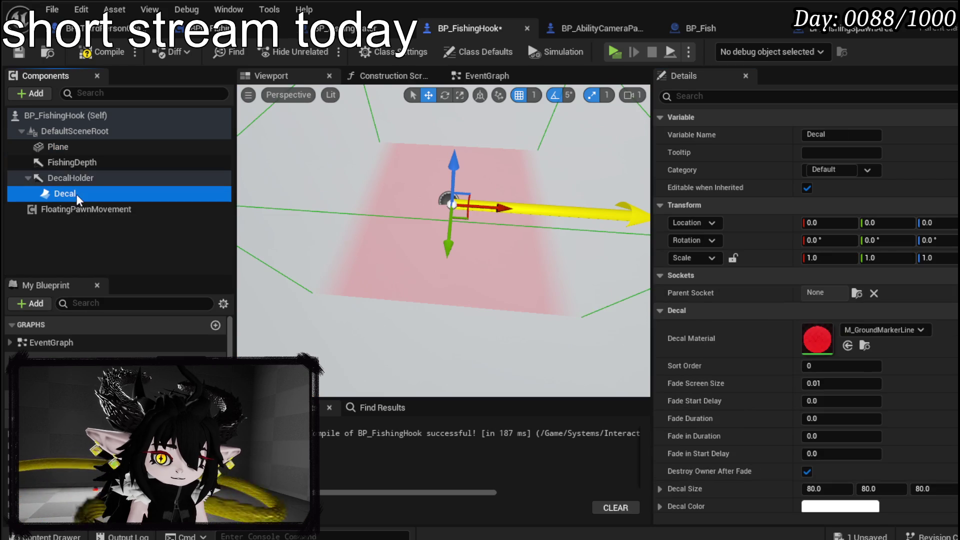
click(954, 240)
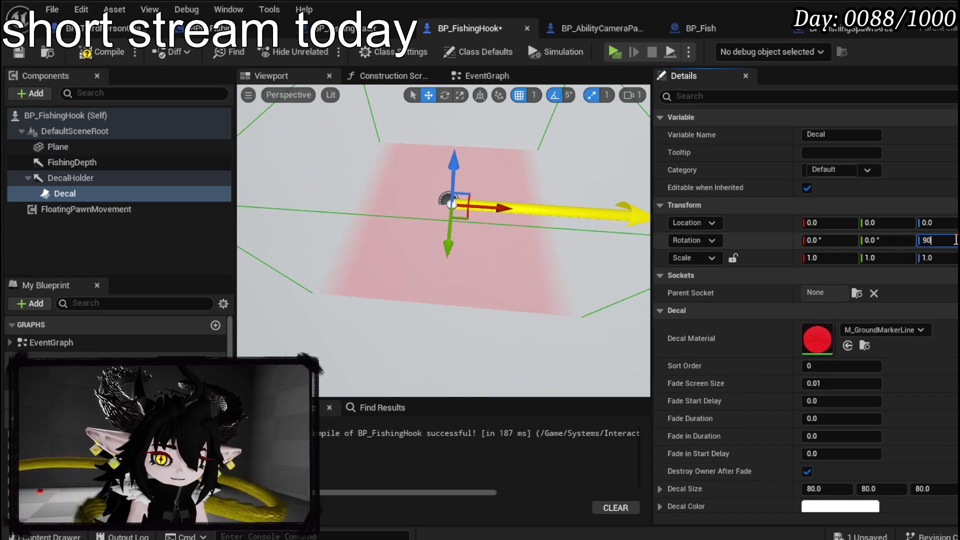
key(Return)
text(0)
key(Return)
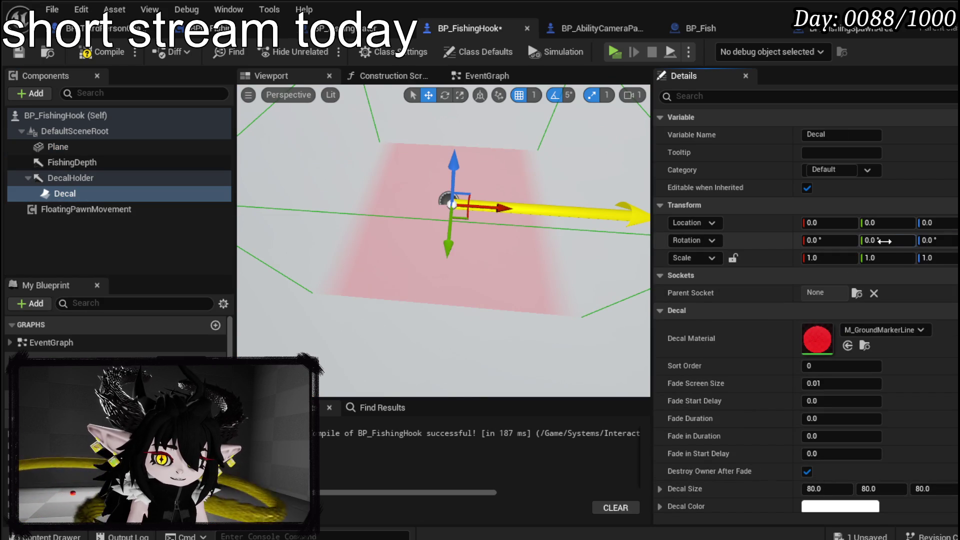
text(90)
key(Return)
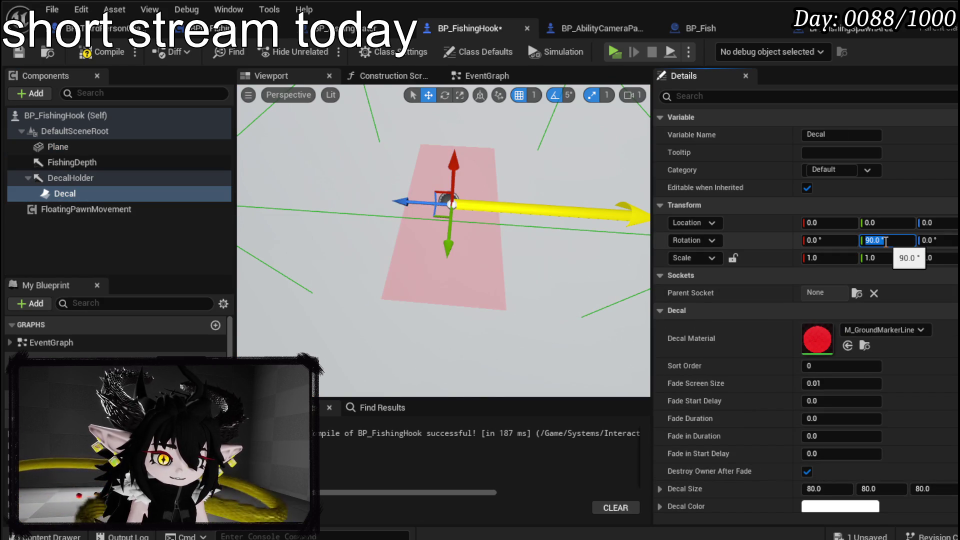
text(0)
key(Return)
text(0)
key(Return)
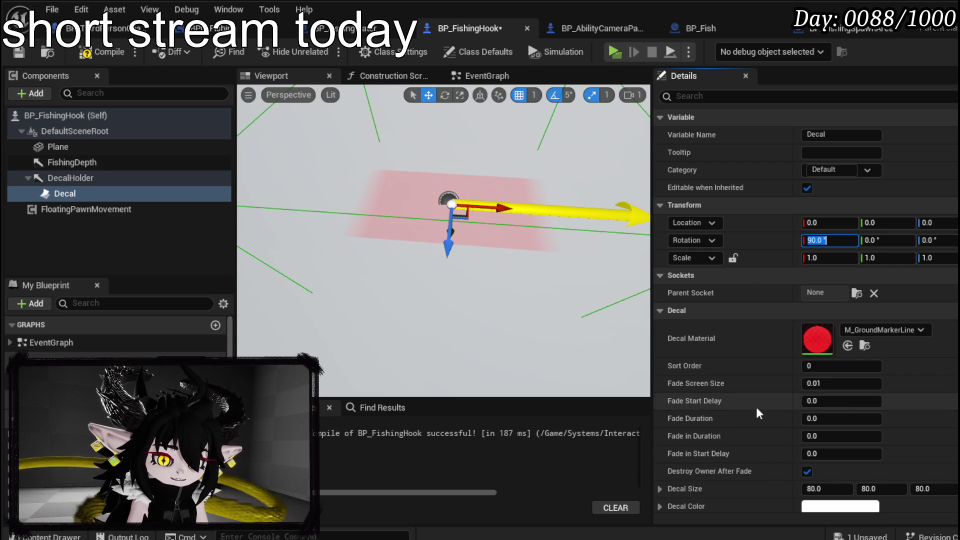
Step: Reset the Decal's X to 0, test -90° Z and Y, returning each to 0
scroll(775, 440, down, 1)
scroll(781, 410, up, 1)
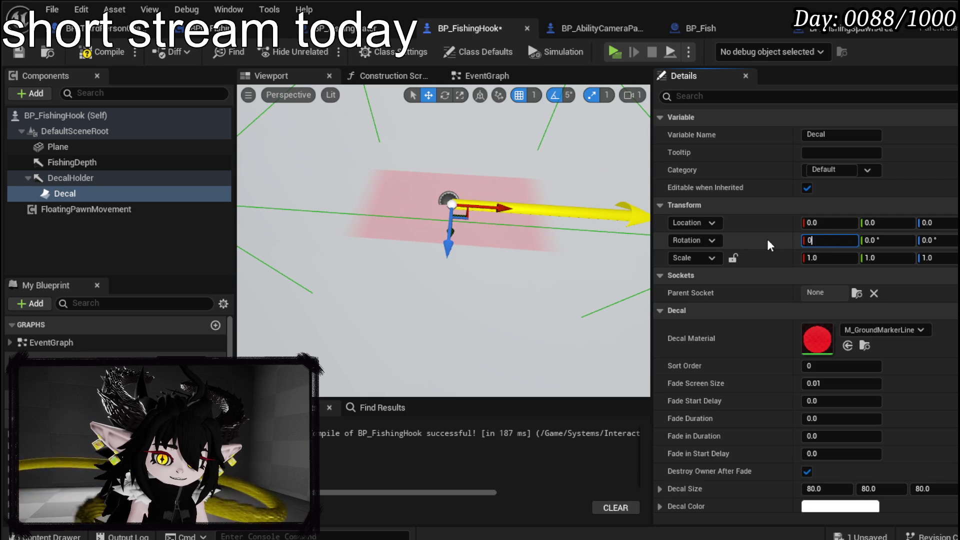
text(.0)
key(Return)
text(0)
key(Return)
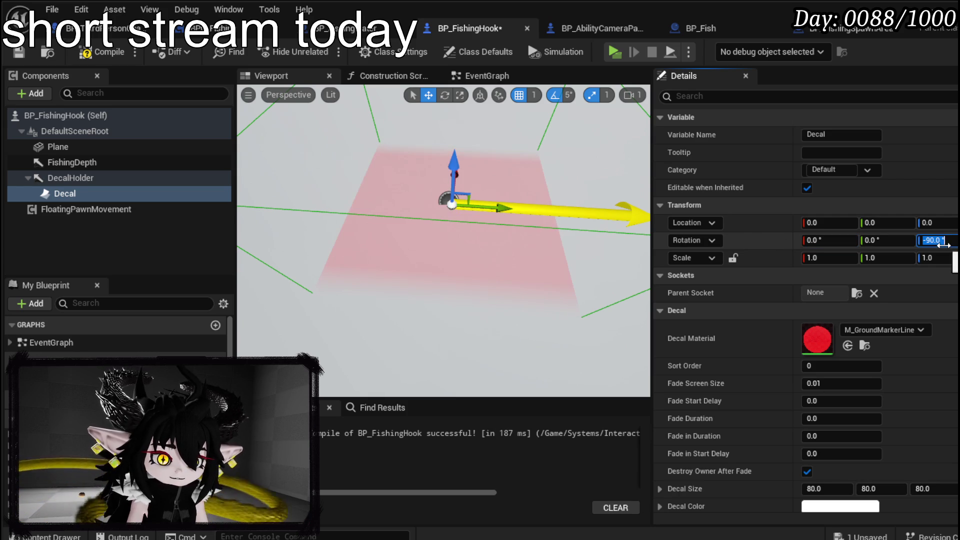
key(Return)
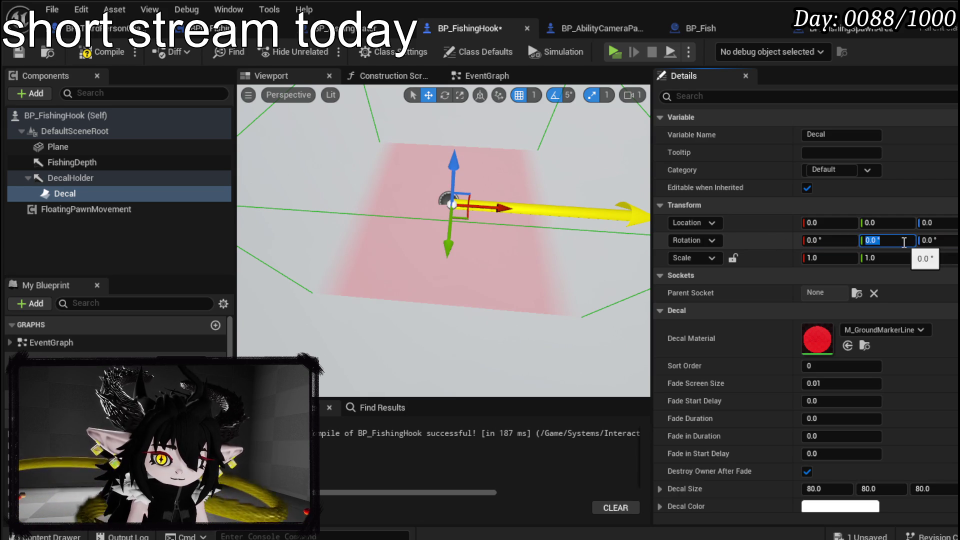
text(-90)
key(Return)
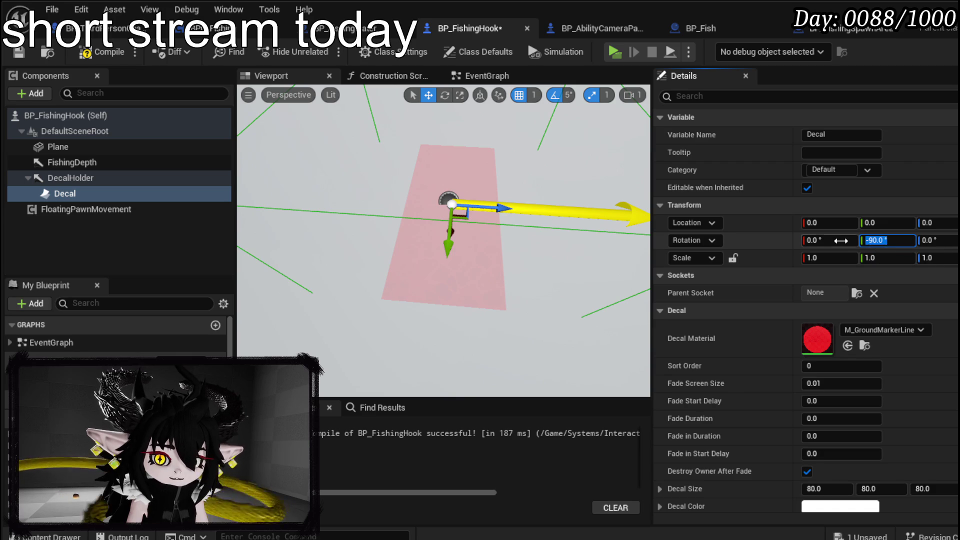
text(0)
key(Return)
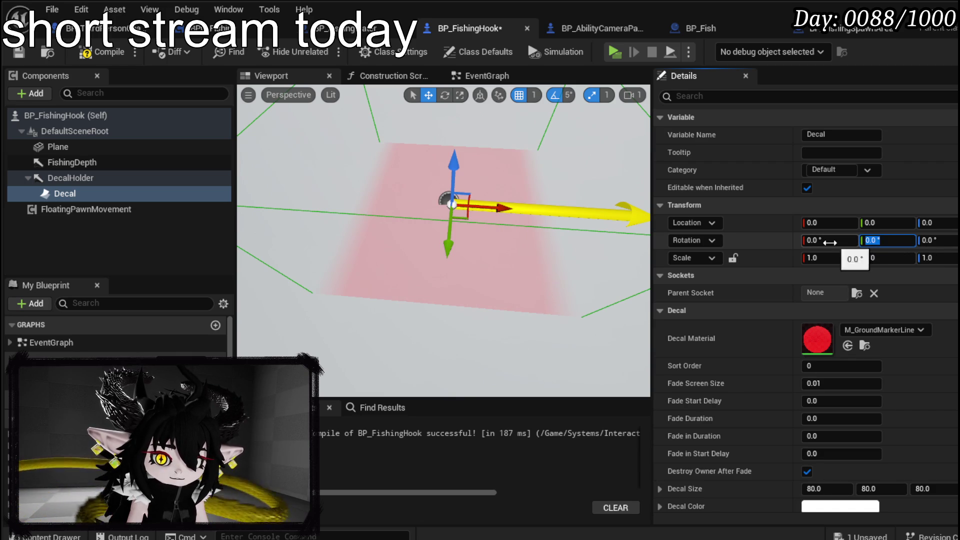
Step: Try rotating DecalHolder around Z and X, then undo the change
click(132, 178)
mouse_move(929, 239)
mouse_down()
mouse_move(899, 239)
mouse_move(939, 240)
mouse_up()
click(930, 239)
drag(830, 240, 895, 242)
key(ctrl+z)
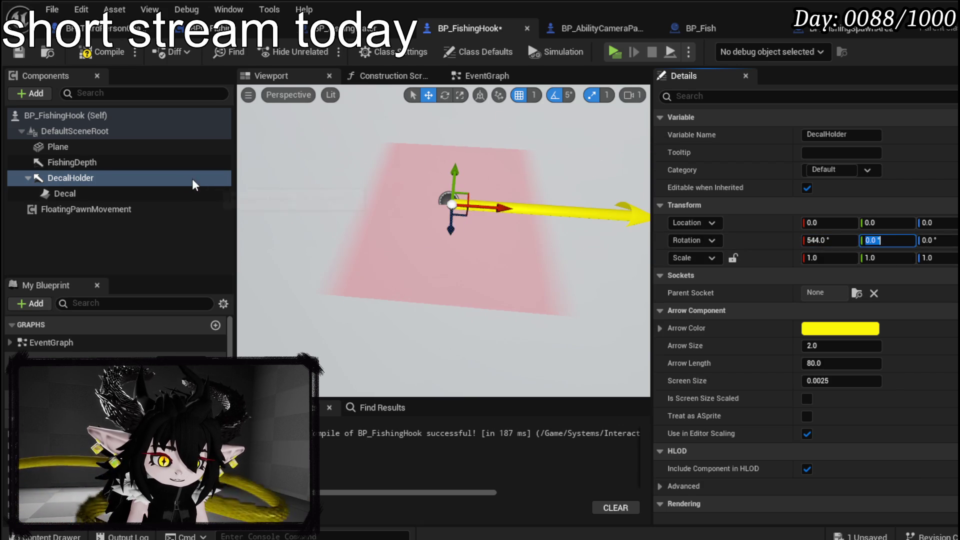
Step: Delete the Decal and DecalHolder components from the fishing hook
click(80, 193)
key(Delete)
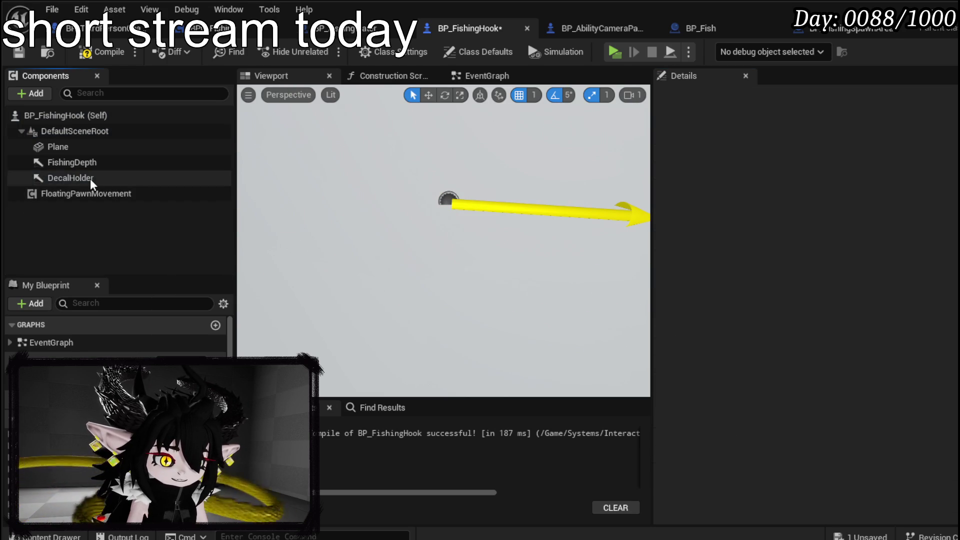
click(90, 179)
key(Delete)
Step: Give the hook's Plane the M_MarkerDecal material and compile and save the blueprint
drag(464, 238, 430, 225)
click(503, 243)
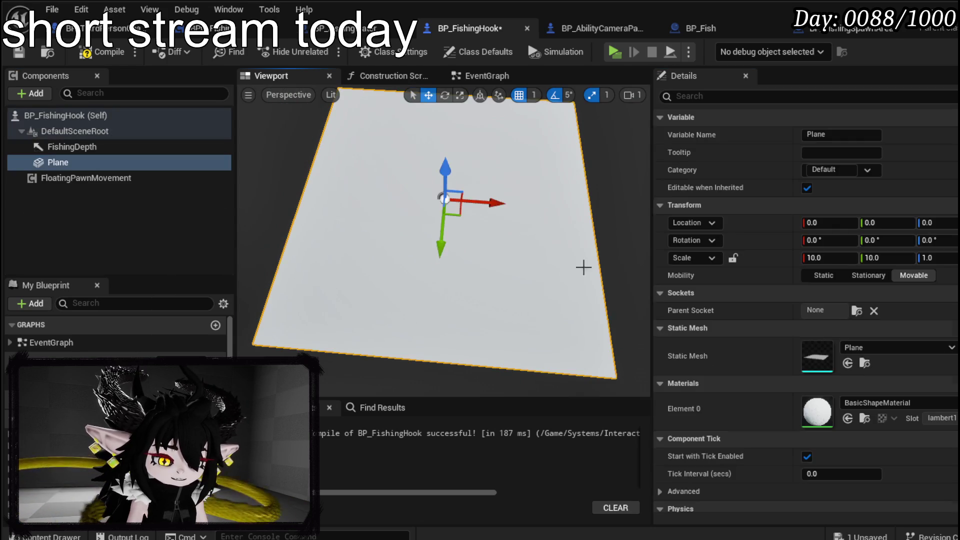
click(869, 401)
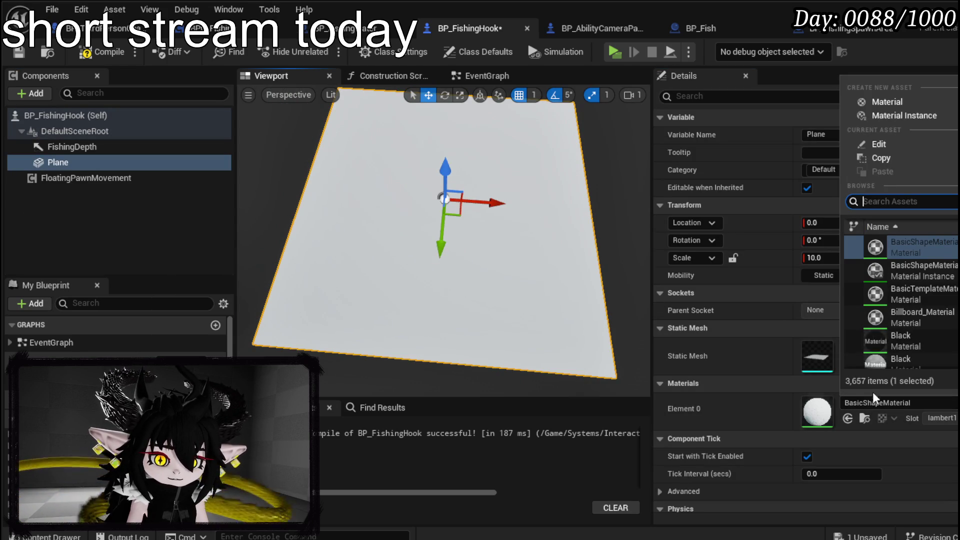
text(Marker)
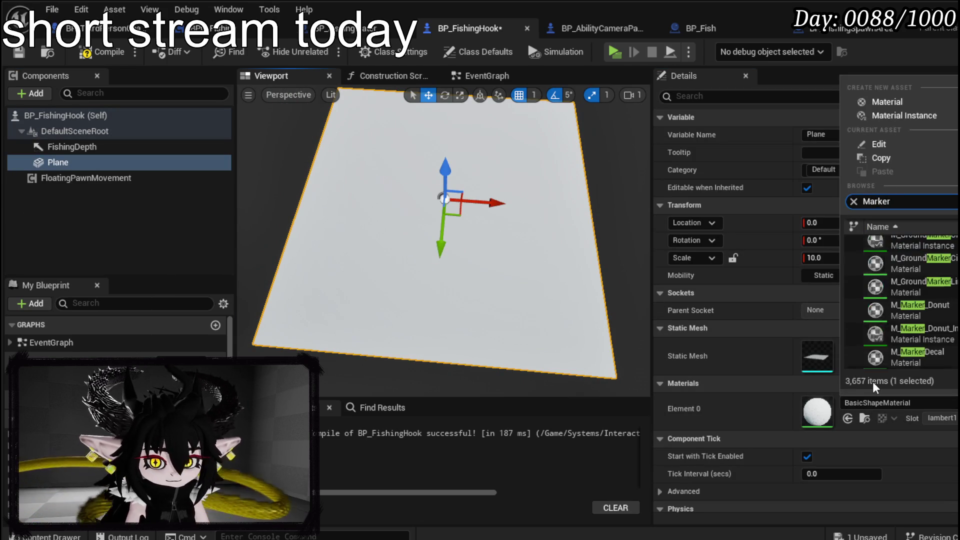
key(Escape)
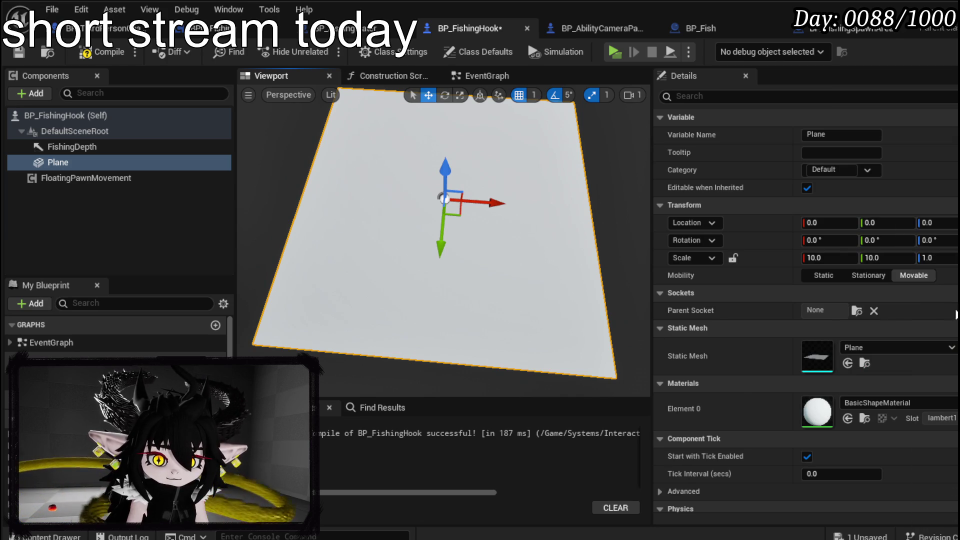
click(880, 399)
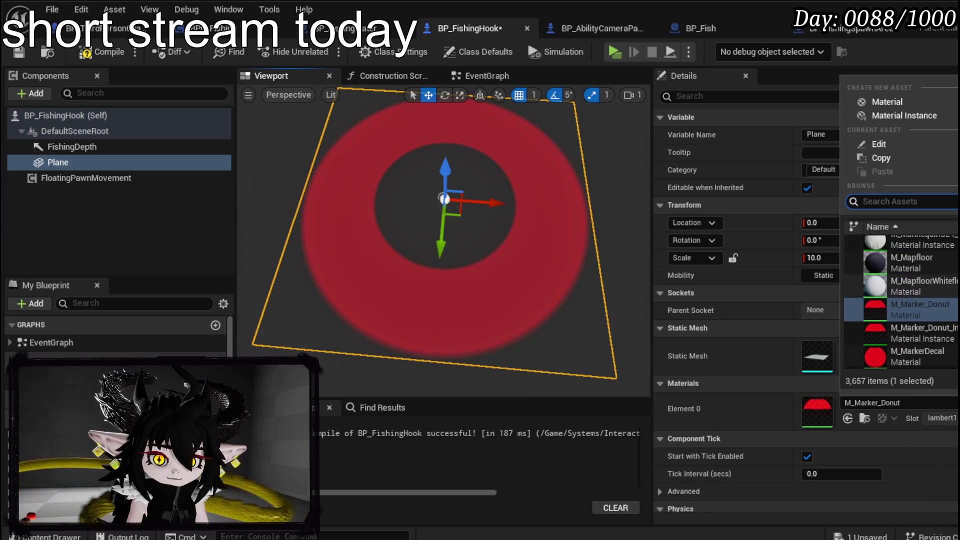
click(928, 337)
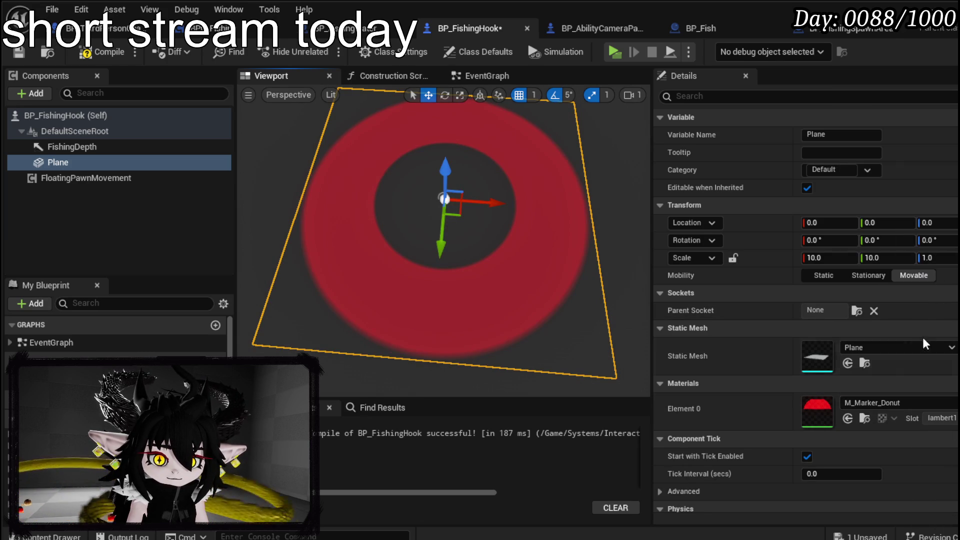
click(19, 52)
Step: Check the hook's event graph and FloatingPawnMovement settings, then return to BP_AbilityCameraPawn's MoveForward graph
drag(482, 229, 343, 230)
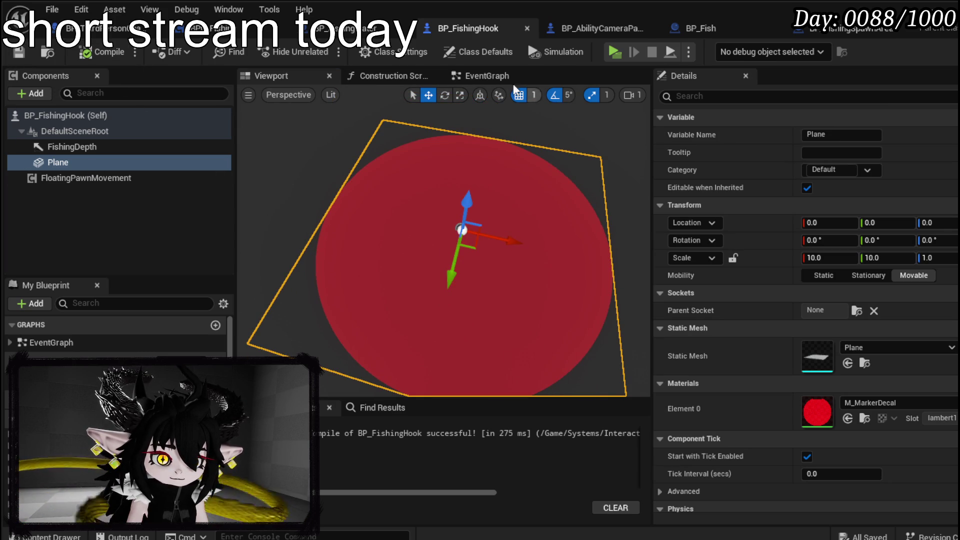
click(482, 76)
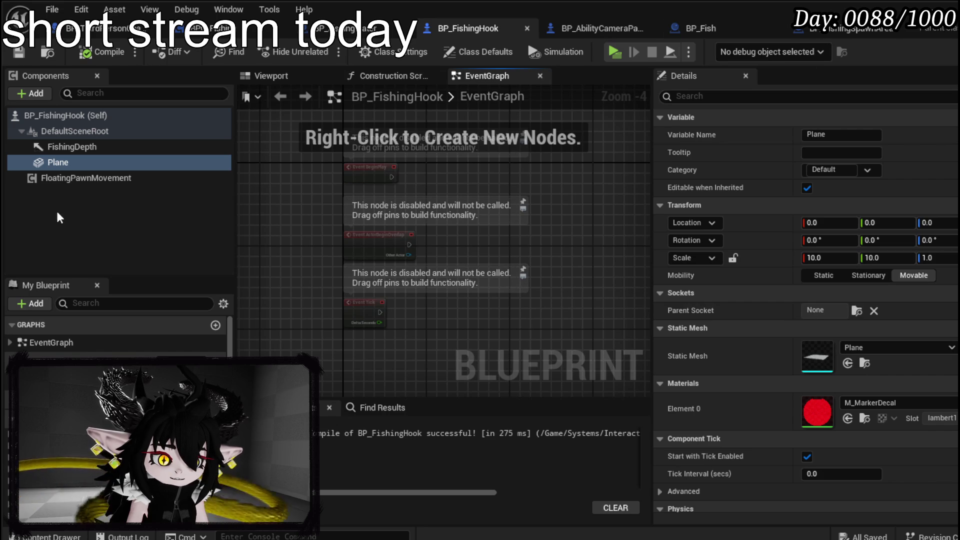
click(60, 178)
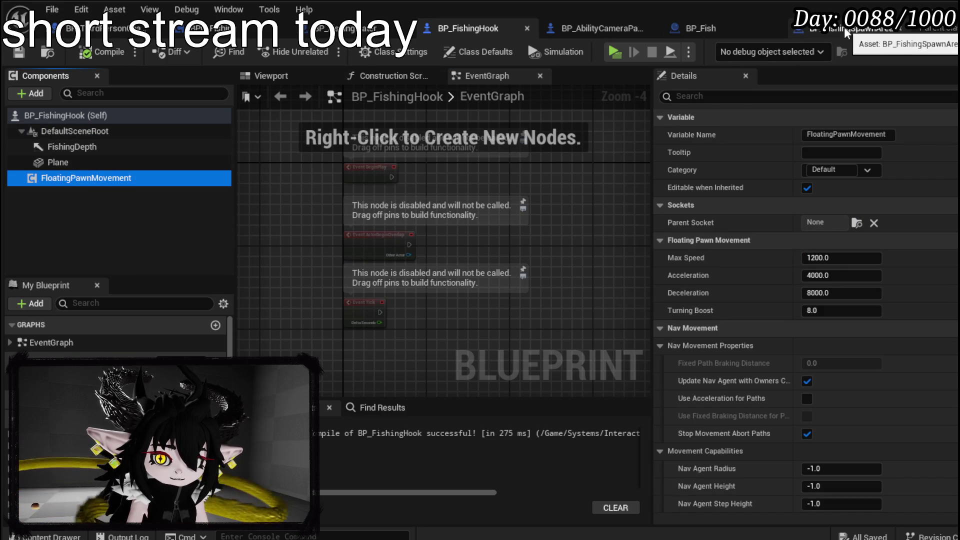
click(600, 29)
scroll(100, 339, up, 5)
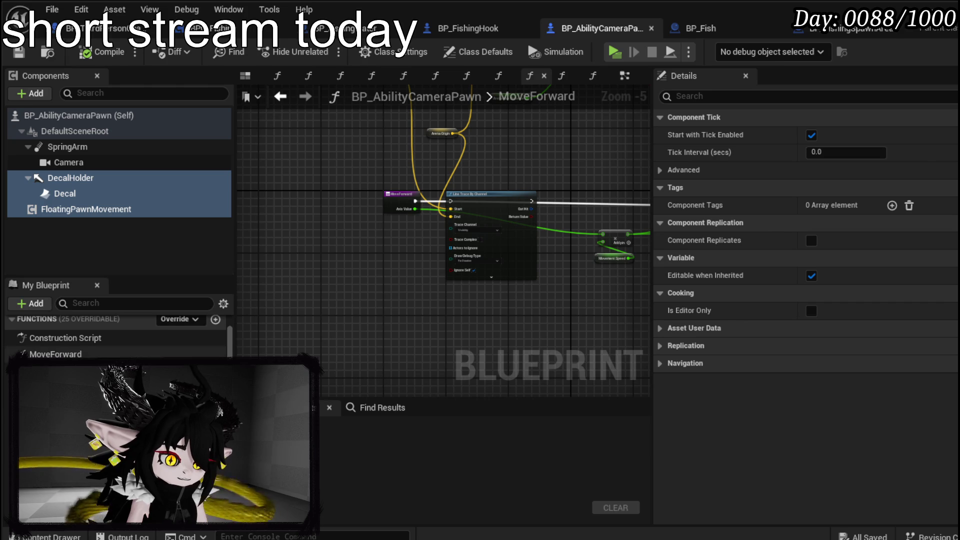
Step: Remove the duplicate Line Trace, Add Movement Input and forward vector nodes from MoveForward
click(55, 354)
scroll(416, 286, down, 2)
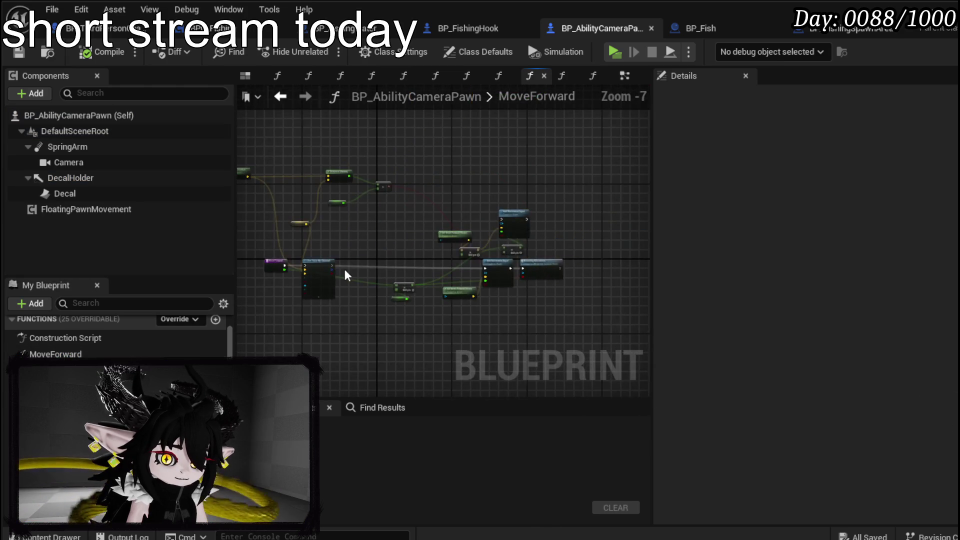
scroll(344, 269, up, 3)
key(ctrl+z)
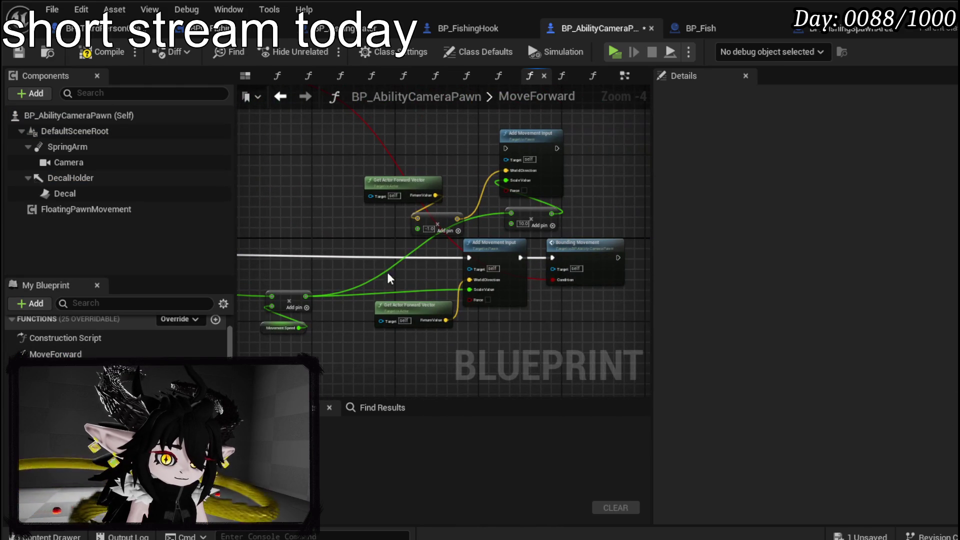
key(ctrl+z)
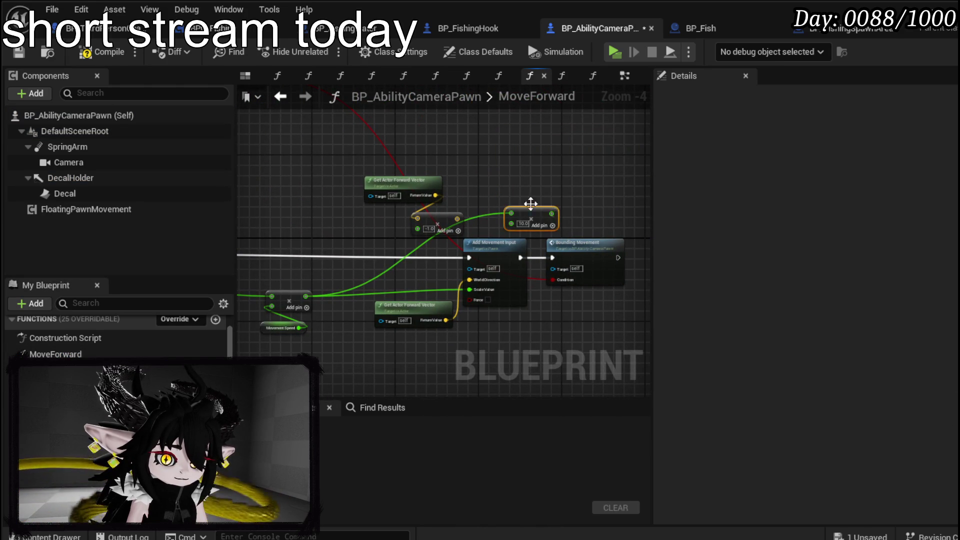
scroll(548, 185, up, 2)
scroll(547, 185, down, 1)
drag(341, 162, 403, 248)
key(ctrl+z)
scroll(401, 241, down, 2)
scroll(485, 280, up, 2)
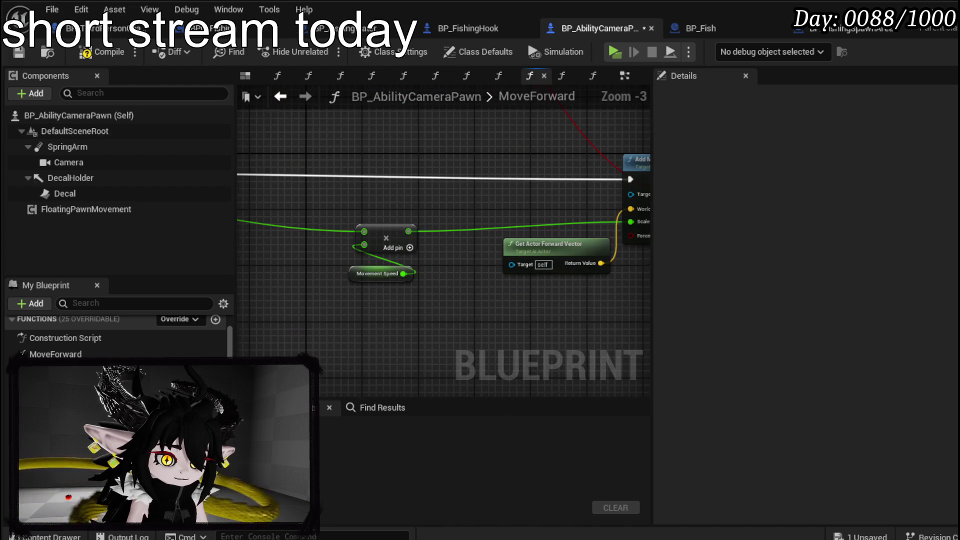
Step: Recompile BP_AbilityCameraPawn with the cleaned-up MoveForward graph
drag(379, 334, 554, 176)
mouse_move(400, 168)
mouse_down()
mouse_move(606, 217)
mouse_move(800, 208)
mouse_move(707, 205)
mouse_up()
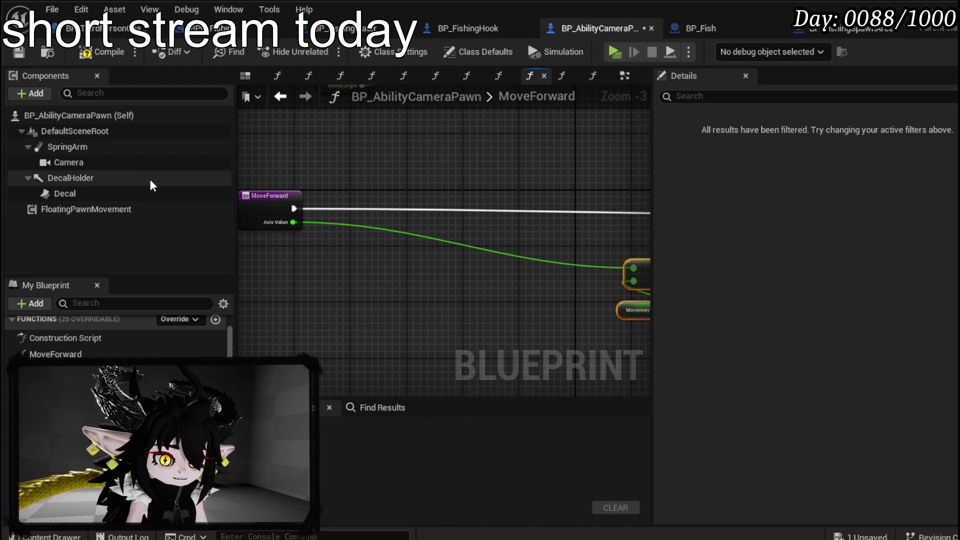
click(98, 52)
Step: Select the MoveForward movement nodes and add a new function to BP_FishingHook
drag(553, 157, 159, 176)
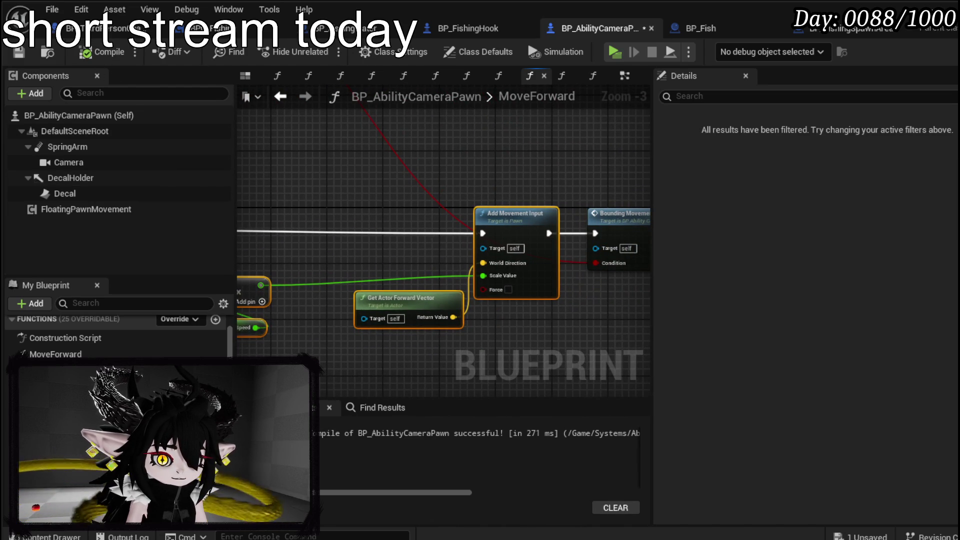
mouse_move(268, 347)
mouse_down()
mouse_move(408, 347)
mouse_move(373, 332)
mouse_move(617, 183)
mouse_up()
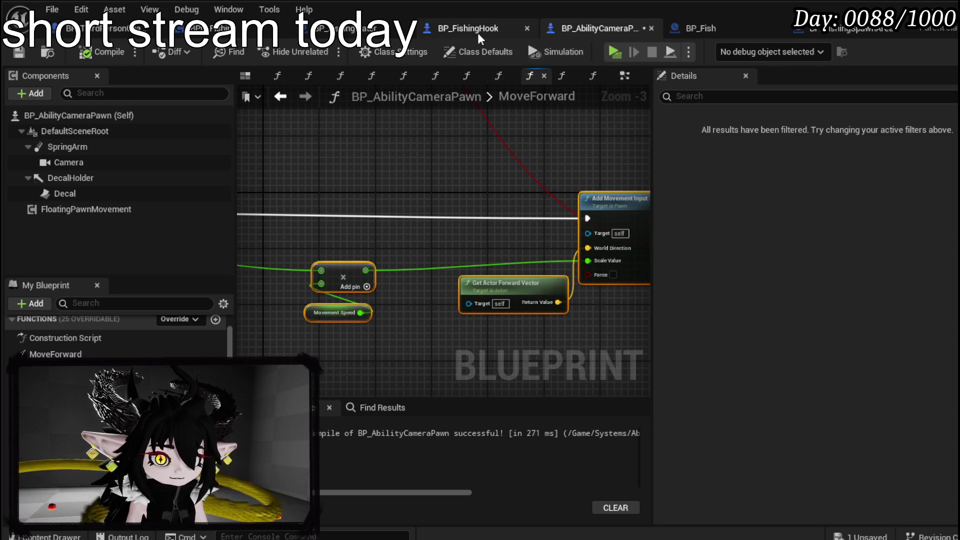
click(478, 32)
click(215, 360)
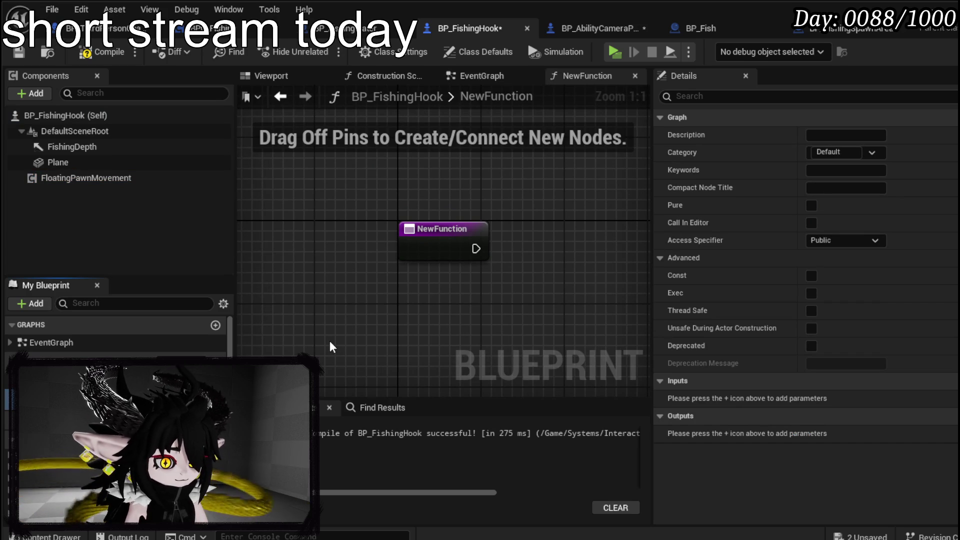
Step: Name the new BP_FishingHook functions MoveForward and MoveRight and open the MoveForward graph
key(Return)
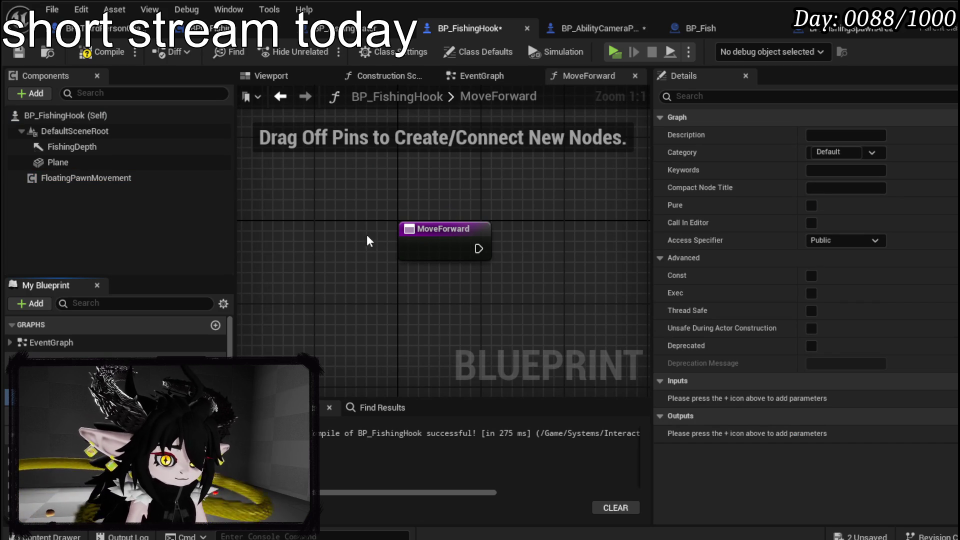
click(216, 359)
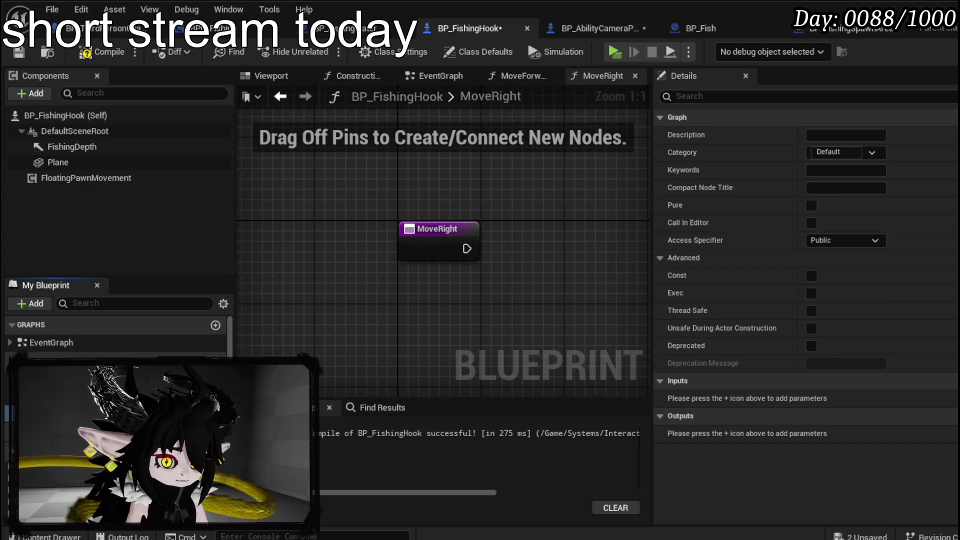
double_click(55, 395)
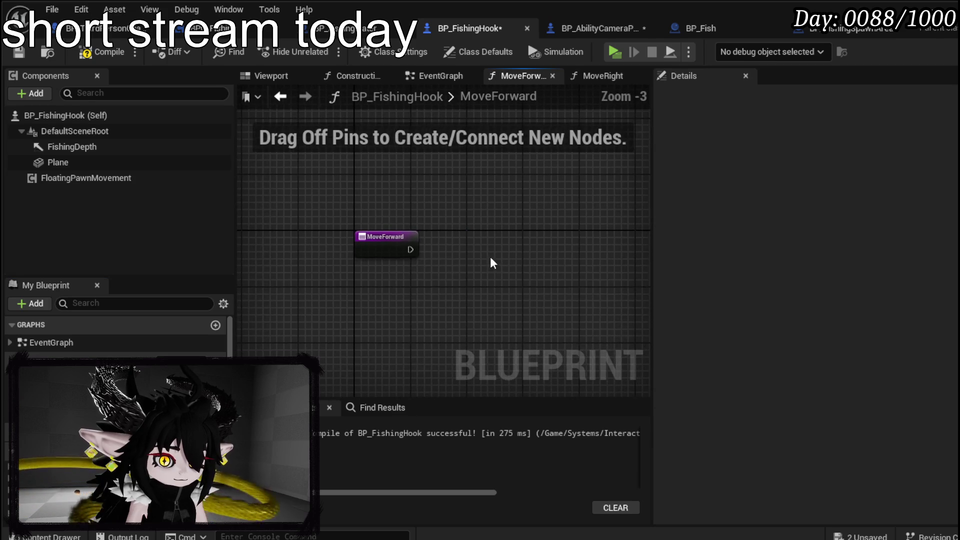
Step: Arrange the pasted movement nodes under the MoveForward entry and feed a new float input A into the multiply
mouse_move(426, 271)
mouse_down()
mouse_move(414, 313)
mouse_move(311, 268)
mouse_move(299, 246)
mouse_move(539, 250)
mouse_up()
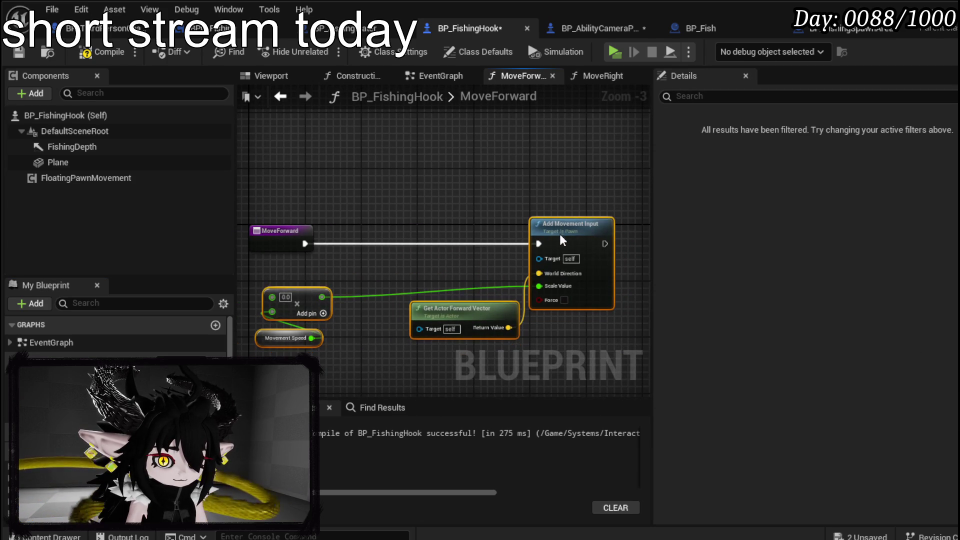
scroll(436, 248, up, 3)
drag(380, 222, 358, 208)
drag(357, 288, 361, 200)
Step: Create the MovementSpeed variable with a default value of 40 and recompile
click(357, 350)
right_click(356, 352)
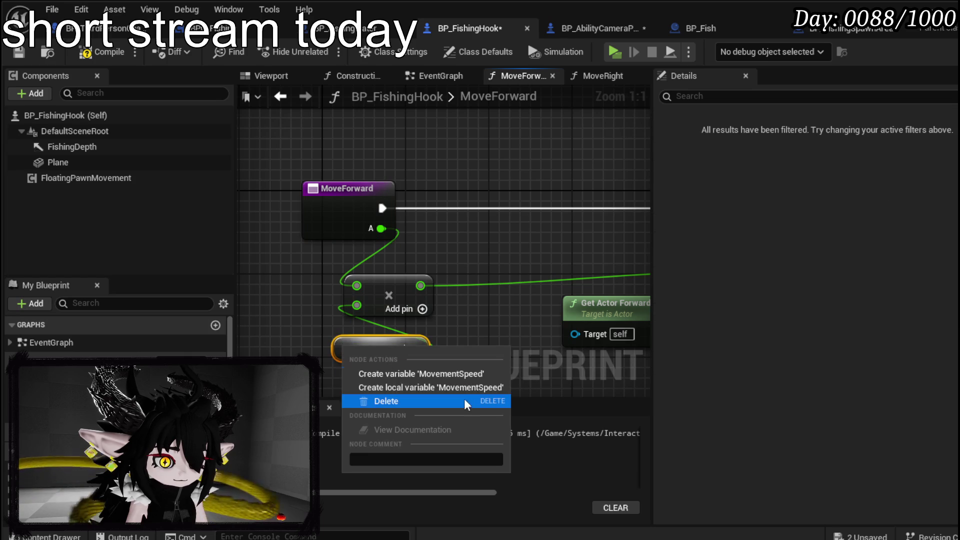
click(392, 373)
scroll(828, 349, down, 5)
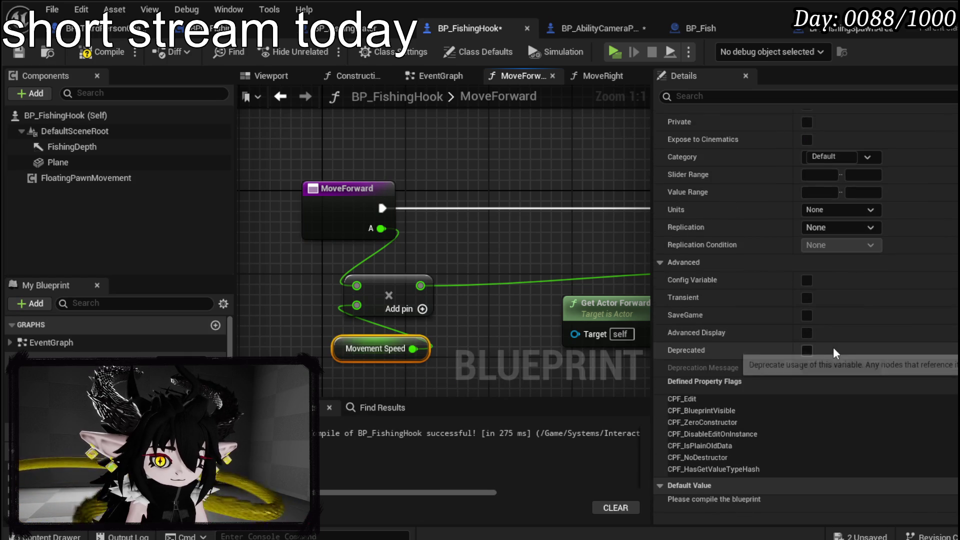
click(82, 50)
scroll(800, 330, down, 5)
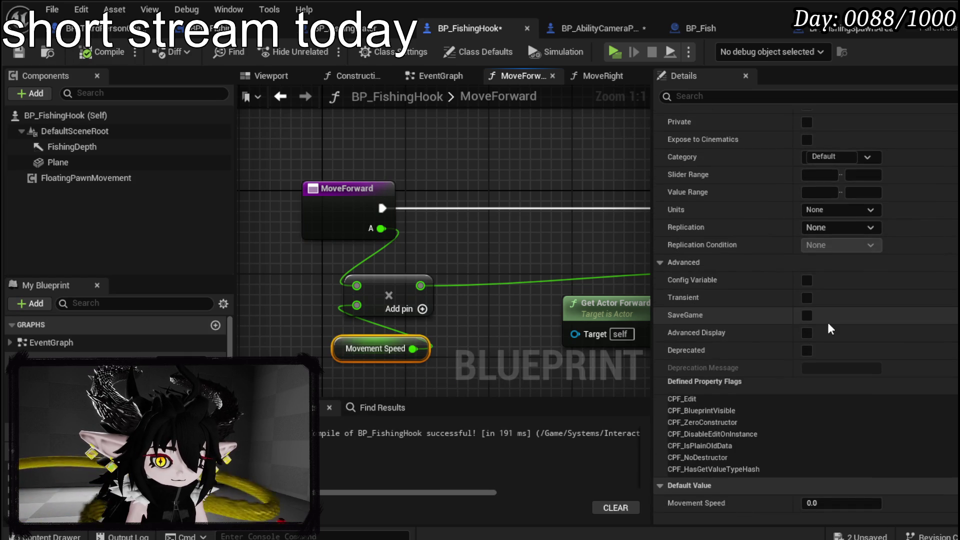
text(40)
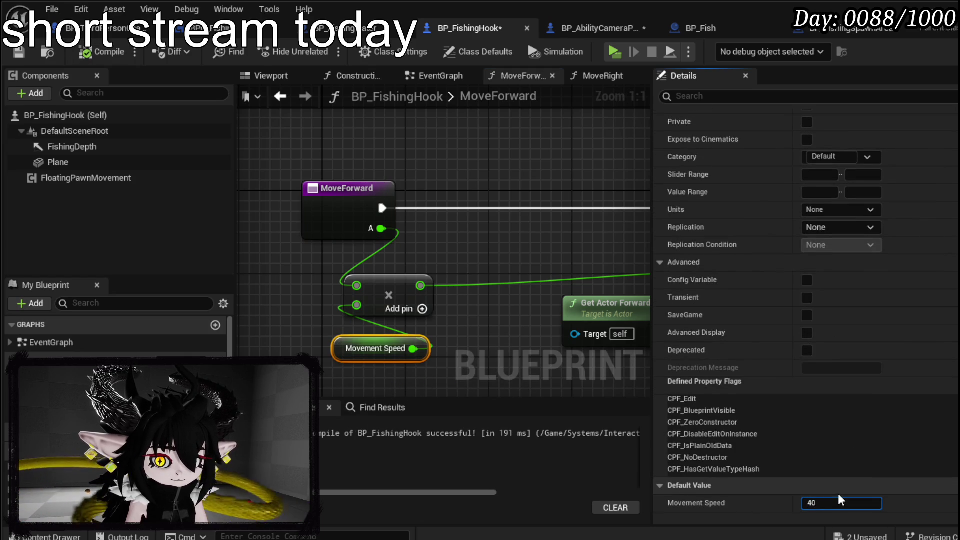
key(F7)
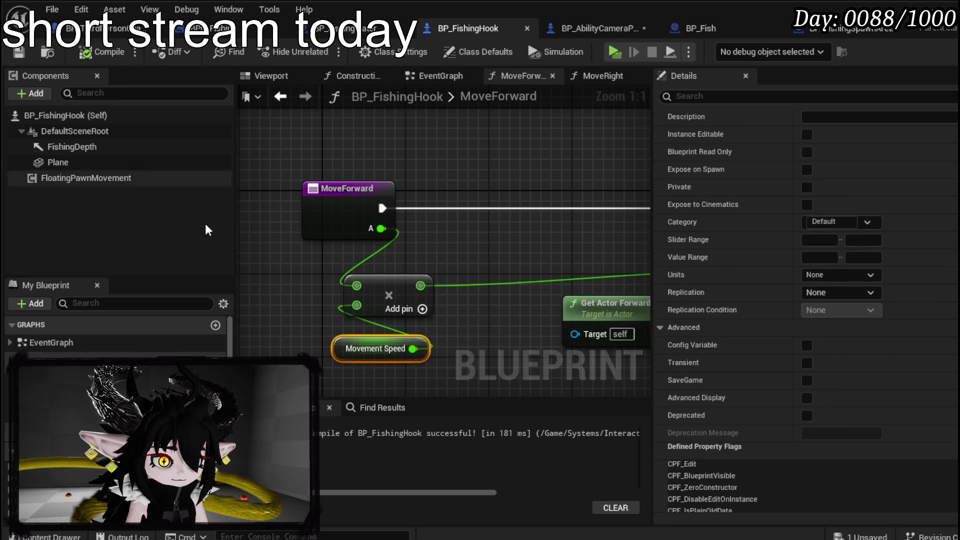
scroll(325, 300, down, 3)
mouse_move(312, 325)
mouse_down()
mouse_move(419, 298)
mouse_move(572, 239)
mouse_up()
Step: Paste the movement nodes into MoveRight and wire its execution and A input into them
key(ctrl+c)
click(596, 75)
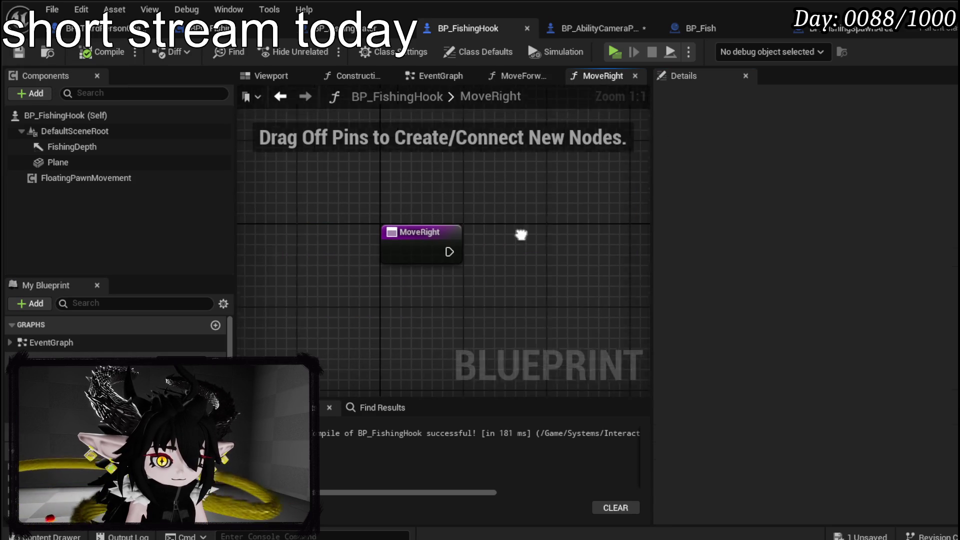
key(ctrl+v)
drag(348, 260, 328, 320)
drag(323, 236, 432, 246)
right_click(426, 181)
key(Escape)
right_click(331, 172)
key(Escape)
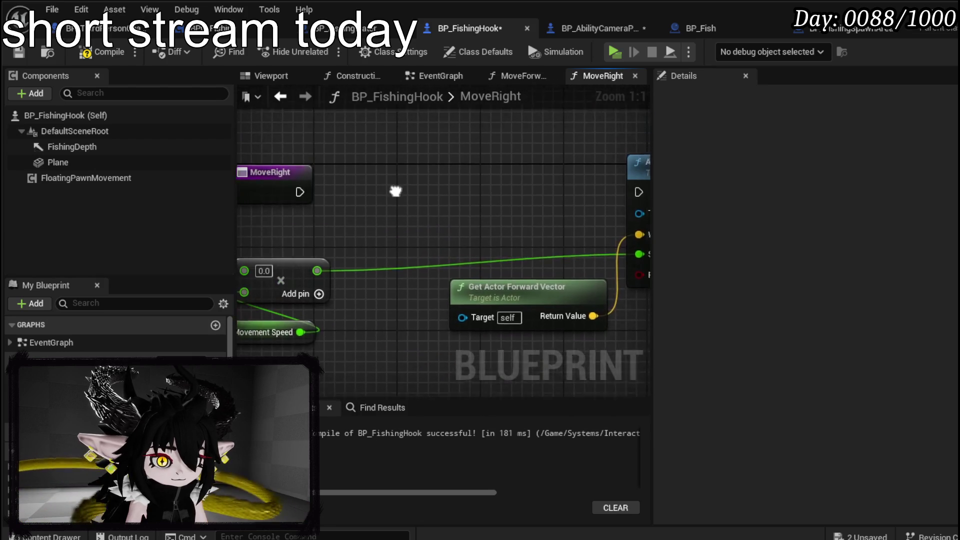
mouse_move(301, 193)
mouse_down()
mouse_move(628, 196)
mouse_move(549, 196)
mouse_up()
drag(418, 194, 443, 319)
drag(358, 277, 399, 216)
drag(349, 278, 366, 200)
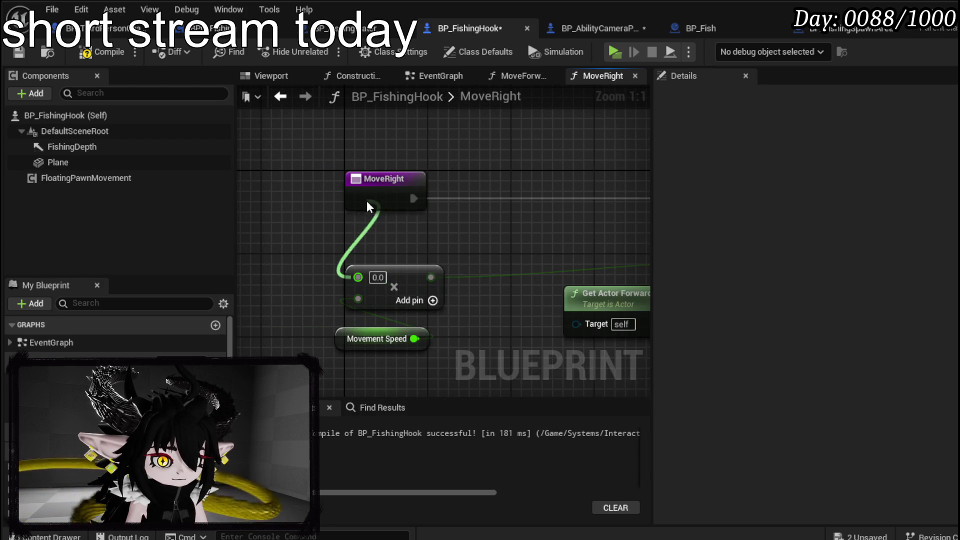
Step: Replace Get Actor Forward Vector with Get Actor Right Vector feeding World Direction
scroll(367, 200, down, 2)
click(465, 265)
key(Delete)
right_click(399, 281)
text(get)
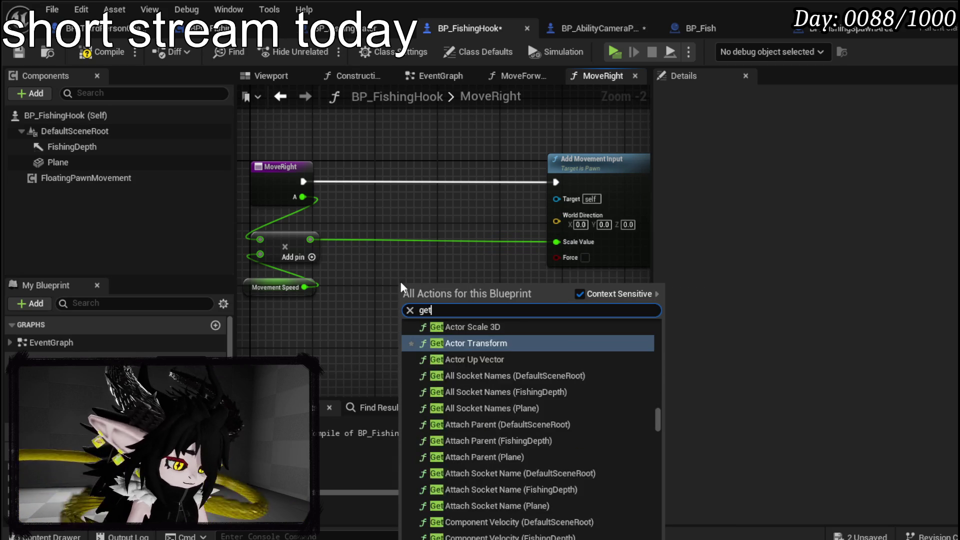
text( actor right)
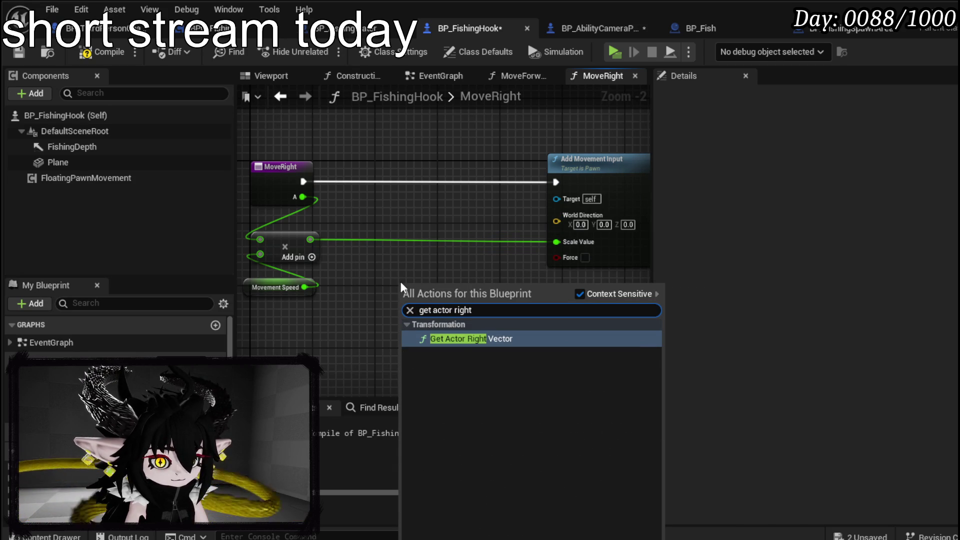
click(463, 340)
mouse_move(506, 308)
mouse_down()
mouse_move(563, 229)
mouse_move(558, 222)
mouse_up()
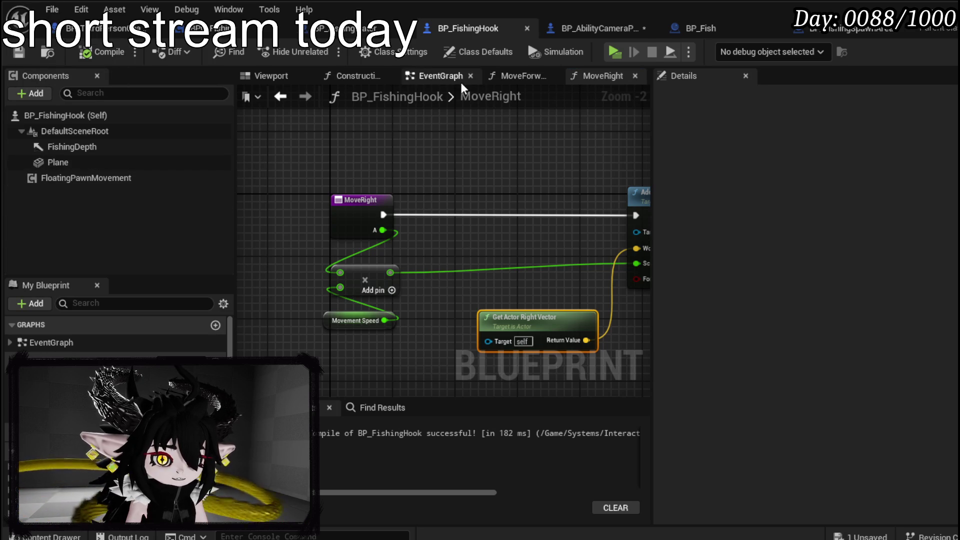
Step: Bring the InputAxis MoveForward and MoveRight events from BP_AbilityCameraPawn into BP_FishingHook's event graph
click(558, 33)
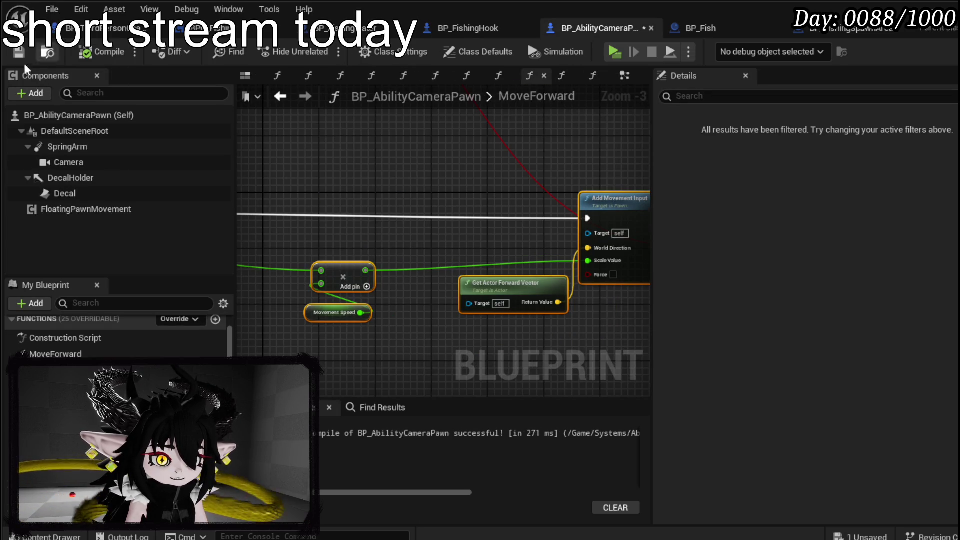
click(624, 75)
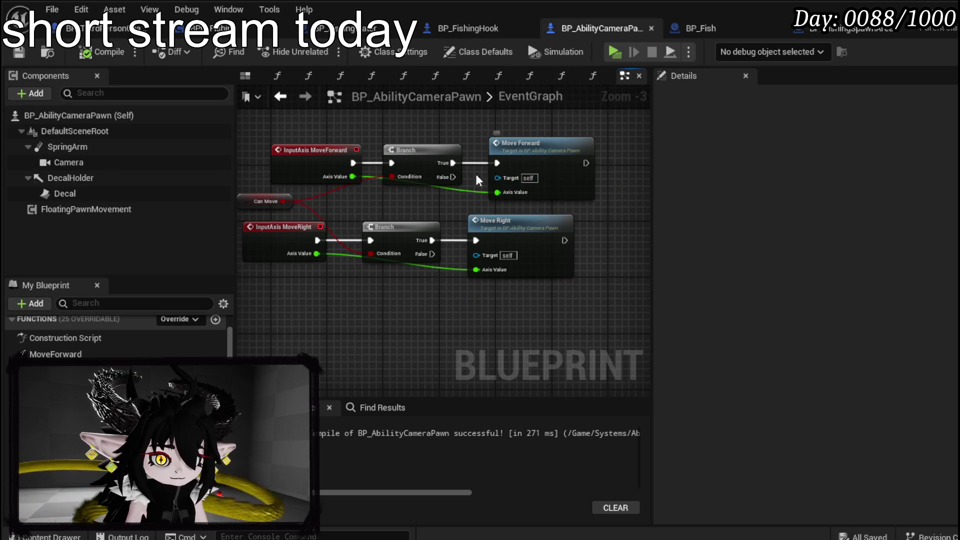
drag(437, 147, 475, 295)
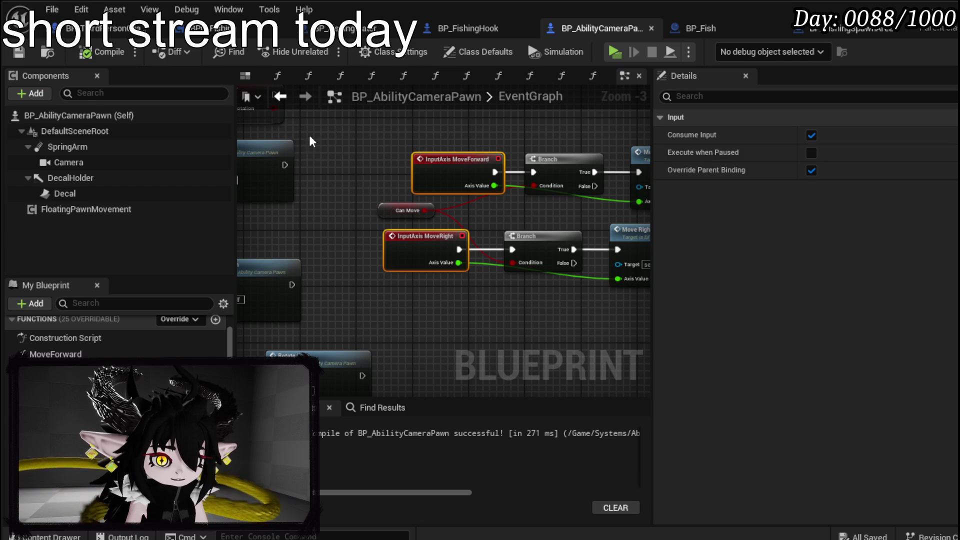
click(468, 28)
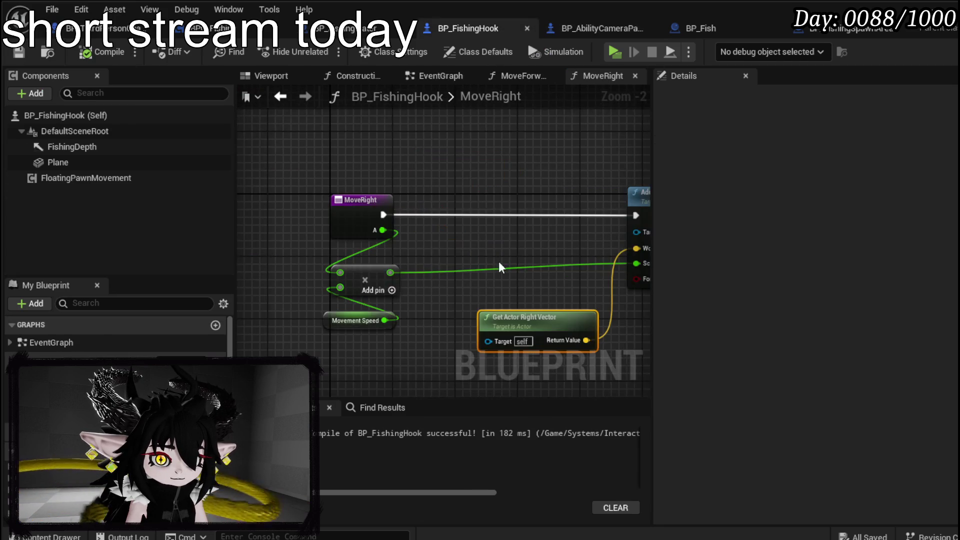
click(433, 75)
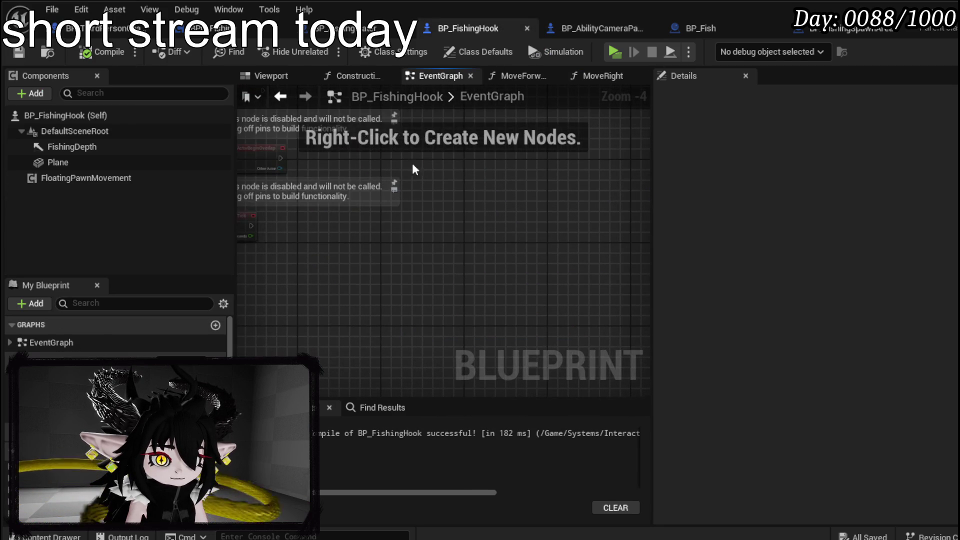
key(ctrl+v)
drag(327, 221, 375, 221)
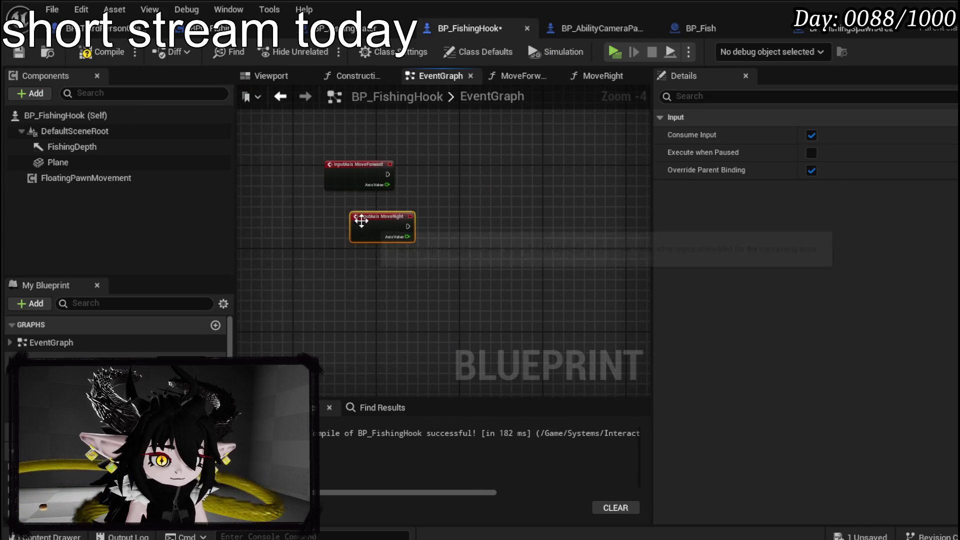
Step: Call Move Forward from InputAxis MoveForward, passing Axis Value into A
scroll(453, 255, up, 3)
drag(50, 397, 425, 196)
drag(362, 206, 448, 226)
drag(362, 225, 440, 264)
drag(487, 208, 496, 181)
Step: Call Move Right from InputAxis MoveRight with its Axis Value, then compile and save
mouse_move(50, 407)
mouse_down()
mouse_move(327, 400)
mouse_move(470, 328)
mouse_up()
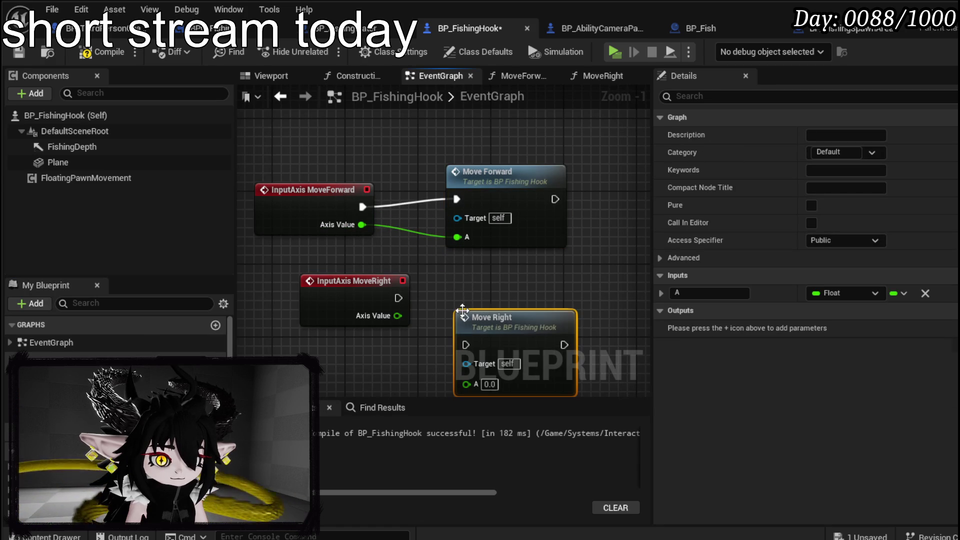
drag(398, 298, 466, 345)
mouse_move(397, 315)
mouse_down()
mouse_move(415, 312)
mouse_move(466, 384)
mouse_up()
drag(473, 349, 417, 321)
drag(354, 283, 298, 291)
click(606, 259)
click(100, 51)
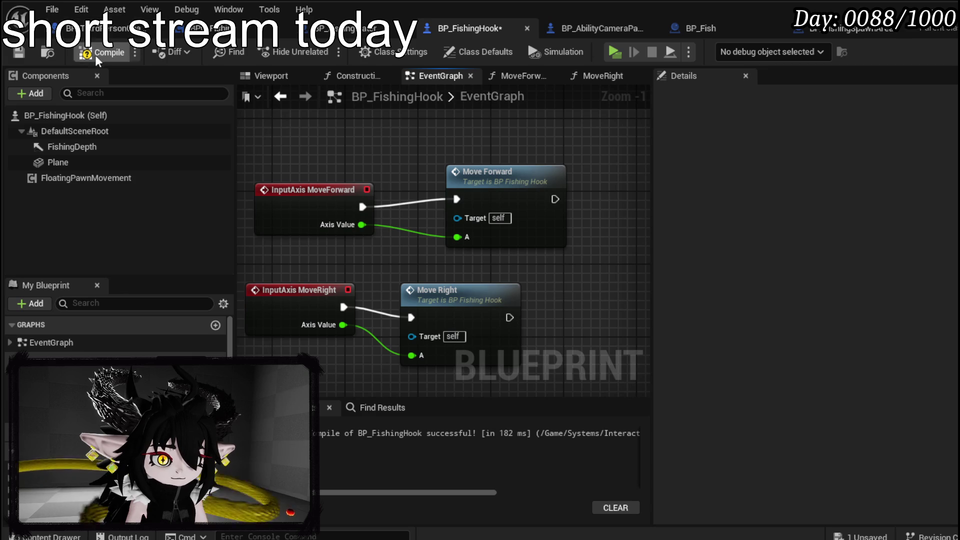
click(18, 52)
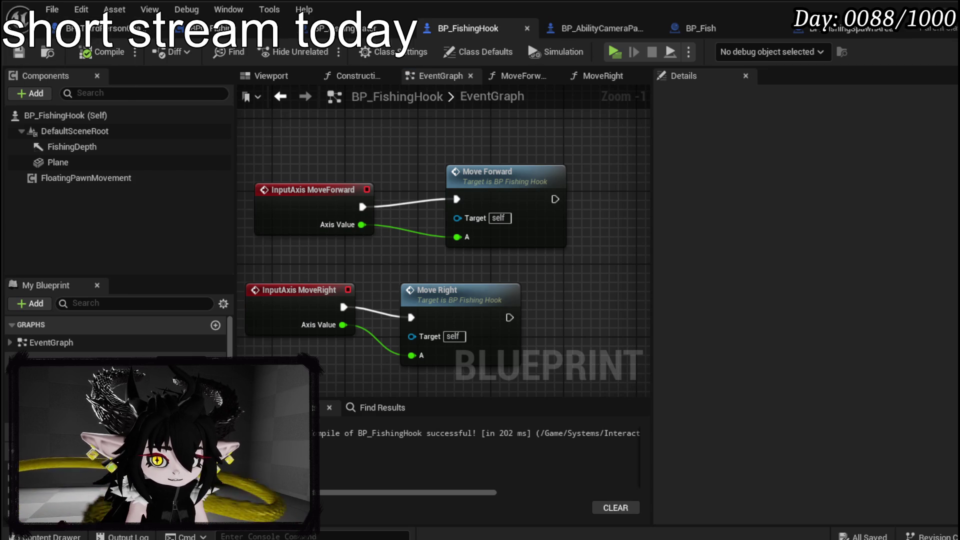
key(alt+Tab)
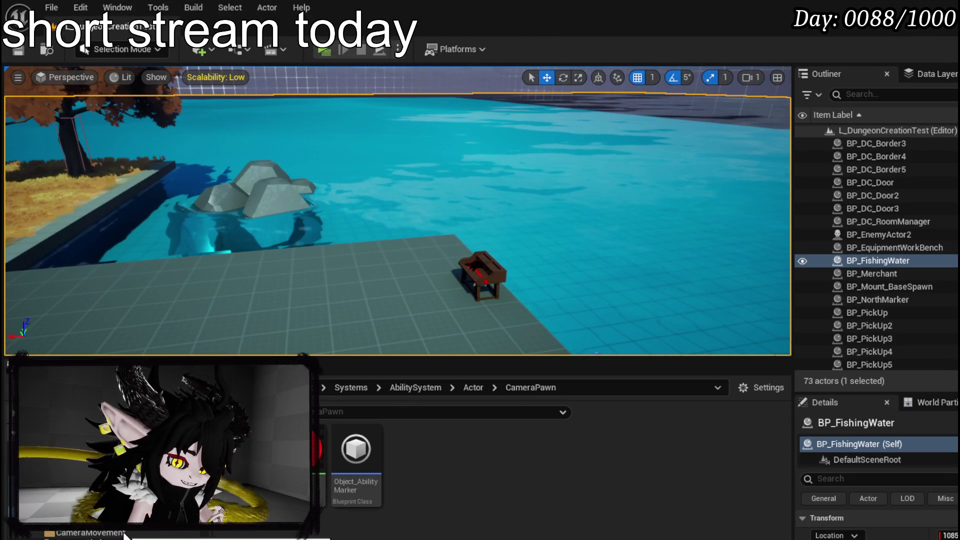
Step: Open the AbilityDecoder blueprint from the AbilitySystem Managers folder and look over its graph
click(75, 495)
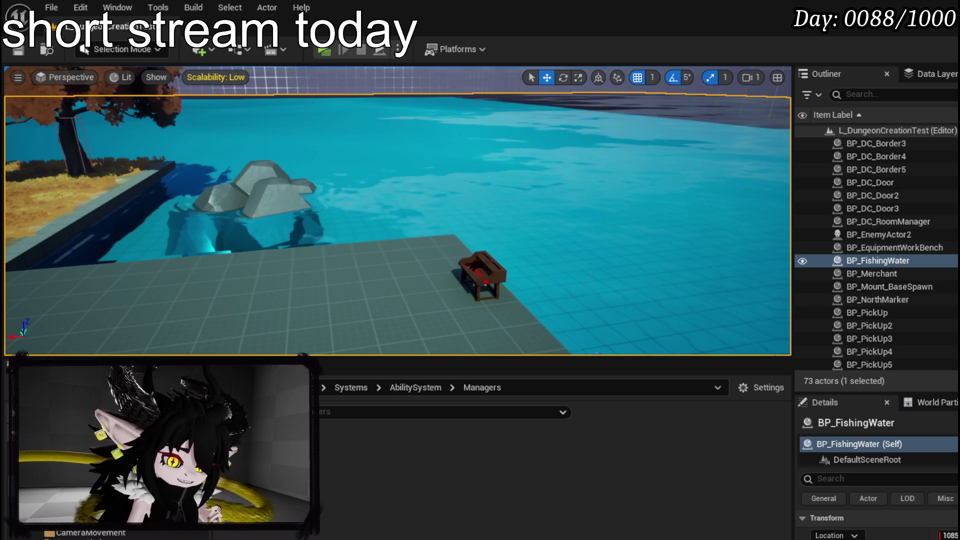
double_click(250, 450)
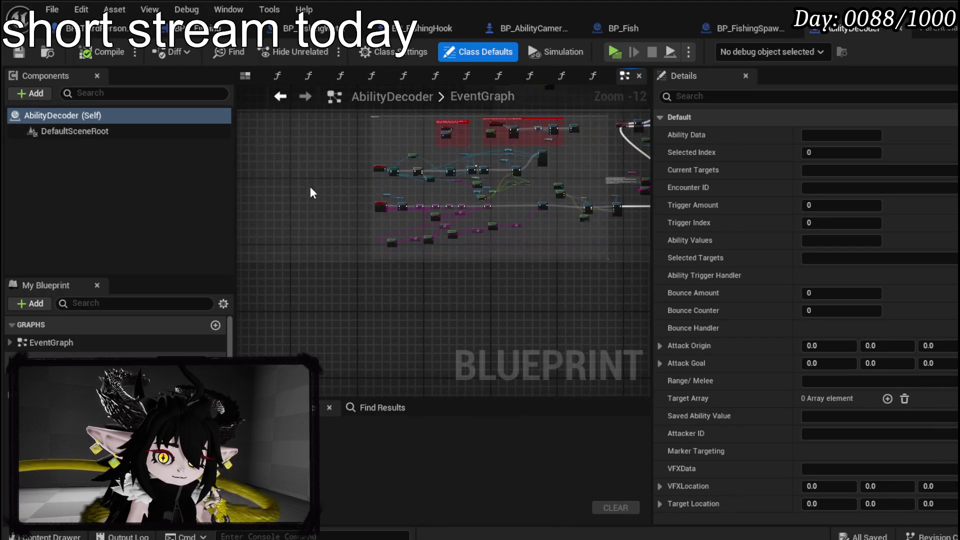
scroll(514, 289, up, 11)
mouse_move(477, 345)
mouse_down()
mouse_move(508, 354)
mouse_move(200, 349)
mouse_up()
scroll(341, 295, down, 4)
mouse_move(341, 295)
mouse_down()
mouse_move(478, 259)
mouse_move(353, 332)
mouse_up()
scroll(478, 259, up, 4)
scroll(354, 333, down, 3)
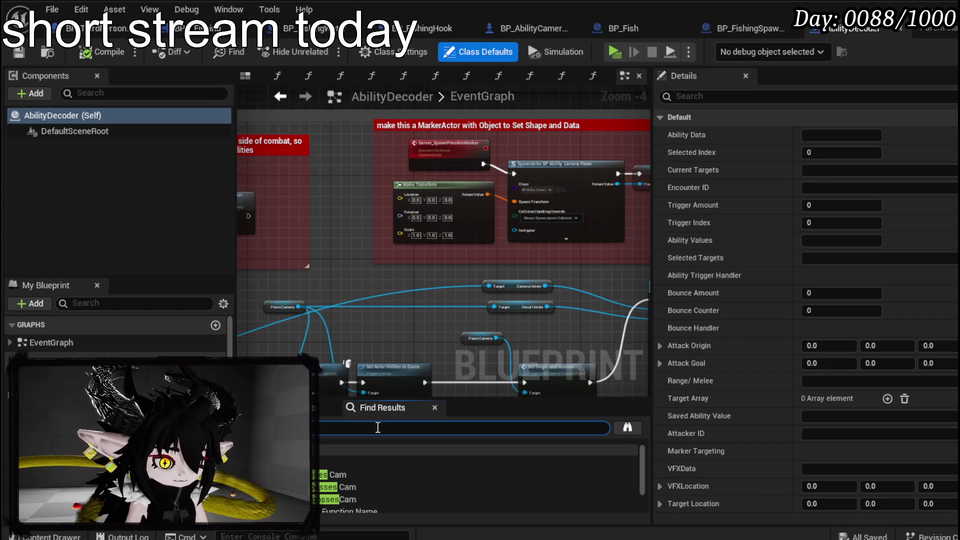
Step: Inspect the Server_PossesCam Possess logic, reposition the Pawn Camera node, and save AbilityDecoder
double_click(378, 463)
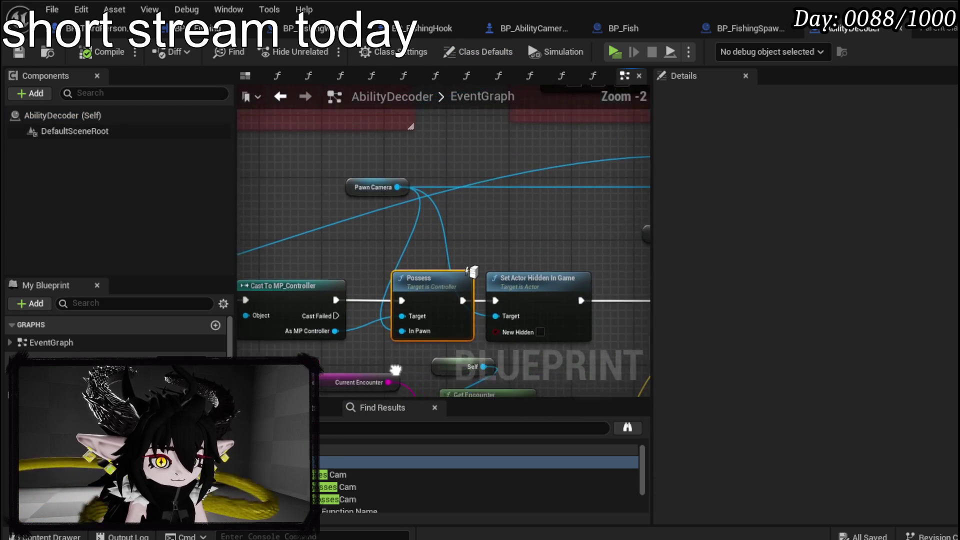
click(382, 233)
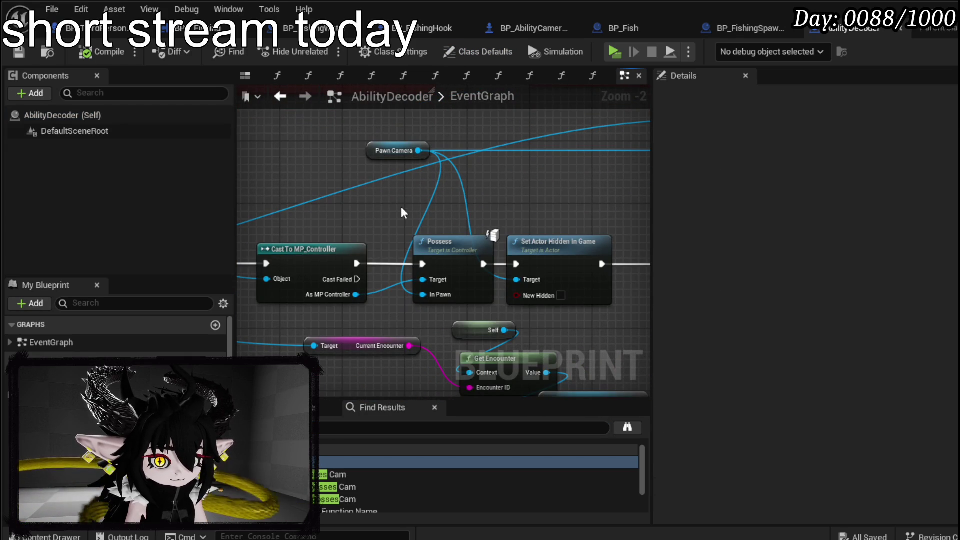
mouse_move(398, 222)
mouse_down()
mouse_move(612, 209)
mouse_move(647, 216)
mouse_up()
mouse_move(279, 235)
mouse_down()
mouse_move(515, 250)
mouse_move(398, 261)
mouse_up()
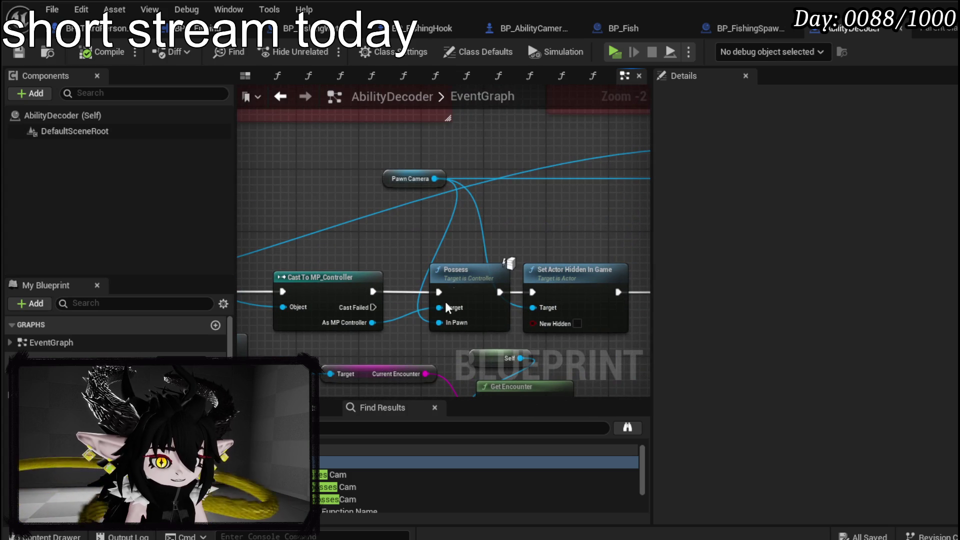
drag(427, 180, 373, 228)
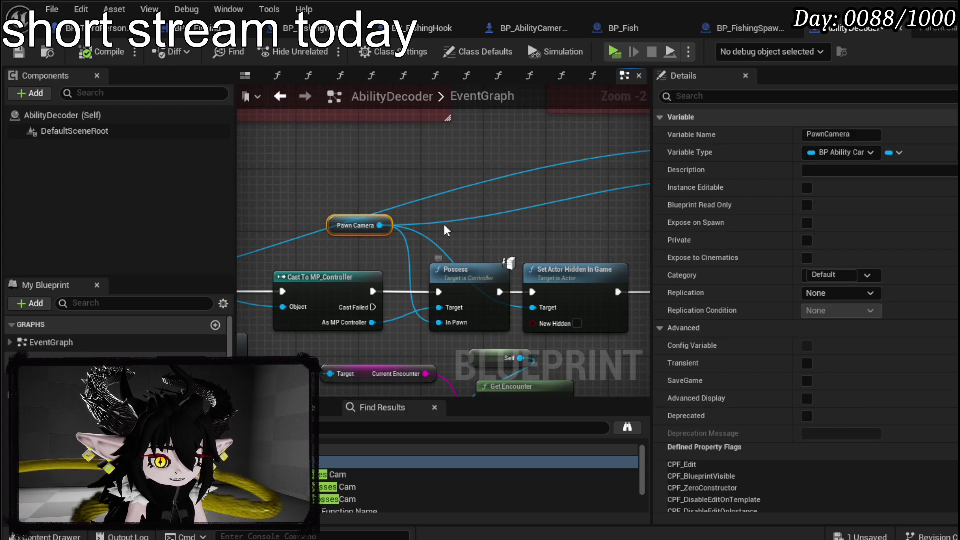
click(463, 225)
key(ctrl+s)
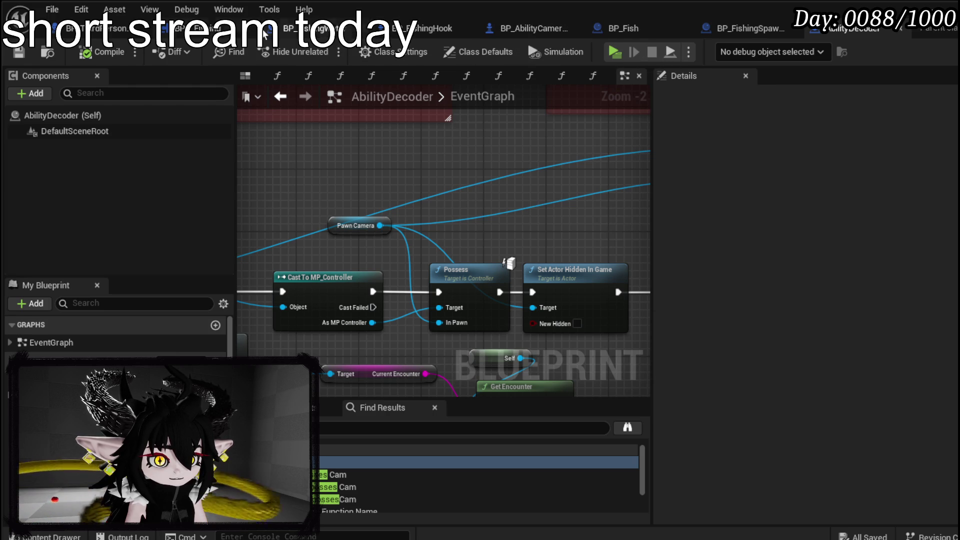
click(210, 28)
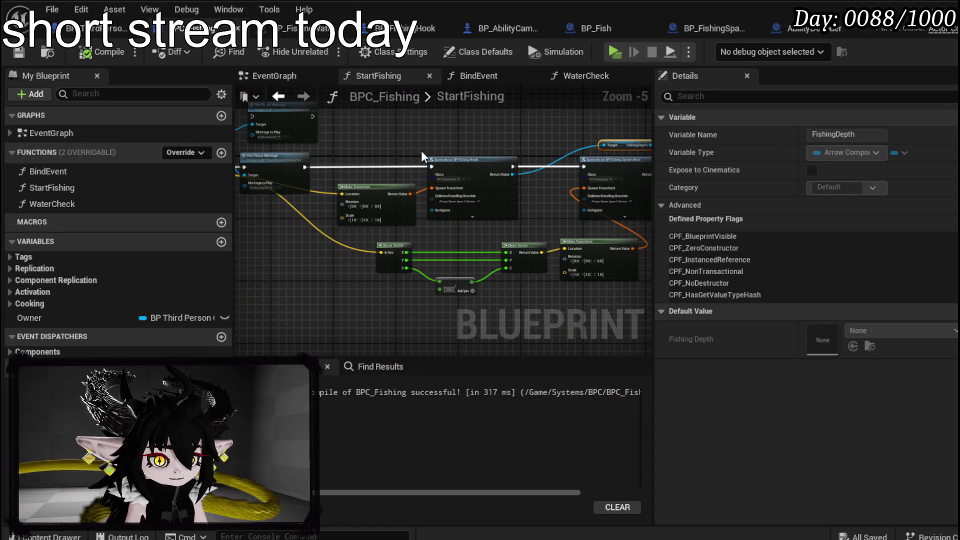
Step: Search for possess actions from the spawned fishing hook's Return Value
scroll(483, 152, up, 1)
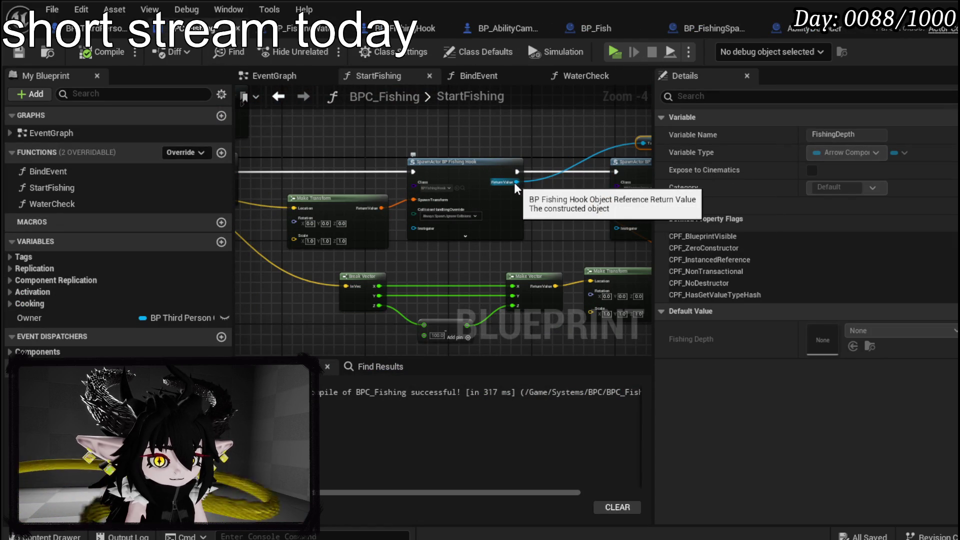
scroll(514, 182, up, 3)
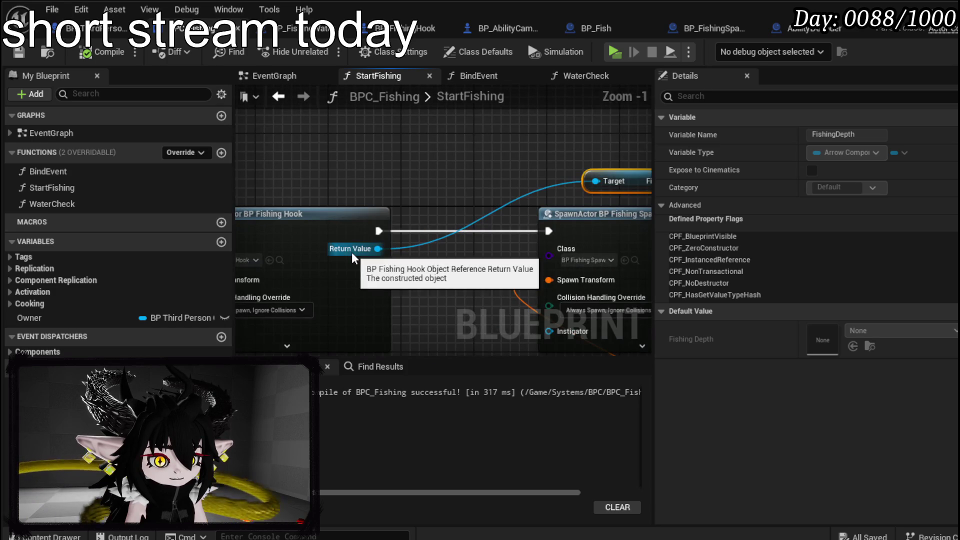
mouse_move(350, 250)
mouse_down()
mouse_move(364, 248)
mouse_move(233, 274)
mouse_up()
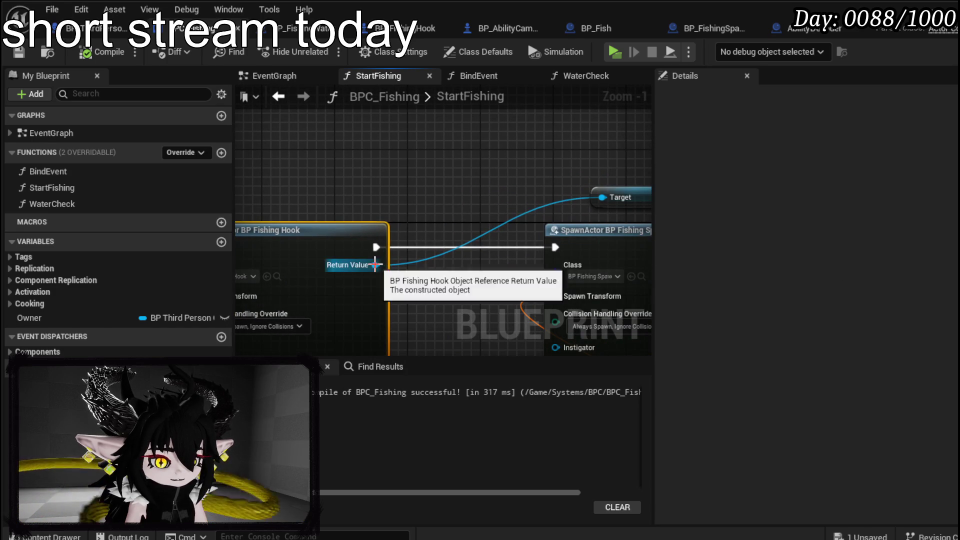
drag(375, 265, 470, 192)
text(poss)
key(BackSpace)
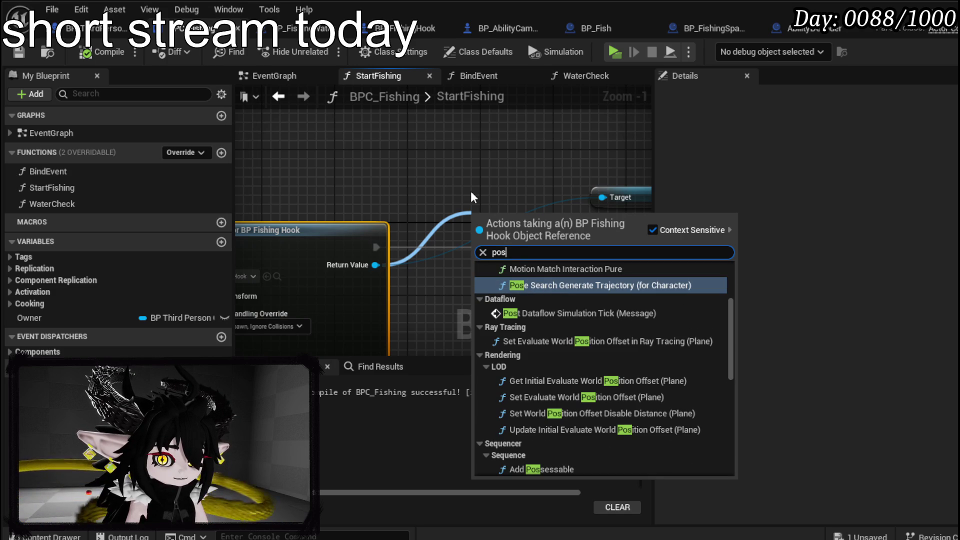
text(s)
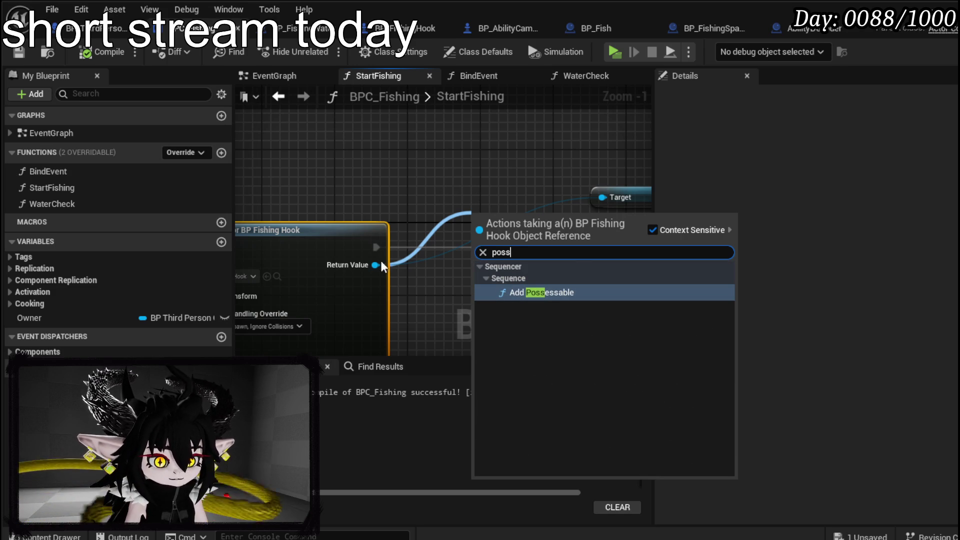
Step: Add a Get Floating Pawn Movement node from the hook's Return Value
mouse_move(375, 264)
mouse_down()
mouse_move(415, 151)
mouse_move(364, 165)
mouse_up()
text(get pawn)
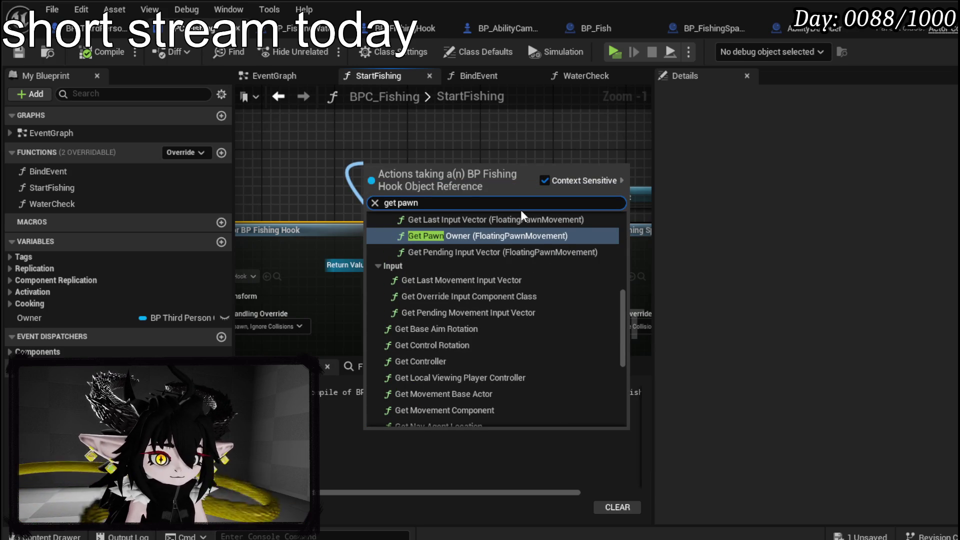
scroll(541, 289, up, 3)
scroll(541, 290, up, 5)
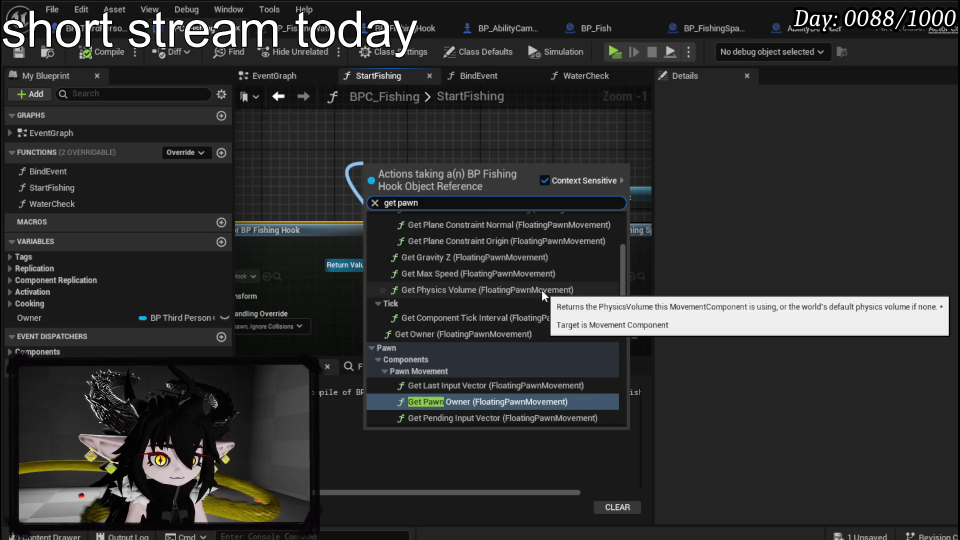
scroll(542, 290, down, 2)
scroll(541, 289, down, 8)
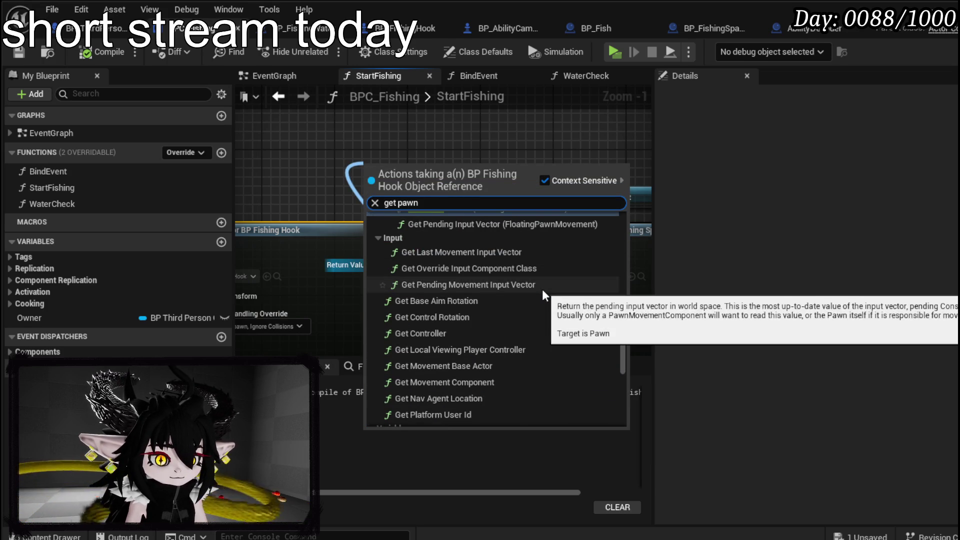
scroll(542, 289, down, 3)
scroll(542, 289, down, 3)
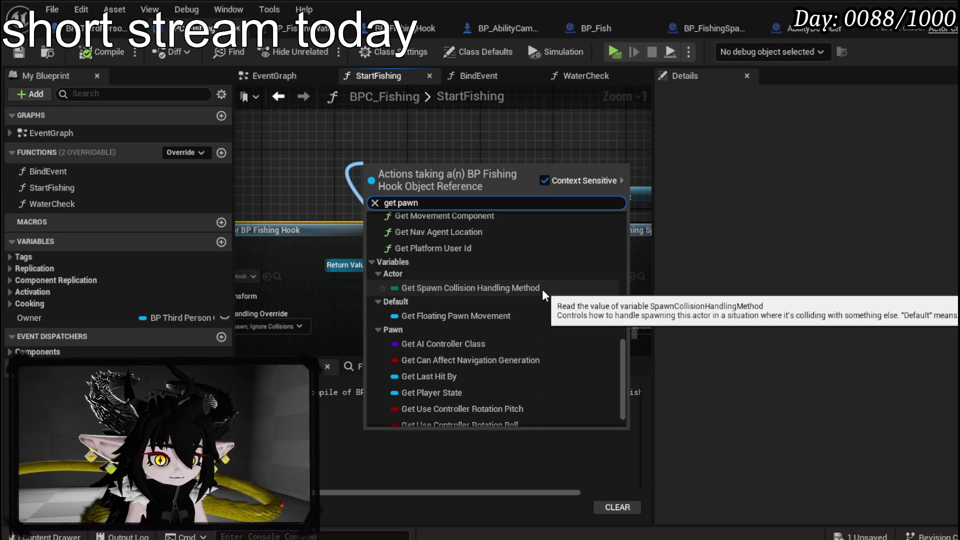
scroll(542, 289, down, 1)
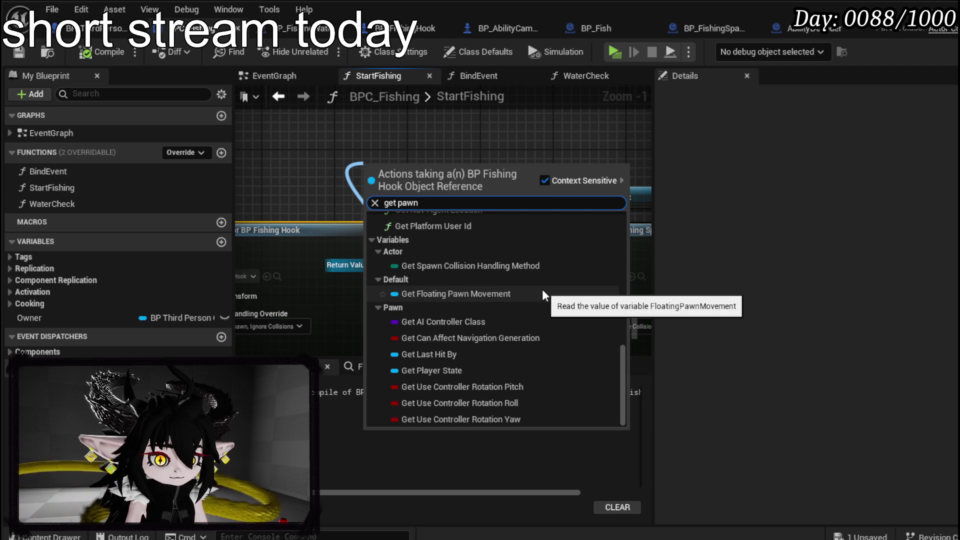
click(543, 292)
Step: Delete the Floating Pawn Movement node, leaving StartFishing unchanged, and compile and save BPC_Fishing
drag(513, 170, 552, 143)
text(poss)
key(BackSpace)
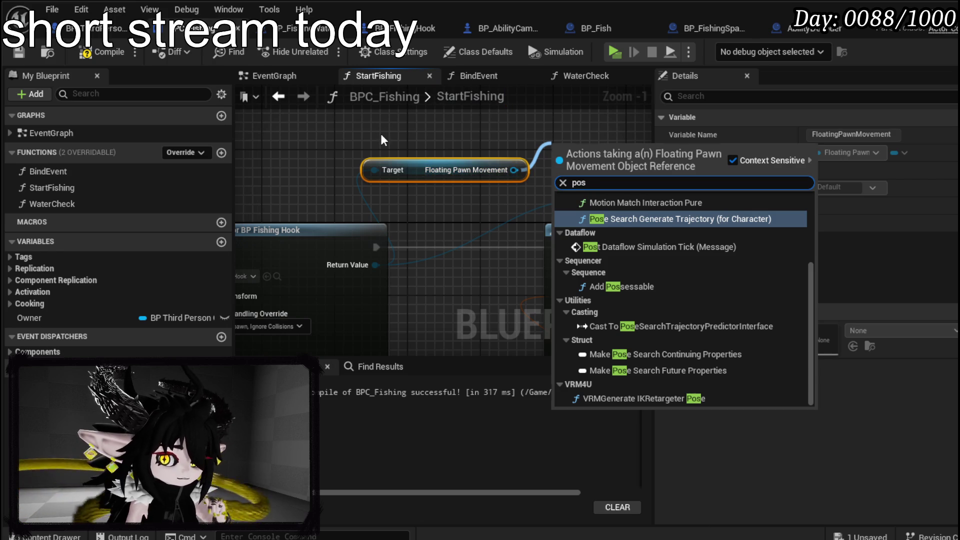
click(380, 133)
key(Delete)
click(88, 52)
click(17, 56)
mouse_move(321, 221)
mouse_down()
mouse_move(470, 180)
mouse_move(332, 175)
mouse_up()
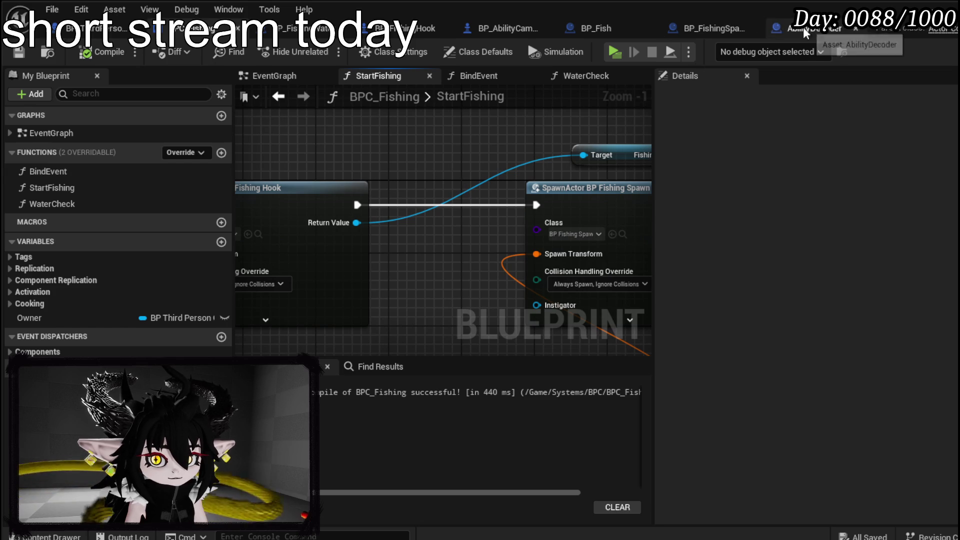
click(683, 29)
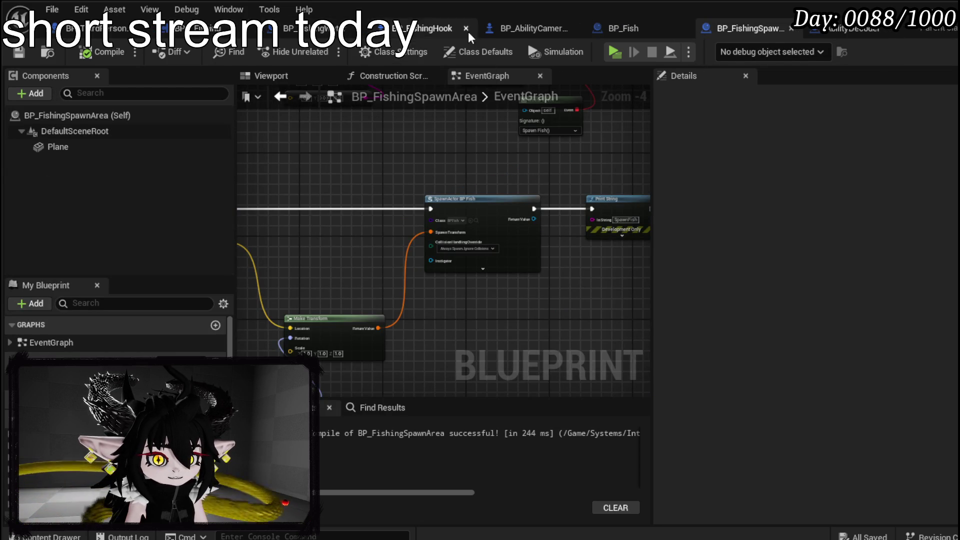
Step: Add a custom event named PossesHook to BP_FishingHook and compile it
click(429, 37)
right_click(365, 148)
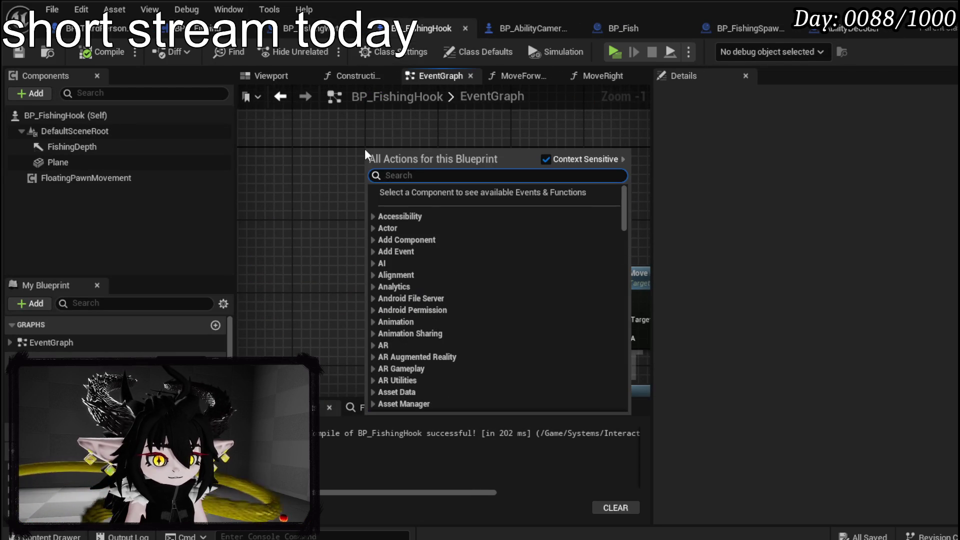
text(custom eve)
key(Return)
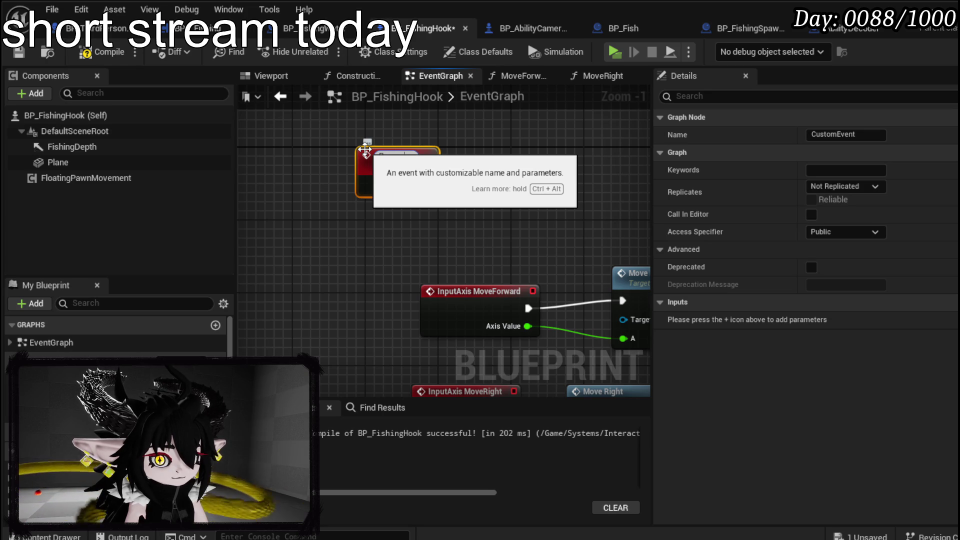
text(PossesHook)
key(Return)
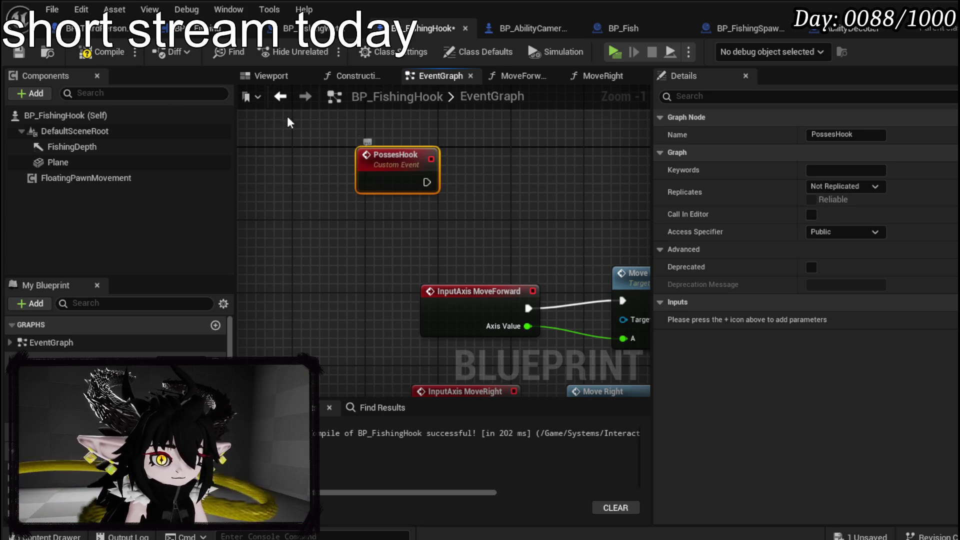
click(83, 54)
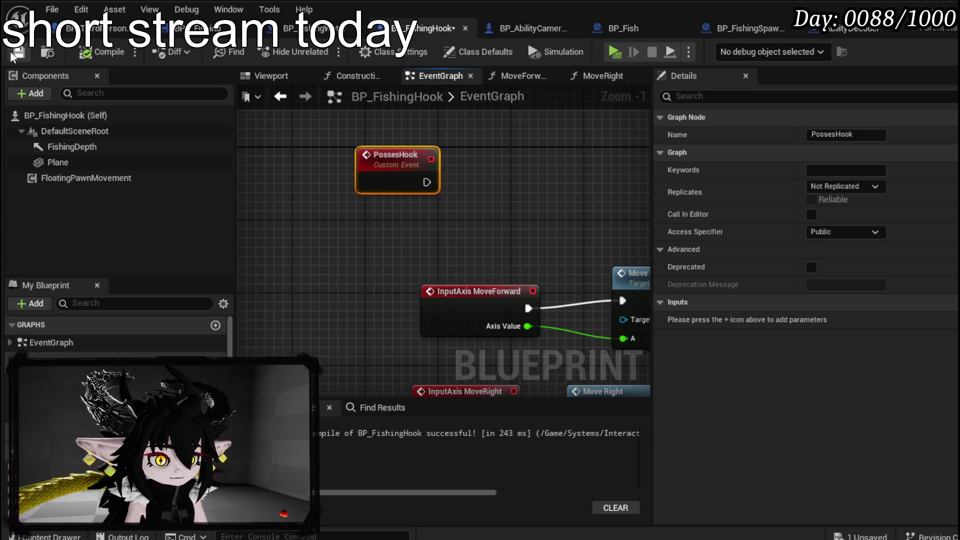
Step: In StartFishing, call Posses Hook on the spawned hook, wired between the two spawn nodes
click(285, 29)
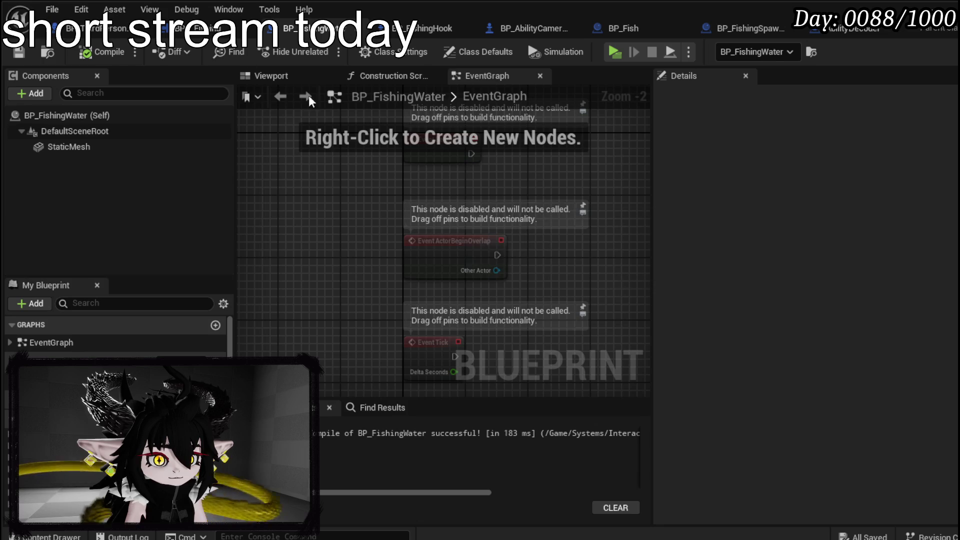
click(195, 28)
drag(332, 222, 408, 224)
text(Po)
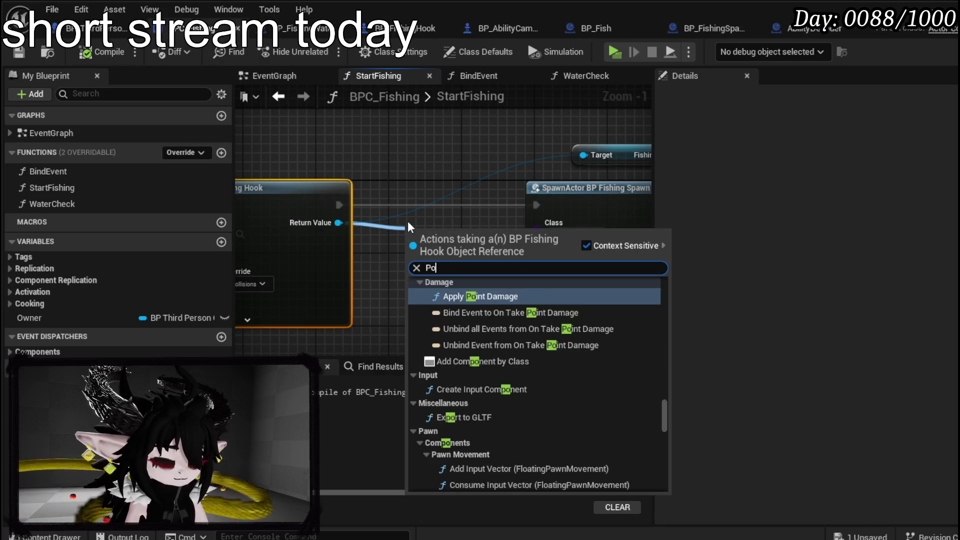
text(sse)
click(457, 298)
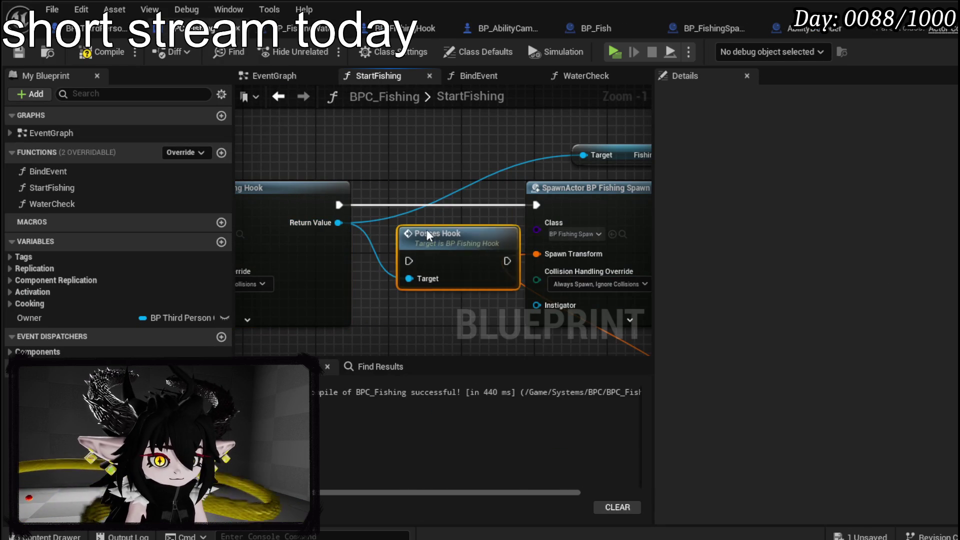
drag(412, 197, 406, 188)
mouse_move(339, 204)
mouse_down()
mouse_move(402, 217)
mouse_move(390, 206)
mouse_up()
drag(488, 206, 536, 205)
double_click(394, 191)
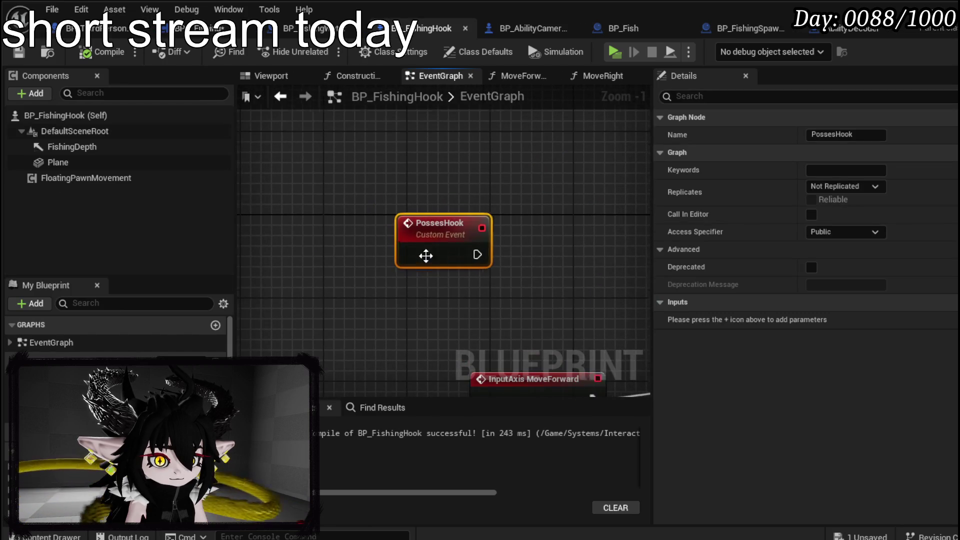
Step: Give PossesHook an Owner input of type BP Third Person Character reference
click(948, 302)
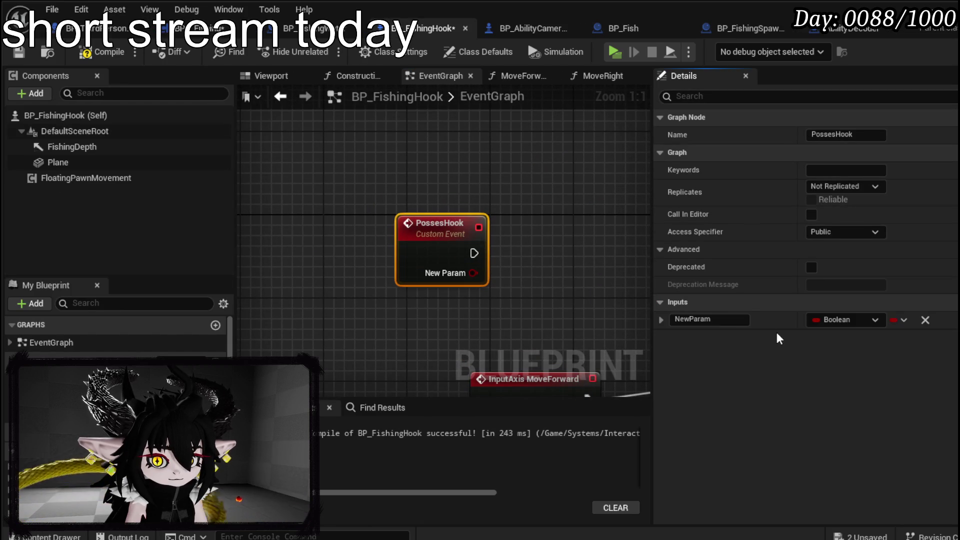
click(846, 320)
text(Thirdperson)
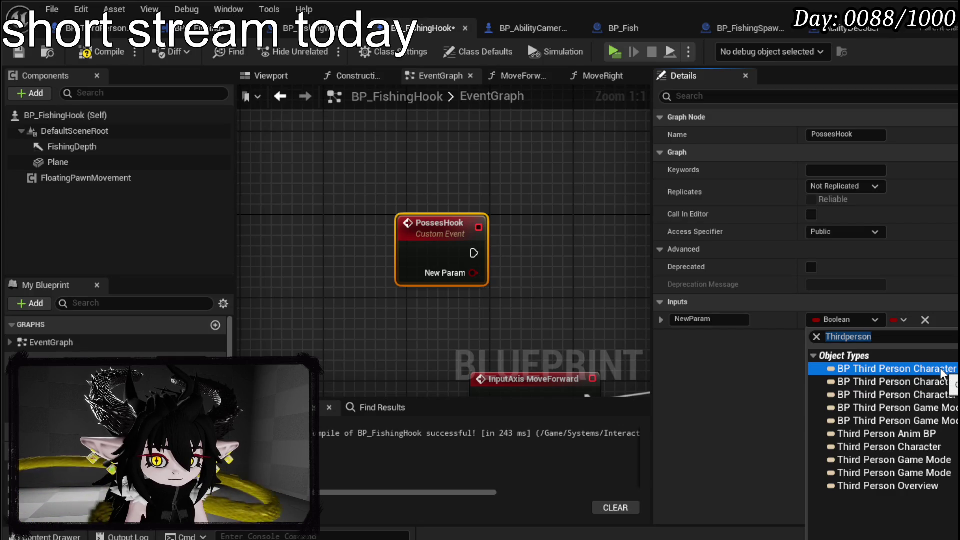
click(895, 368)
text(Owner)
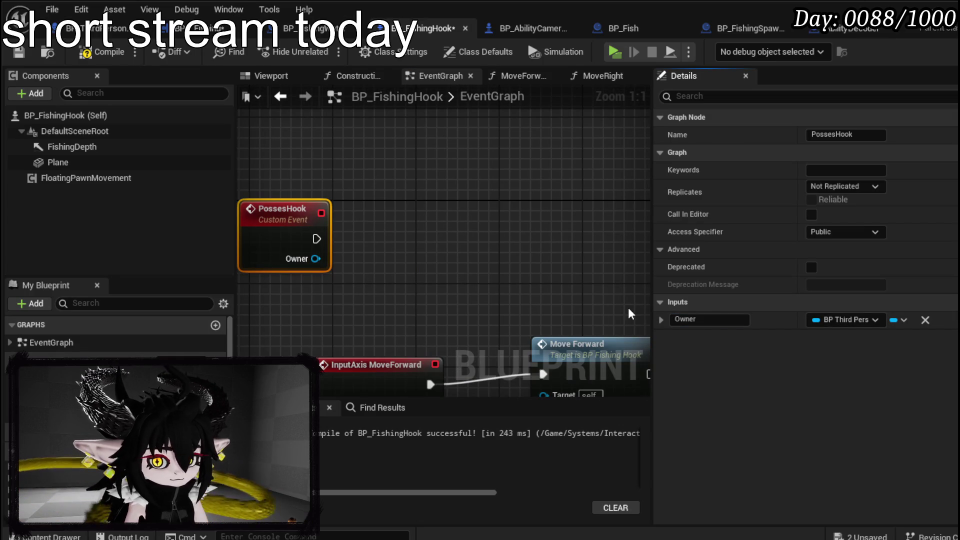
Step: Get the Owner's controller and cast it to MP_Controller from the PossesHook event
drag(316, 259, 334, 275)
text(g)
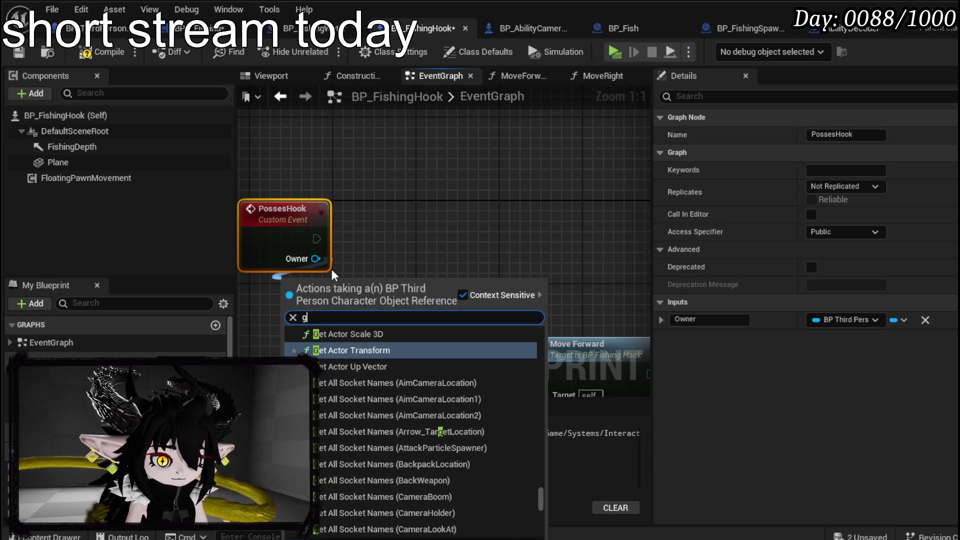
text(et controller)
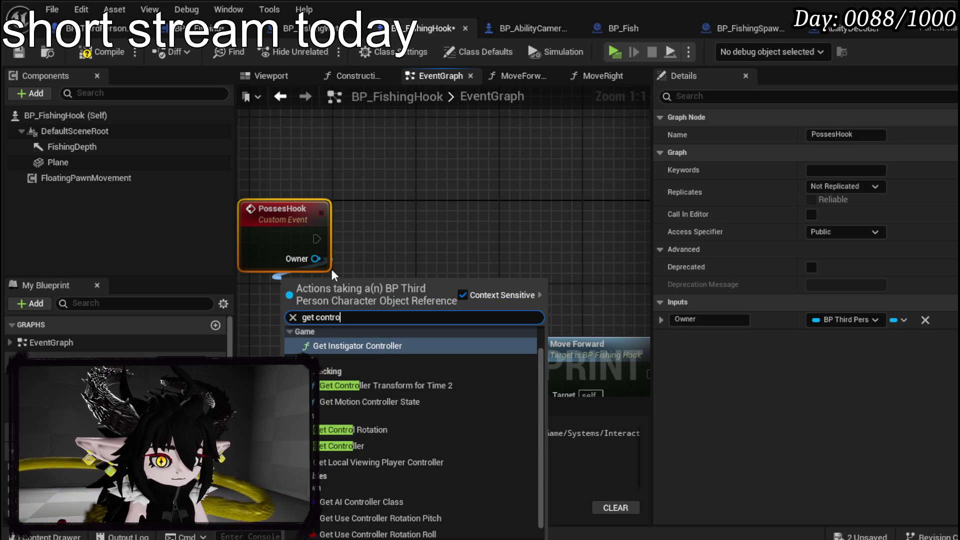
key(Down)
key(Down)
key(Down)
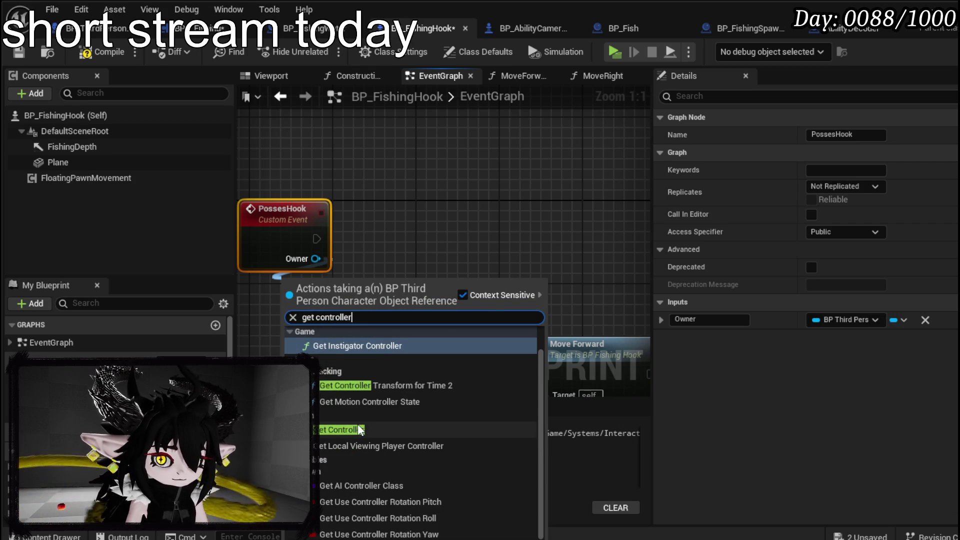
key(Return)
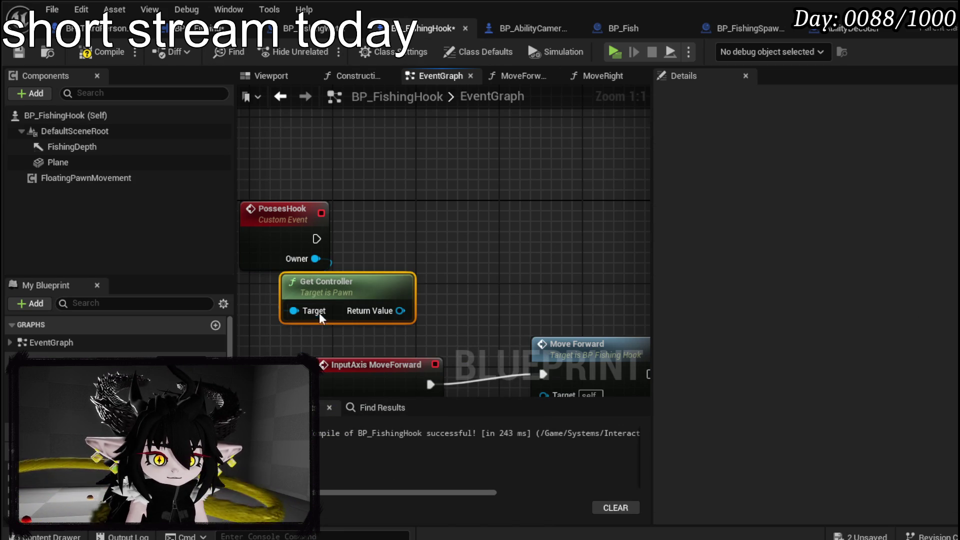
drag(342, 285, 300, 306)
drag(357, 331, 421, 254)
text(cast to m)
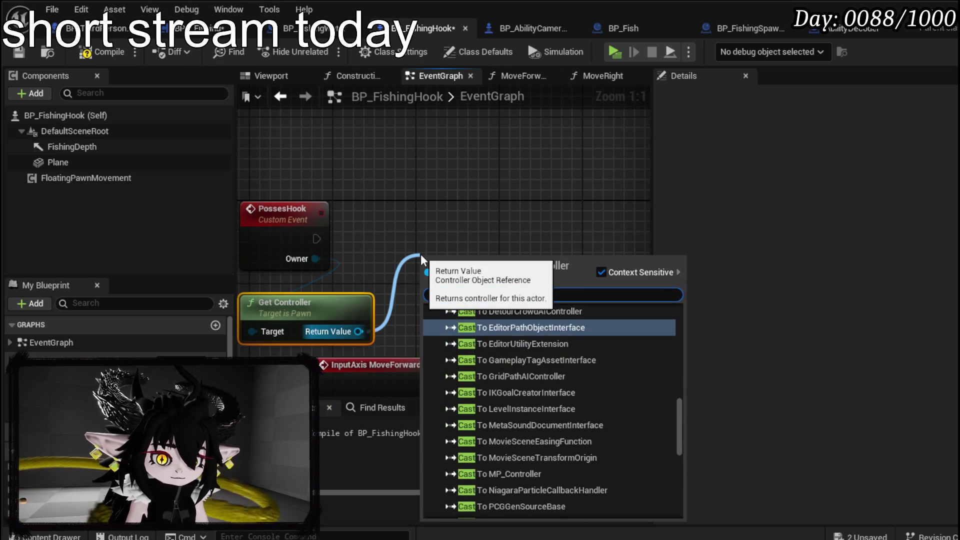
key(Return)
drag(316, 239, 428, 280)
mouse_move(486, 257)
mouse_down()
mouse_move(433, 205)
mouse_move(595, 269)
mouse_up()
Step: Have the cast result Possess the hook, with a Self reference as In Pawn
text(possess)
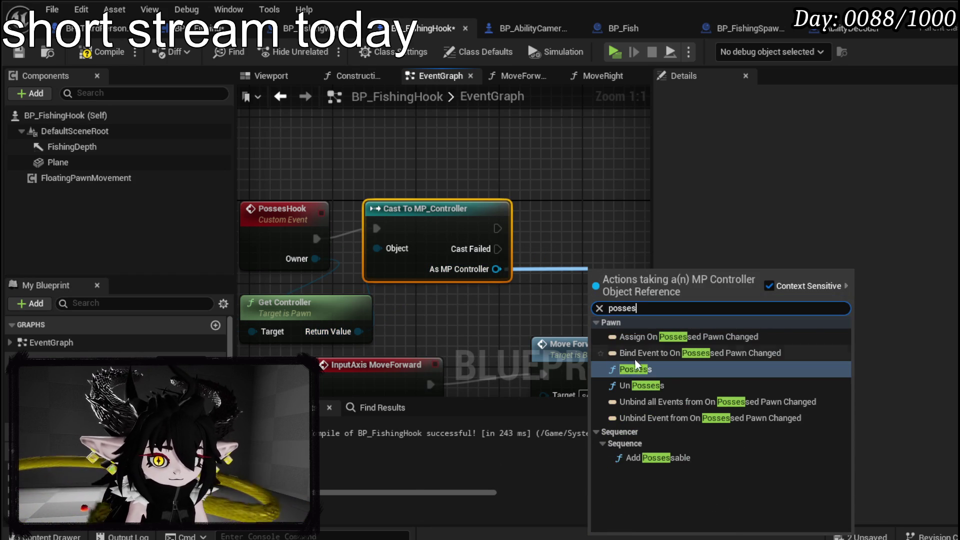
key(Return)
drag(619, 287, 608, 202)
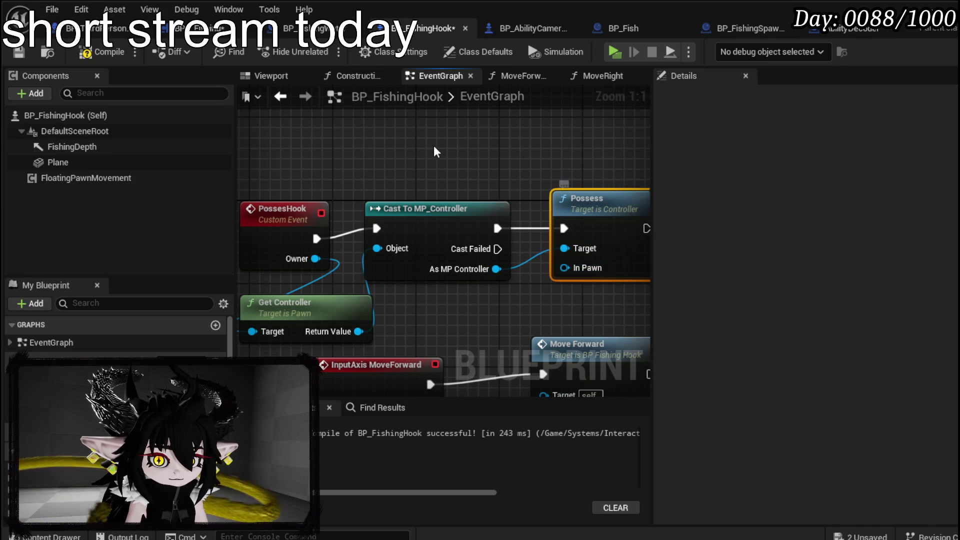
right_click(409, 146)
text(self)
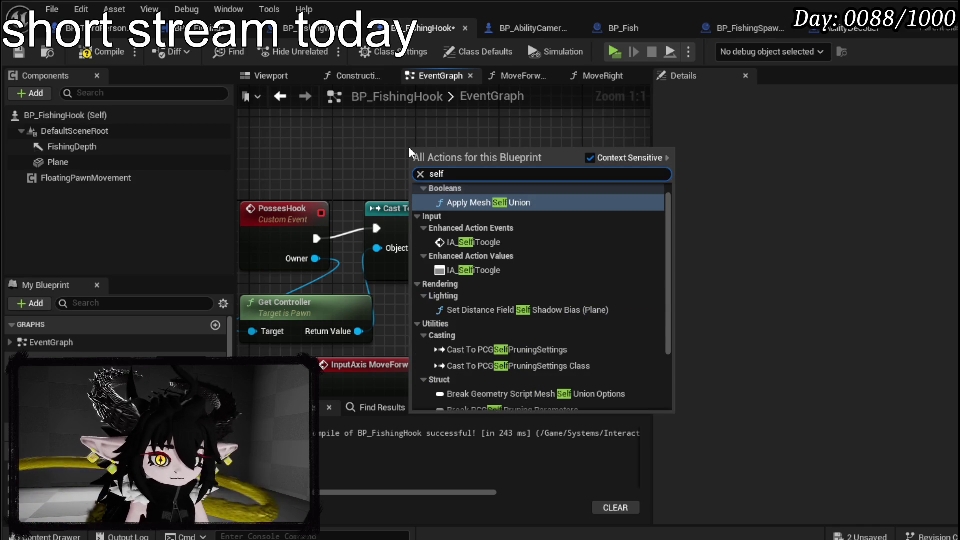
scroll(594, 271, down, 5)
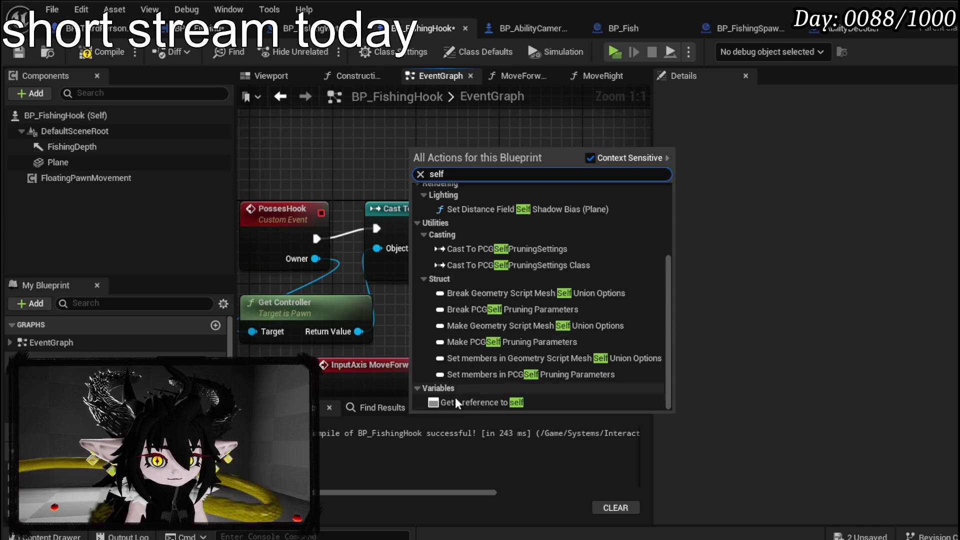
click(488, 399)
drag(466, 151, 564, 268)
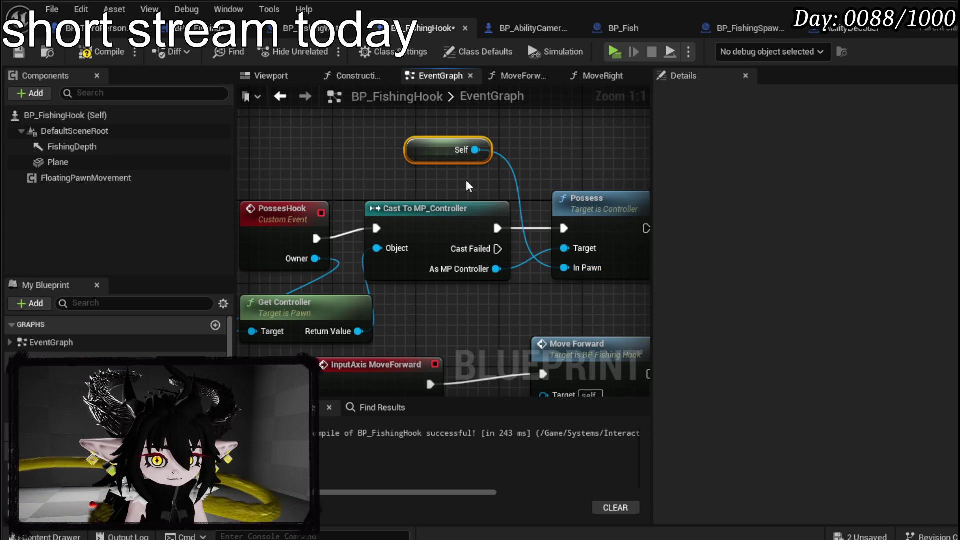
scroll(491, 159, down, 2)
drag(330, 192, 292, 190)
Step: Compile and save BP_FishingHook, then return to BPC_Fishing's StartFishing graph
click(300, 140)
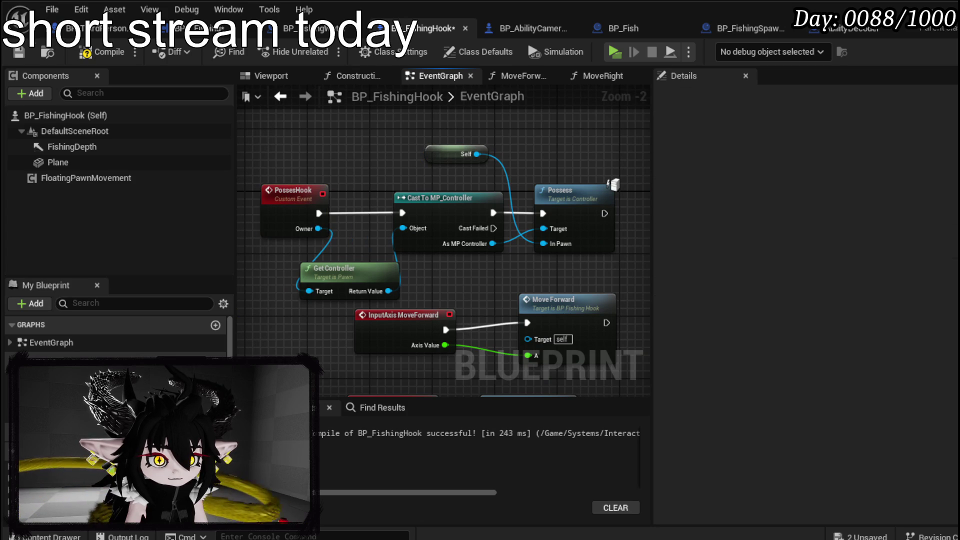
click(19, 52)
click(205, 28)
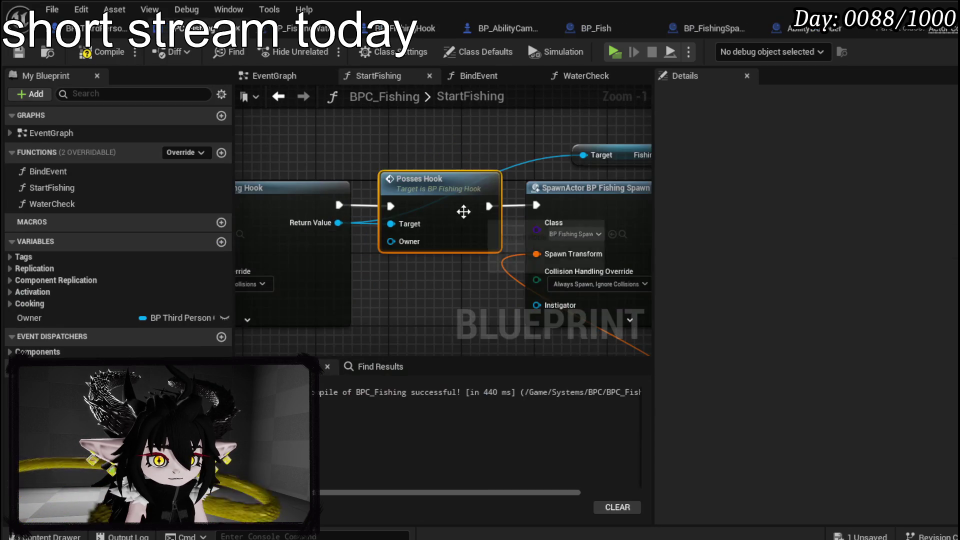
Step: Shift the spawn and attach nodes right to make room beside Posses Hook
scroll(318, 195, down, 3)
drag(367, 147, 555, 253)
drag(380, 197, 487, 198)
click(337, 192)
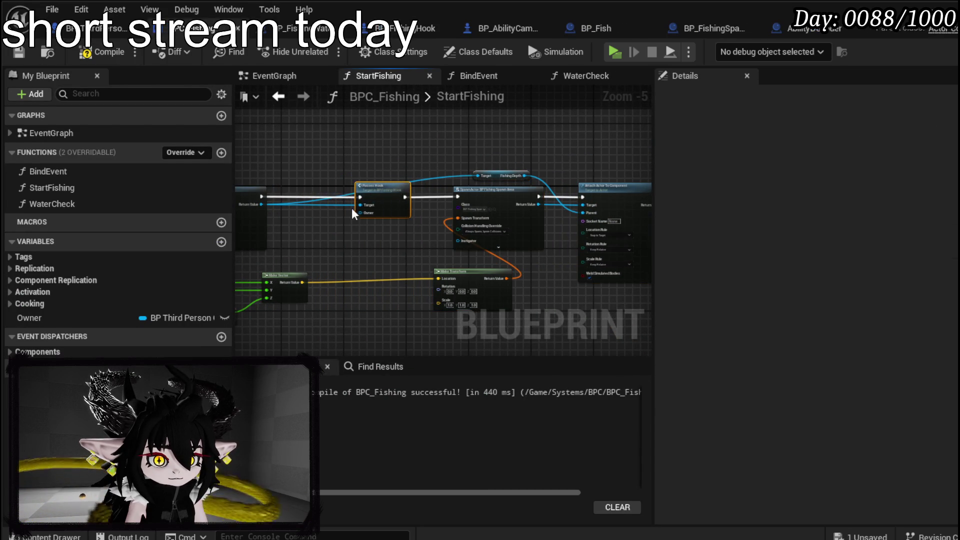
scroll(378, 198, up, 2)
Step: Wire an Owner variable getter into Posses Hook's Owner pin and go back to the level editor
mouse_move(500, 216)
mouse_down()
mouse_move(491, 252)
mouse_move(466, 257)
mouse_up()
text(Self)
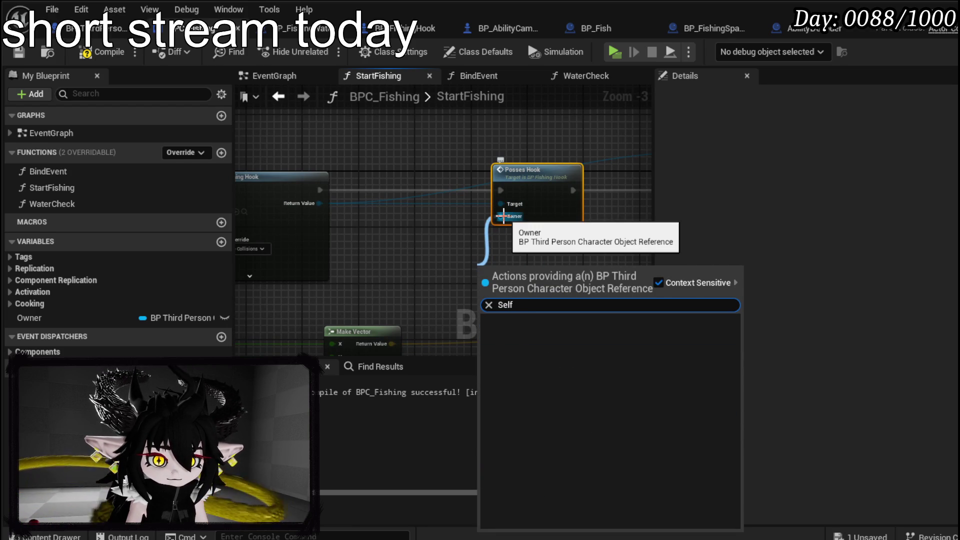
mouse_move(71, 319)
mouse_down()
mouse_move(421, 234)
mouse_move(467, 261)
mouse_move(503, 249)
mouse_move(502, 217)
mouse_up()
click(467, 258)
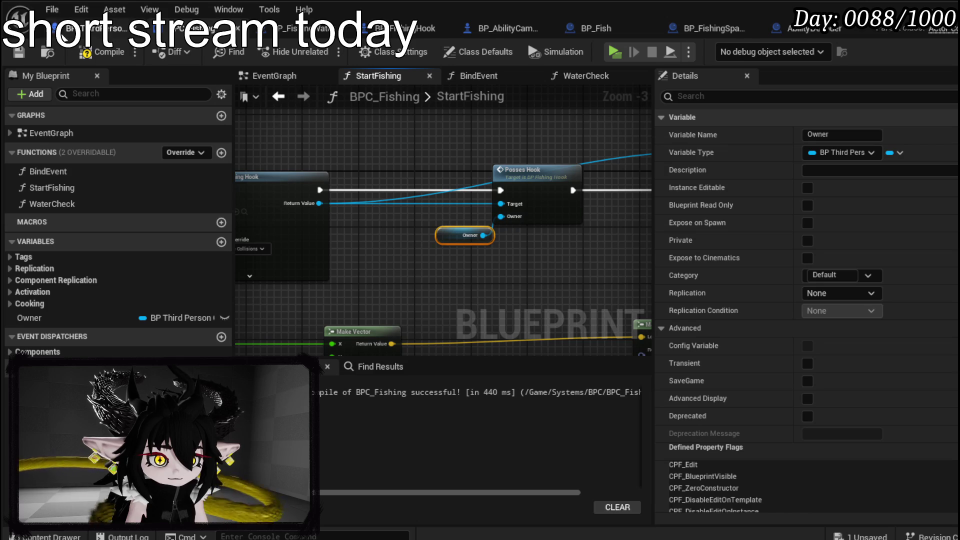
click(21, 50)
key(alt+Tab)
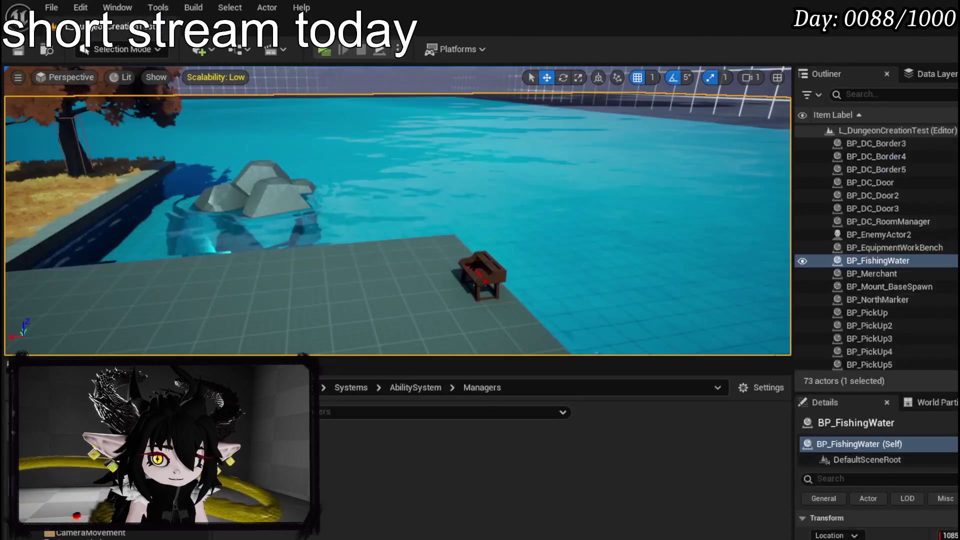
Step: Run a standalone game playtest, stop it with Esc, save all, and return to BPC_Fishing
click(336, 58)
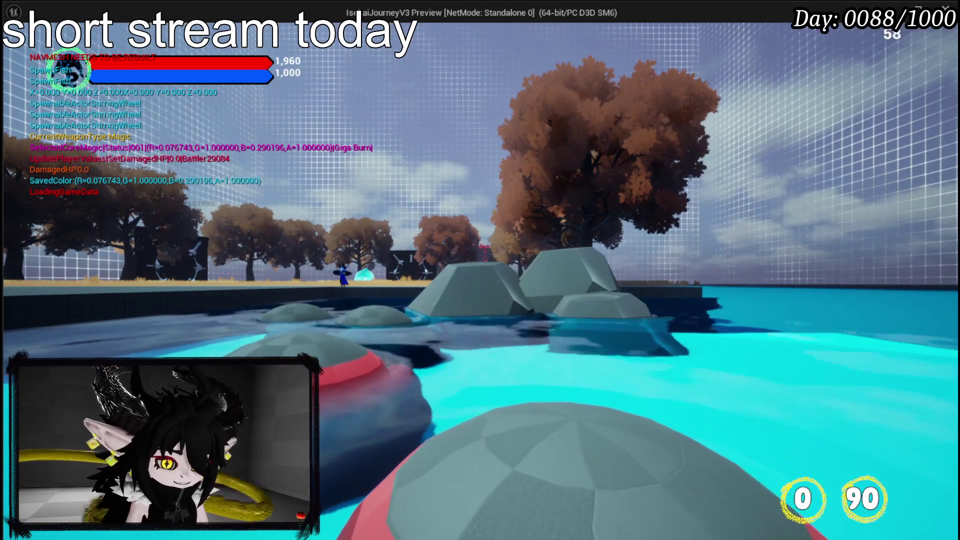
key(Escape)
key(ctrl+s)
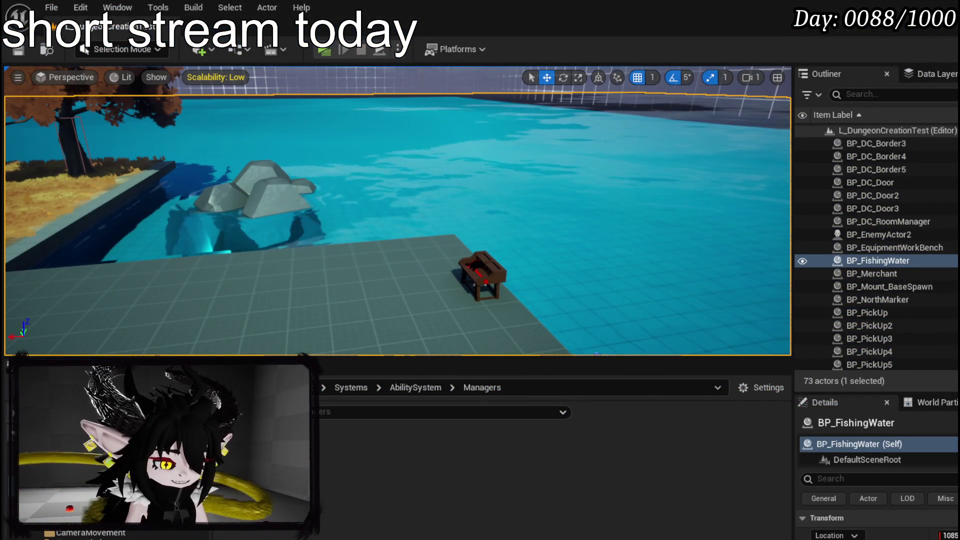
key(alt+Tab)
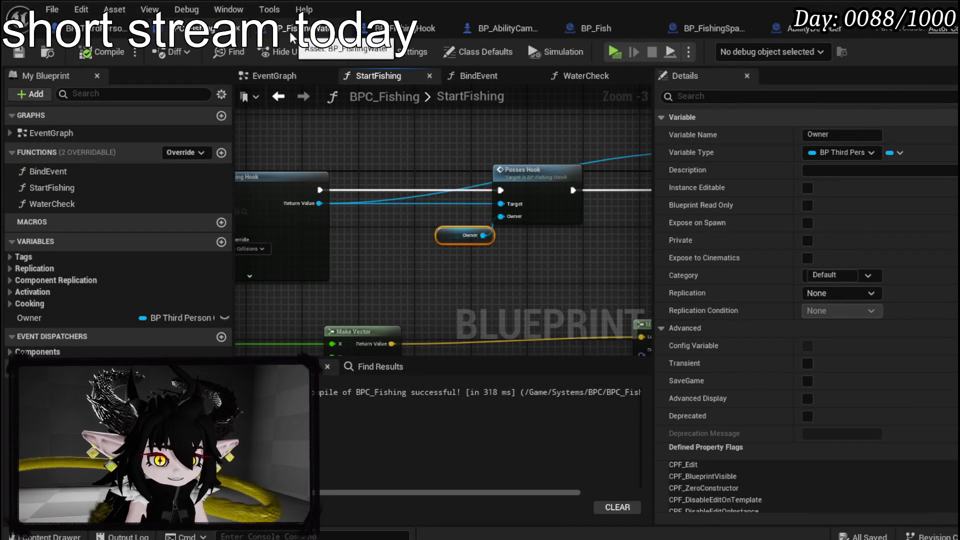
Step: Rearrange the MoveRight input nodes and align InputAxis MoveRight in the fishing hook's EventGraph
click(394, 30)
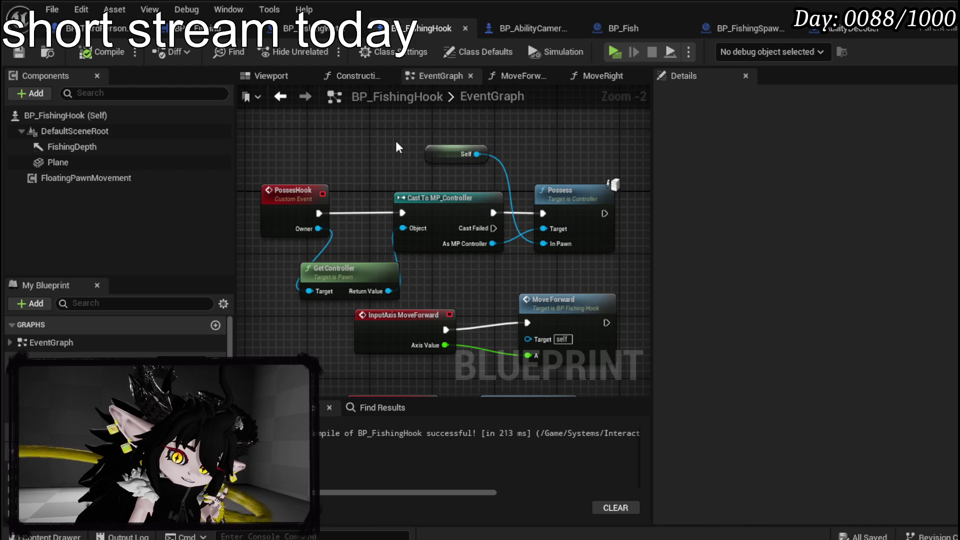
click(488, 230)
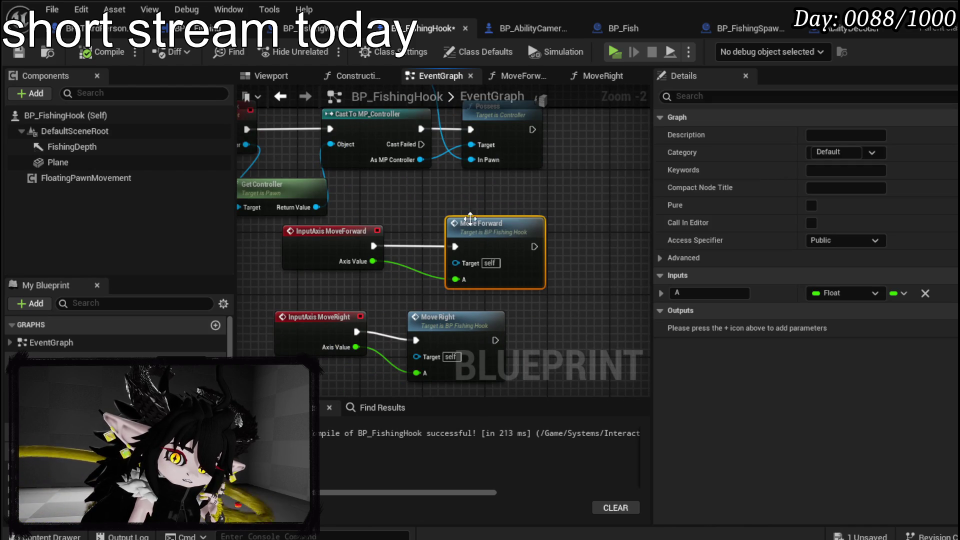
scroll(430, 220, down, 1)
drag(305, 326, 346, 292)
drag(397, 259, 418, 301)
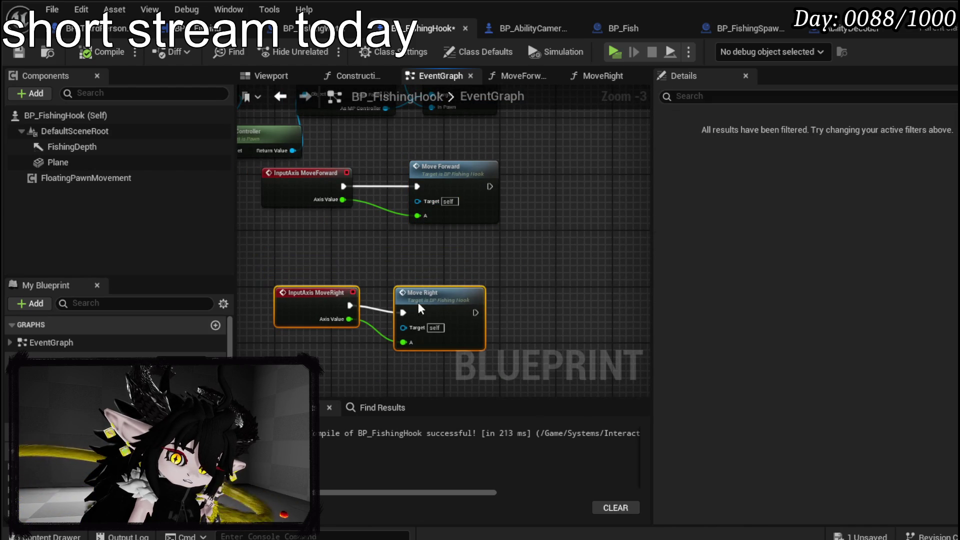
click(426, 251)
click(278, 242)
drag(269, 233, 282, 240)
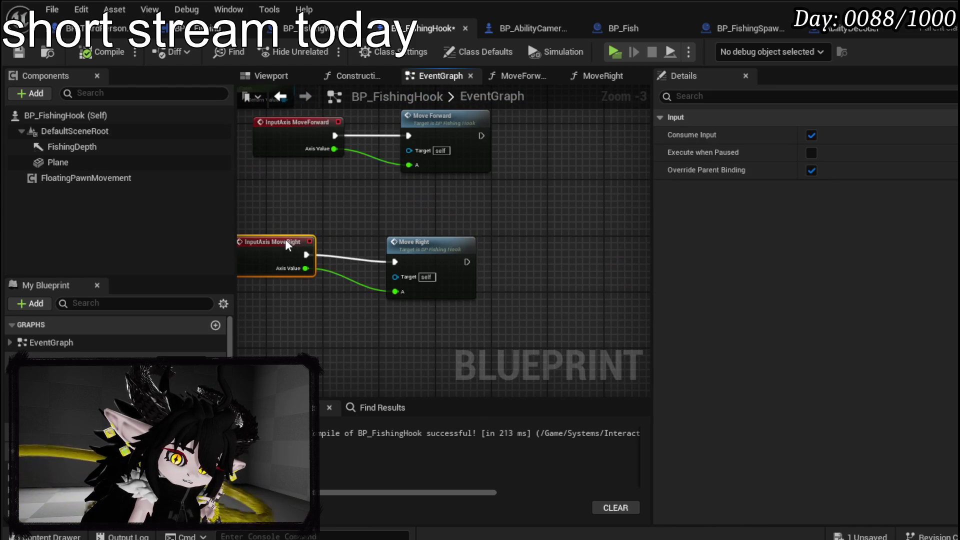
click(473, 233)
drag(472, 233, 457, 213)
Step: Open the MoveRight function graph, frame its nodes, and save the fishing hook blueprint
double_click(469, 235)
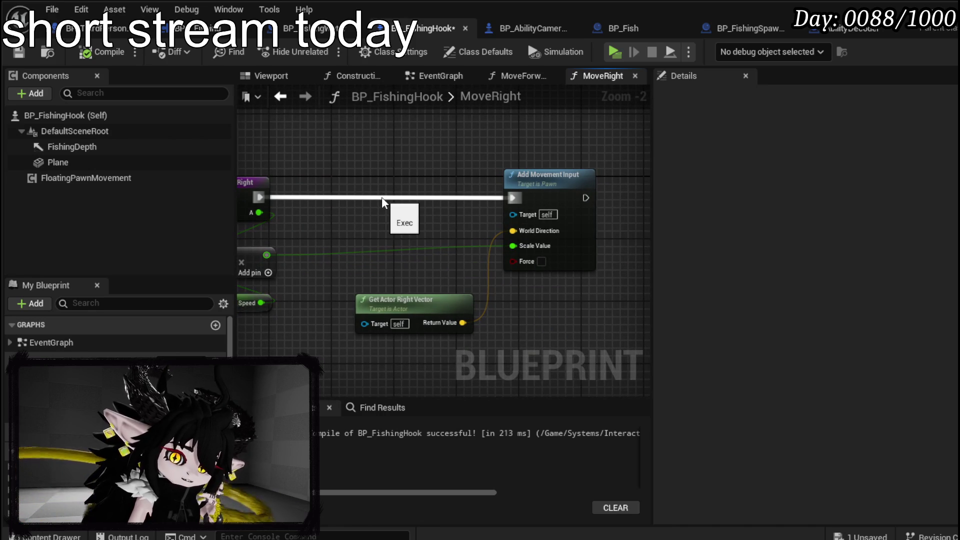
drag(390, 222, 416, 222)
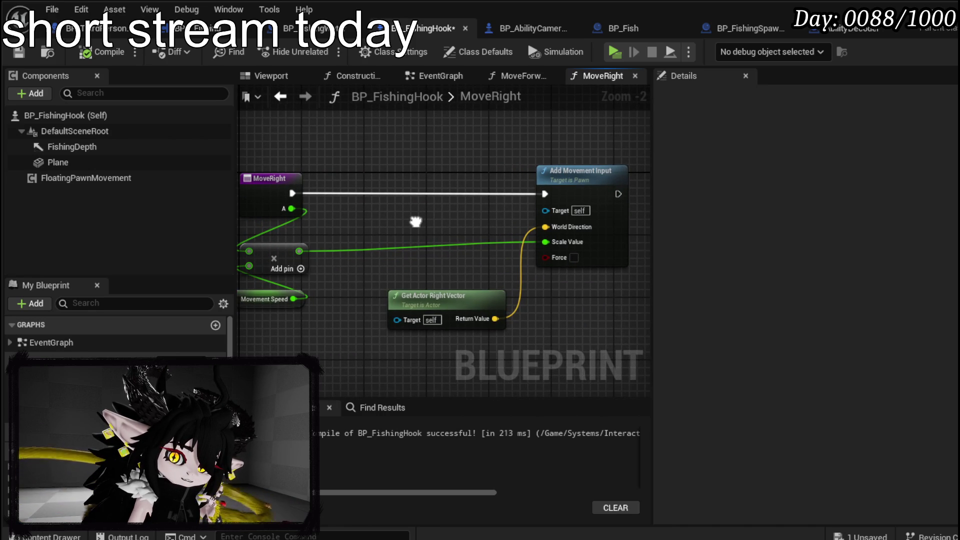
drag(246, 161, 630, 335)
click(18, 52)
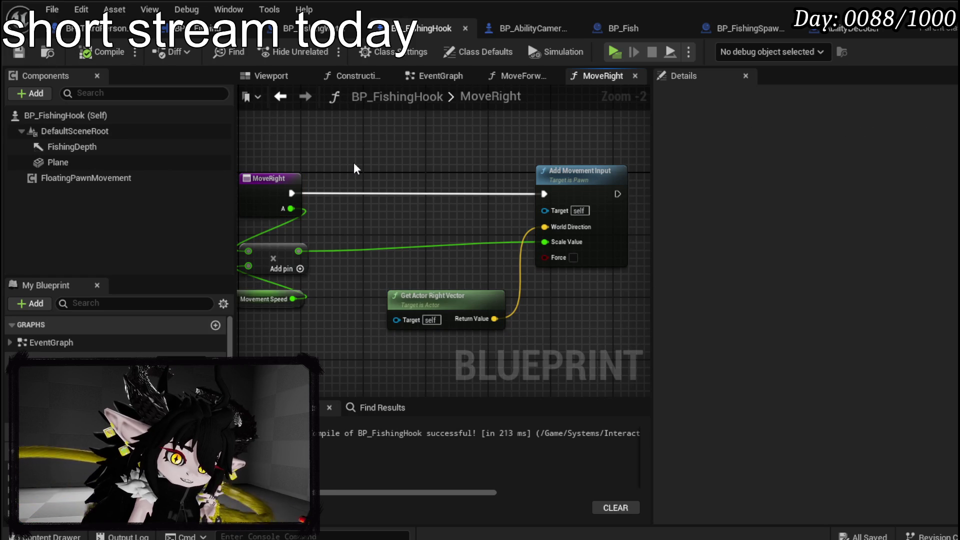
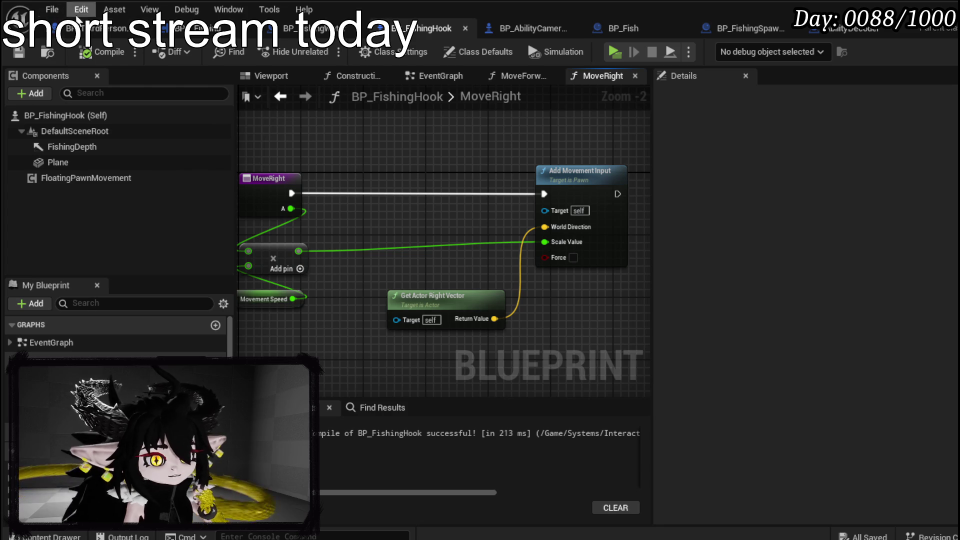
Step: Bring BP_FishingHook's PossesHook cast-and-Possess chain into view in its event graph
click(95, 29)
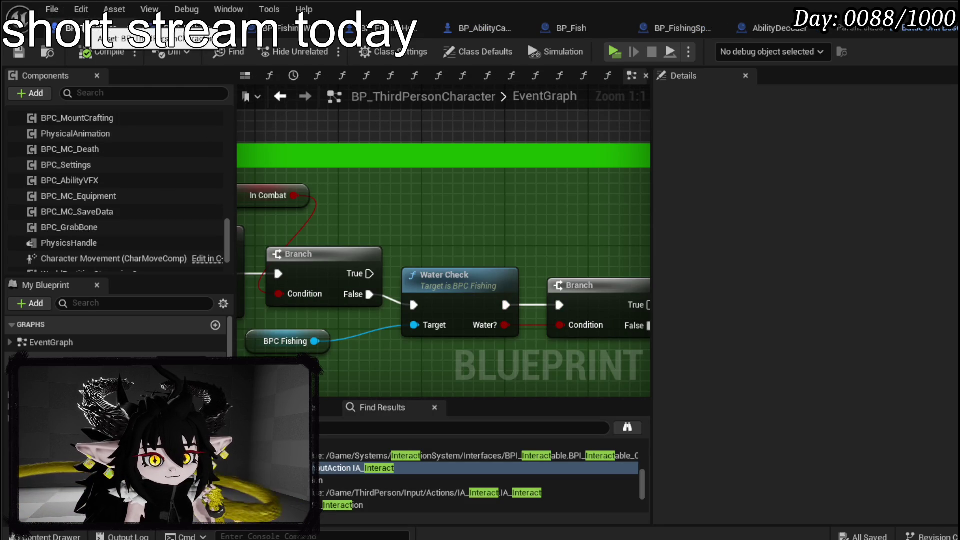
click(400, 29)
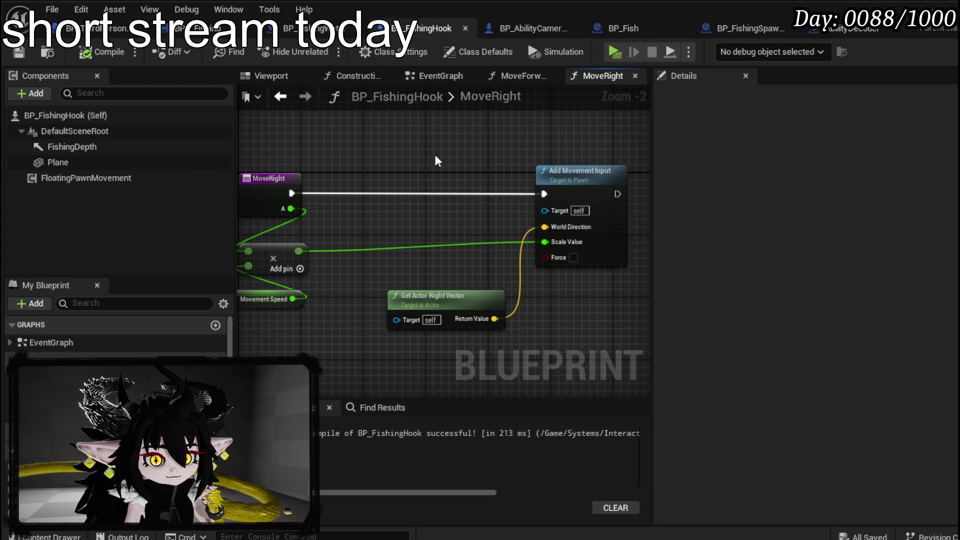
click(304, 30)
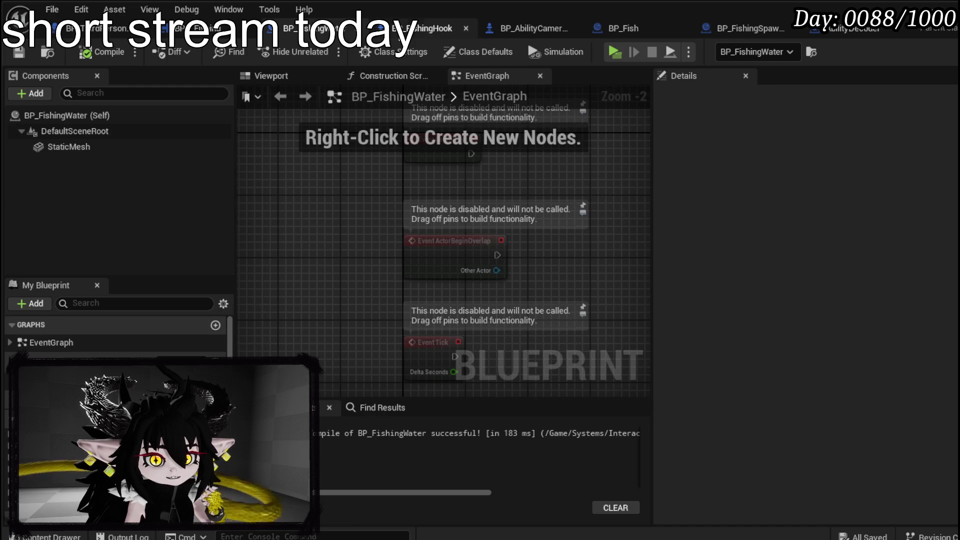
click(412, 36)
click(431, 76)
mouse_move(350, 249)
mouse_down()
mouse_move(300, 268)
mouse_move(390, 342)
mouse_move(500, 362)
mouse_up()
drag(270, 192, 605, 295)
mouse_move(514, 283)
mouse_down()
mouse_move(496, 214)
mouse_move(368, 261)
mouse_move(268, 254)
mouse_move(444, 289)
mouse_up()
Step: Add Set View Target with Blend off As MP Controller, executing right after Possess
click(496, 214)
text(Blend)
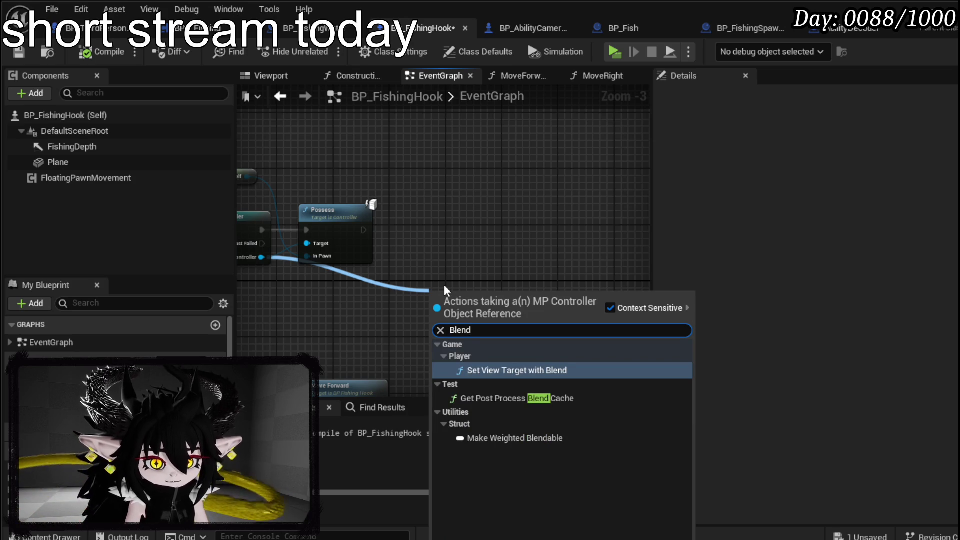
click(523, 369)
click(523, 374)
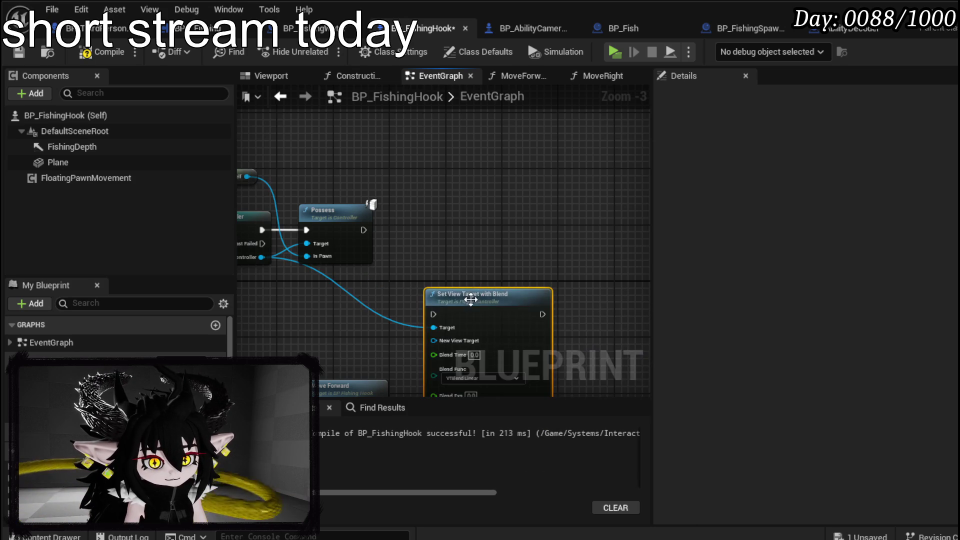
drag(472, 287, 455, 209)
drag(362, 231, 418, 223)
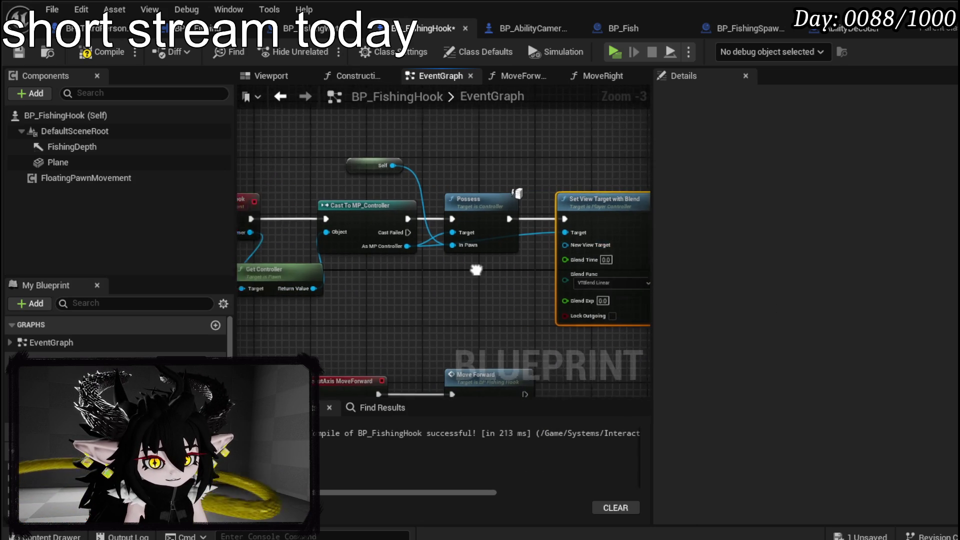
drag(317, 235, 586, 247)
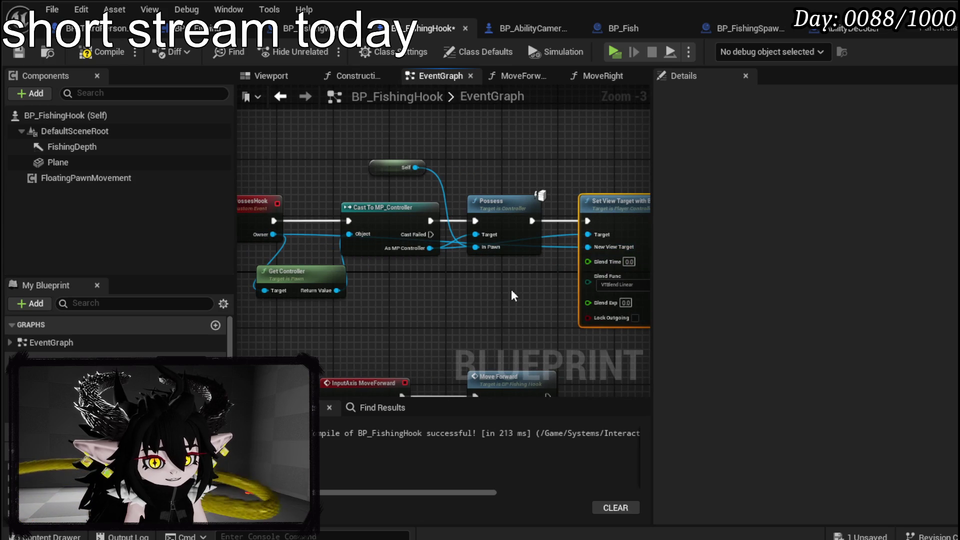
Step: Compile and save BP_FishingHook, then return to the level editor
click(88, 55)
click(19, 52)
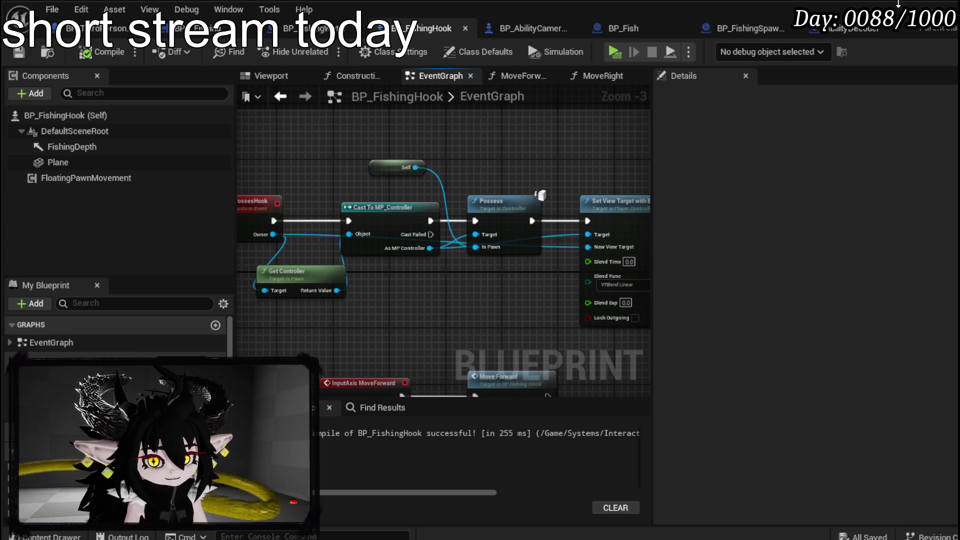
key(alt+Tab)
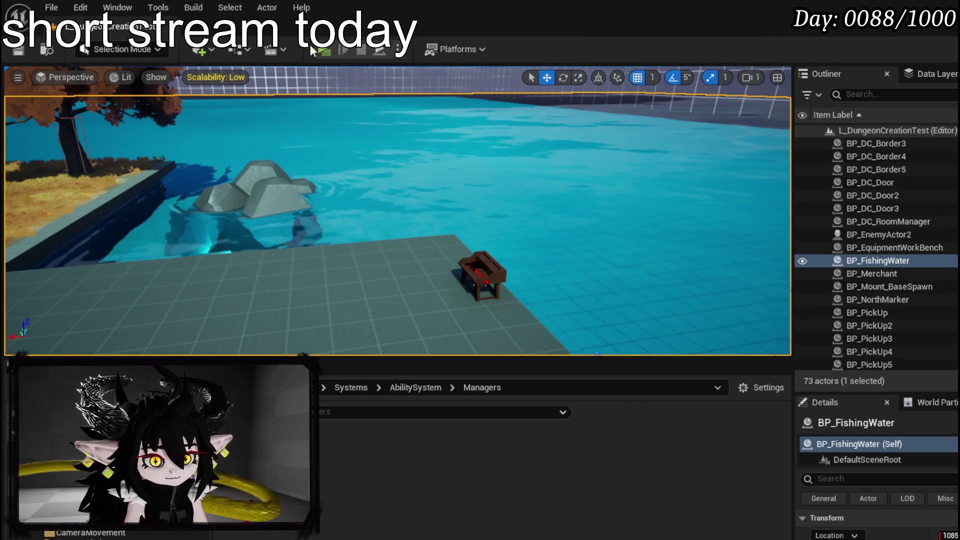
Step: Play-test the fishing hook, stop the session, save all assets, and go back to BP_FishingHook
click(322, 52)
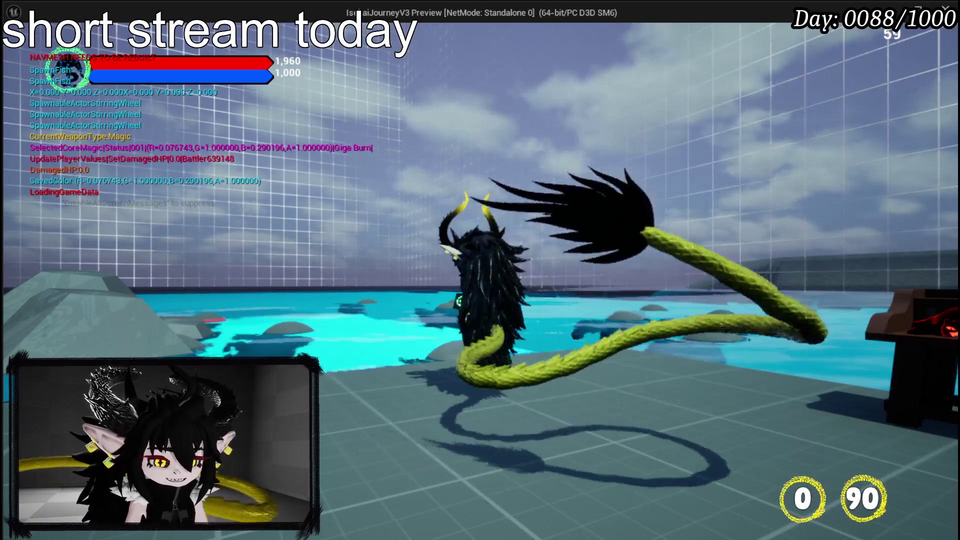
key(Escape)
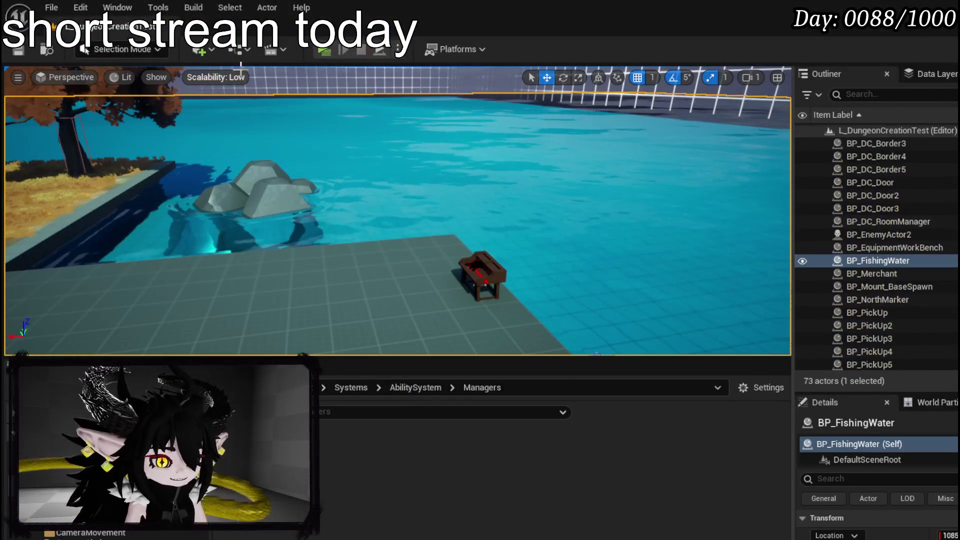
click(18, 51)
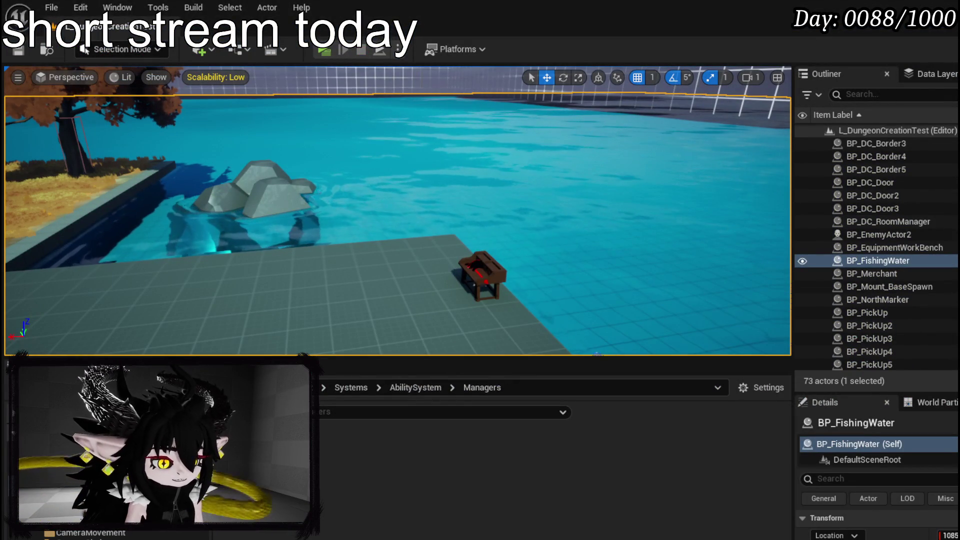
key(alt+Tab)
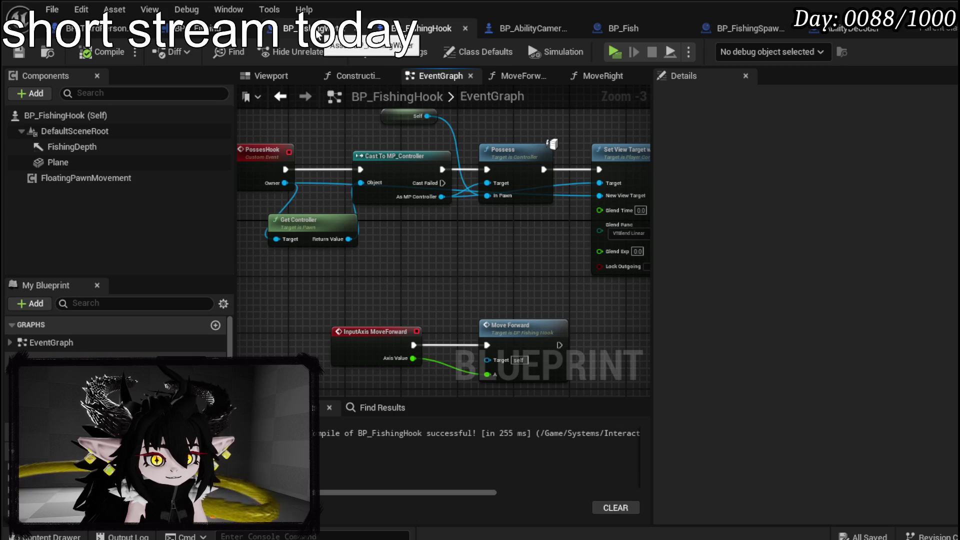
Step: In StartFishing, feed Owner's Get Actor Rotation into Make Transform's Rotation and compile BPC_Fishing
click(213, 28)
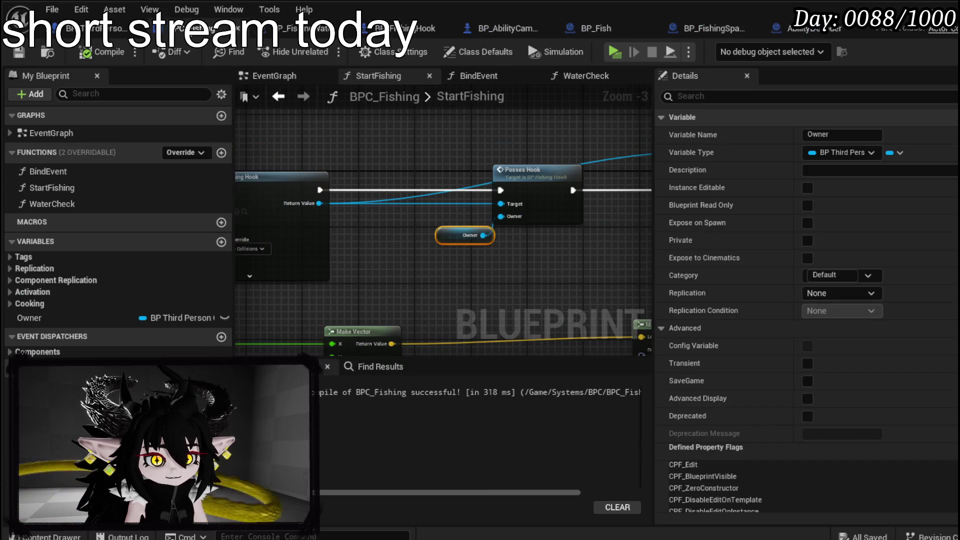
mouse_move(350, 225)
mouse_down()
mouse_move(619, 256)
mouse_move(597, 254)
mouse_up()
mouse_move(392, 128)
mouse_down()
mouse_move(364, 125)
mouse_move(308, 254)
mouse_up()
text(get)
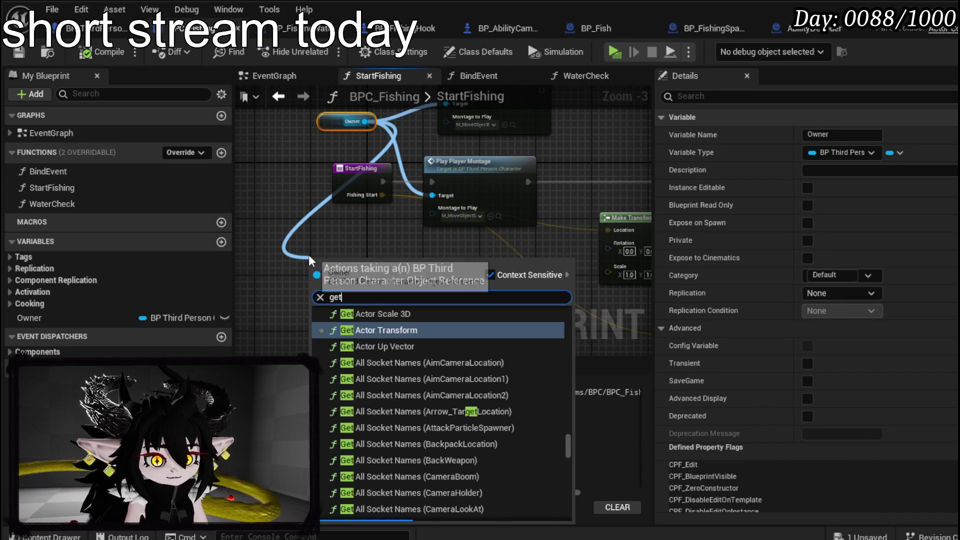
text( actor rotation)
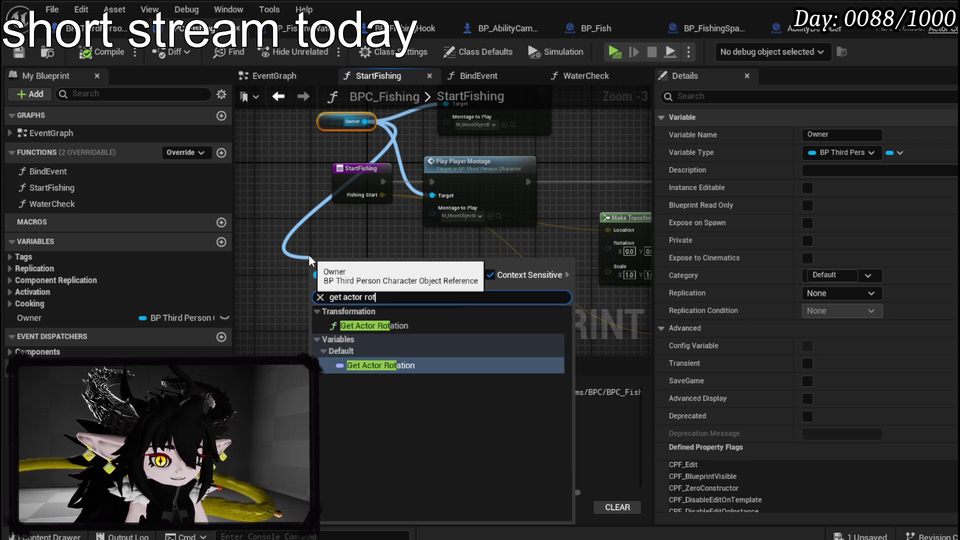
click(425, 329)
mouse_move(384, 279)
mouse_down()
mouse_move(458, 281)
mouse_move(617, 249)
mouse_move(609, 243)
mouse_up()
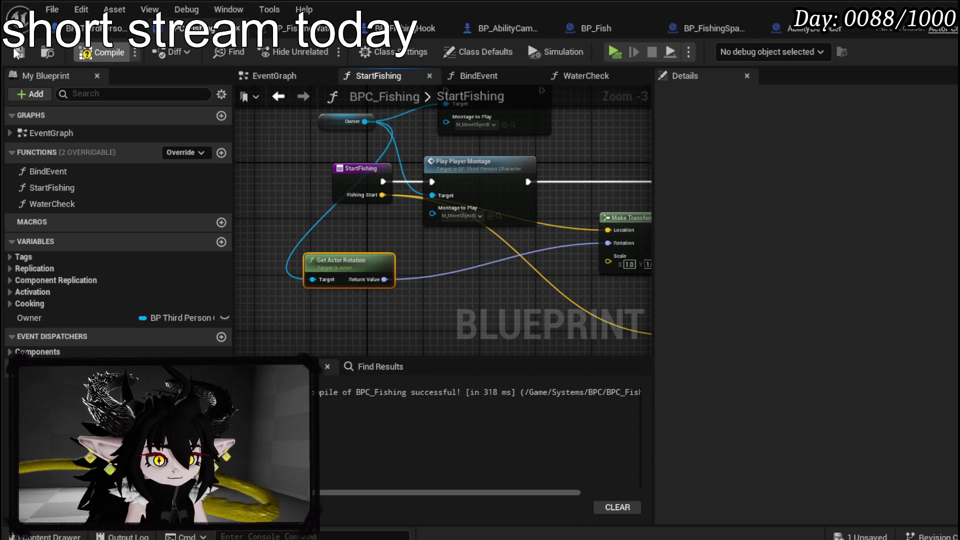
click(17, 52)
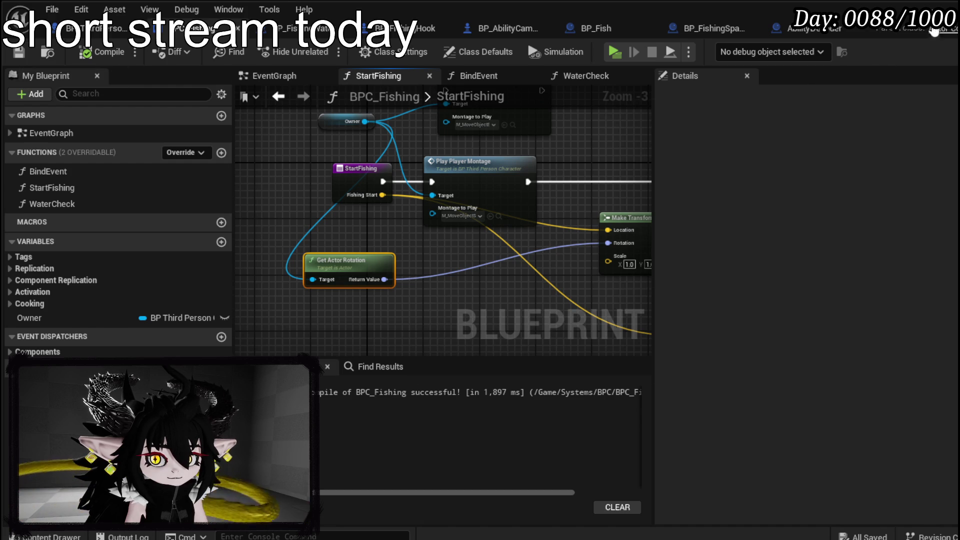
click(935, 6)
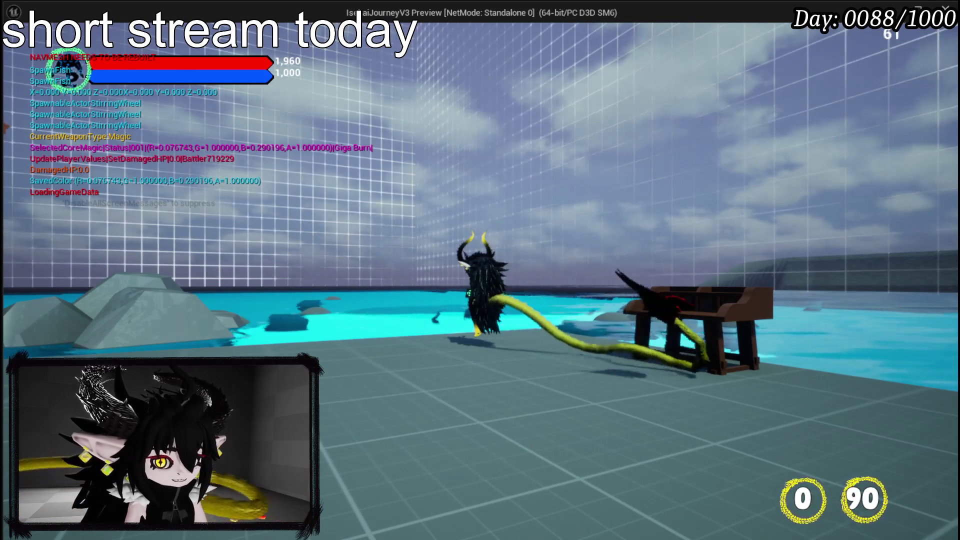
Step: Stop the rotation-based hook spawn test, save everything with Ctrl+S, and return to BPC_Fishing
key(Escape)
key(ctrl+s)
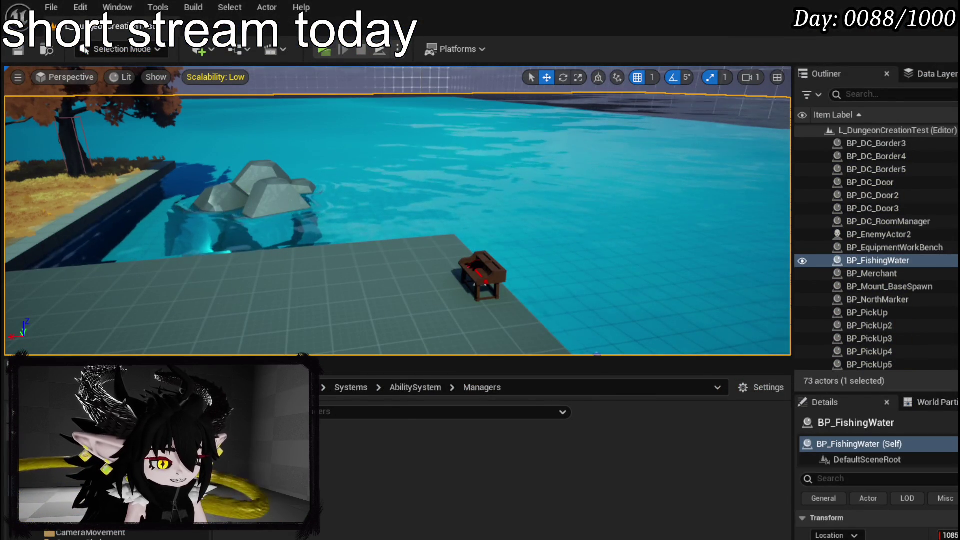
key(alt+Tab)
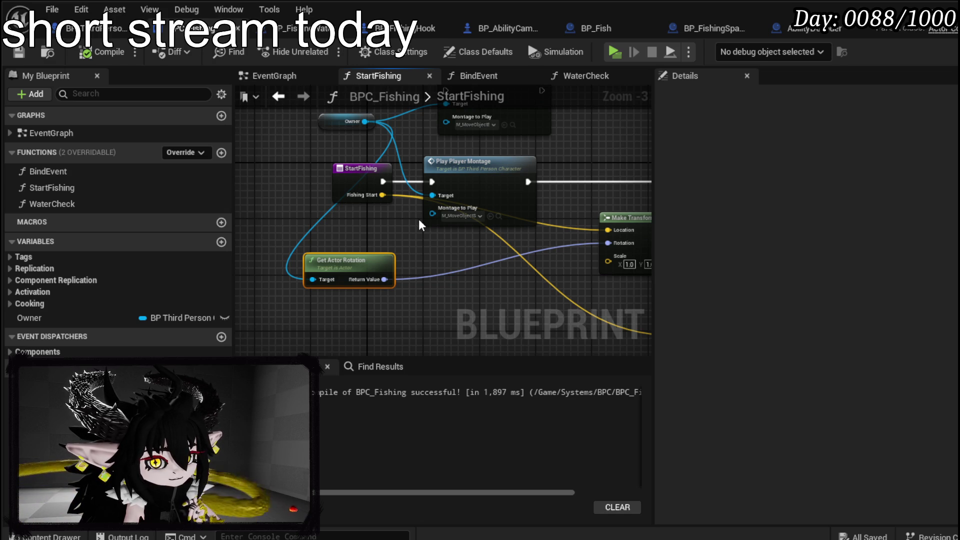
Step: Pan StartFishing to the SpawnActor BP Fishing Hook node, then scroll BP_ThirdPersonCharacter's component list
drag(418, 219, 398, 282)
drag(564, 163, 258, 114)
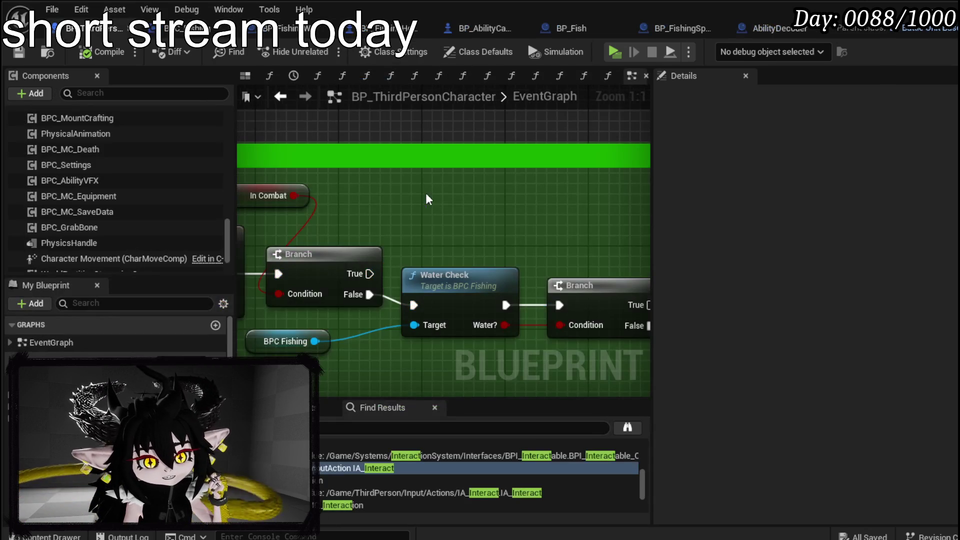
scroll(100, 160, up, 5)
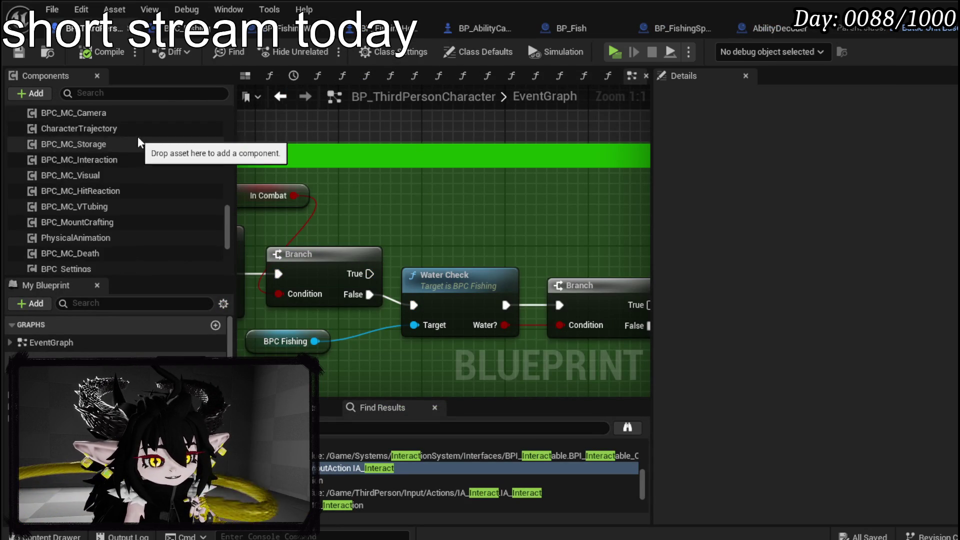
scroll(110, 155, up, 5)
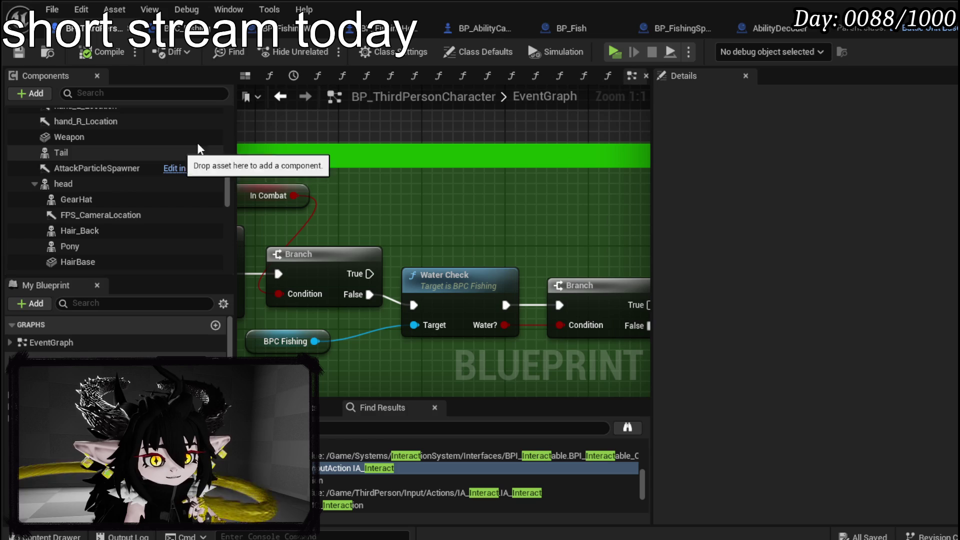
scroll(185, 157, down, 3)
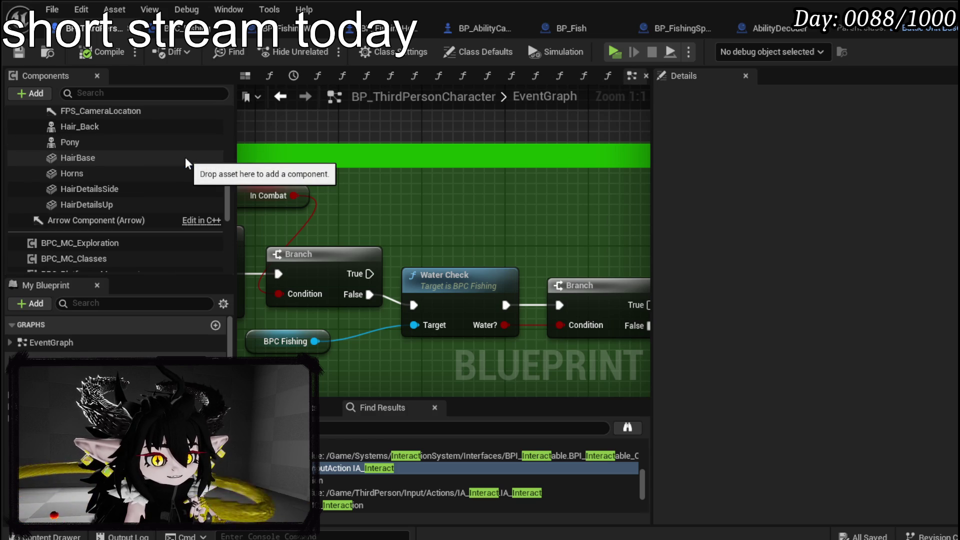
scroll(185, 157, up, 6)
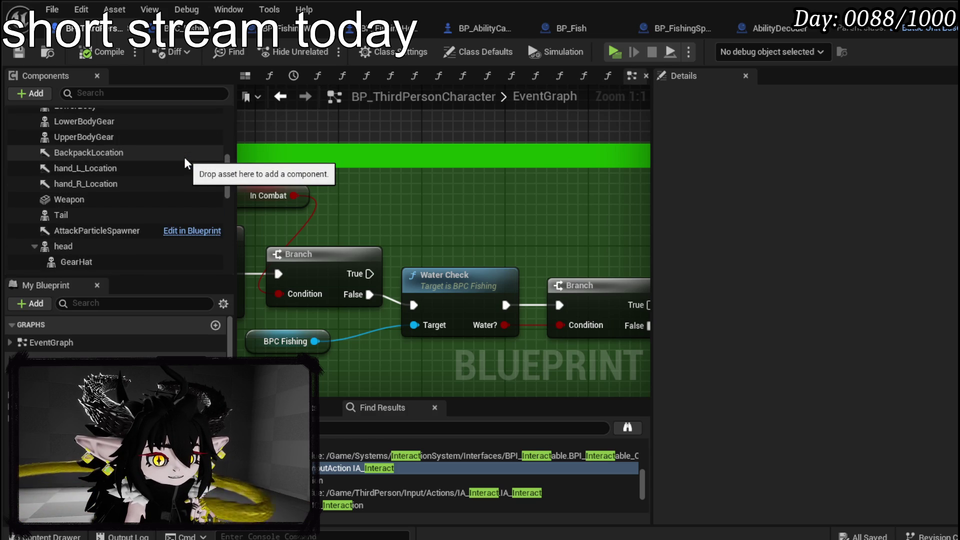
scroll(184, 157, up, 2)
scroll(184, 157, up, 5)
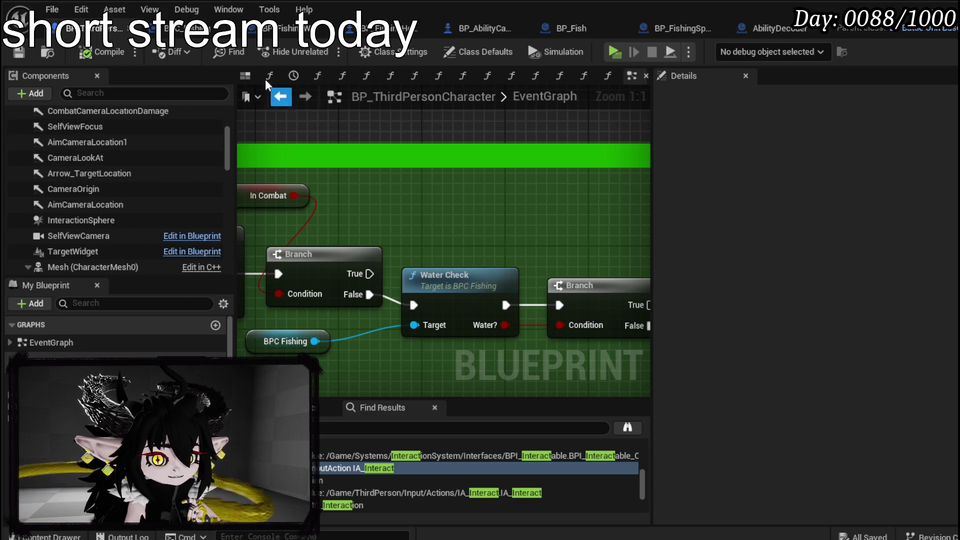
click(245, 76)
Step: Select the character's AimCameraLocation1 arrow (location -230.69822, -84.54176, 203.356) in the viewport
mouse_move(349, 190)
mouse_down()
mouse_move(395, 195)
mouse_move(480, 230)
mouse_move(482, 270)
mouse_up()
key(w)
click(484, 232)
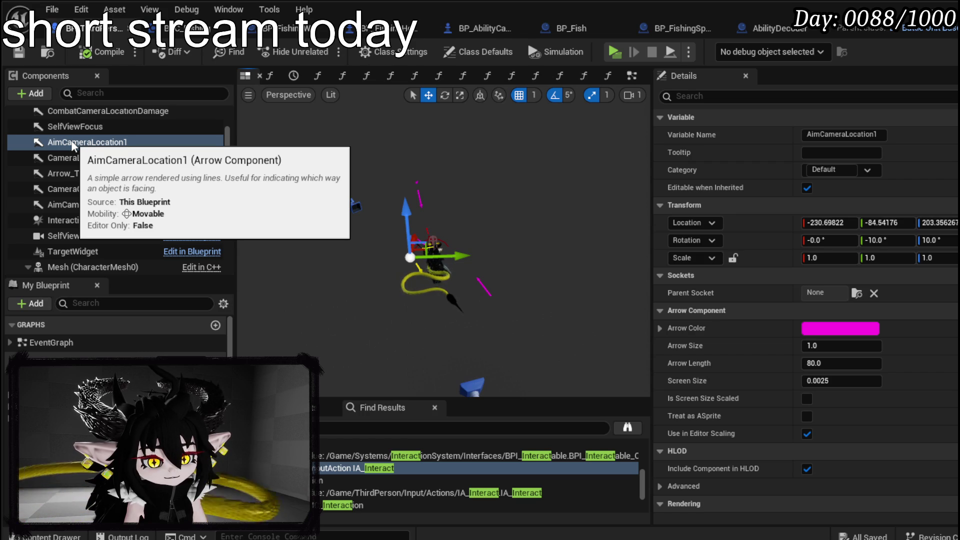
drag(482, 270, 477, 252)
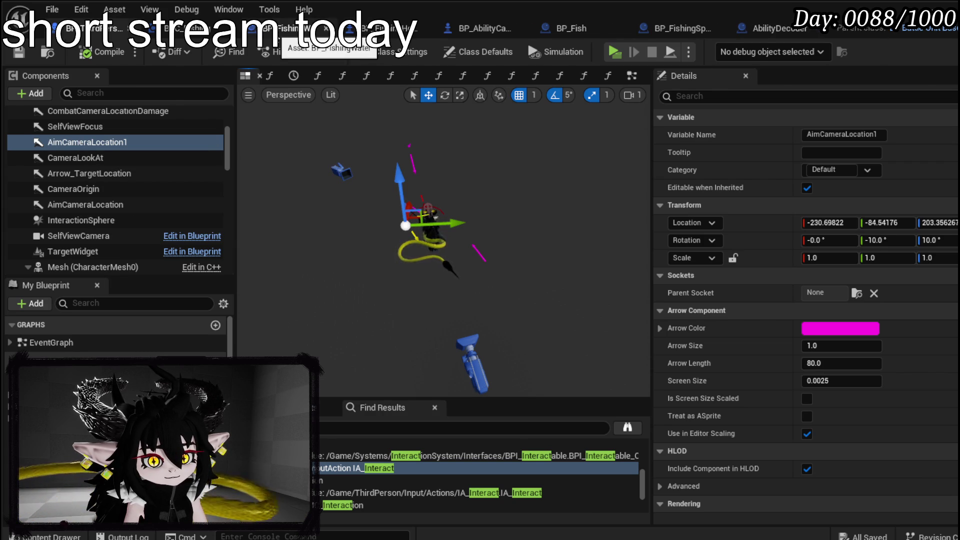
click(292, 28)
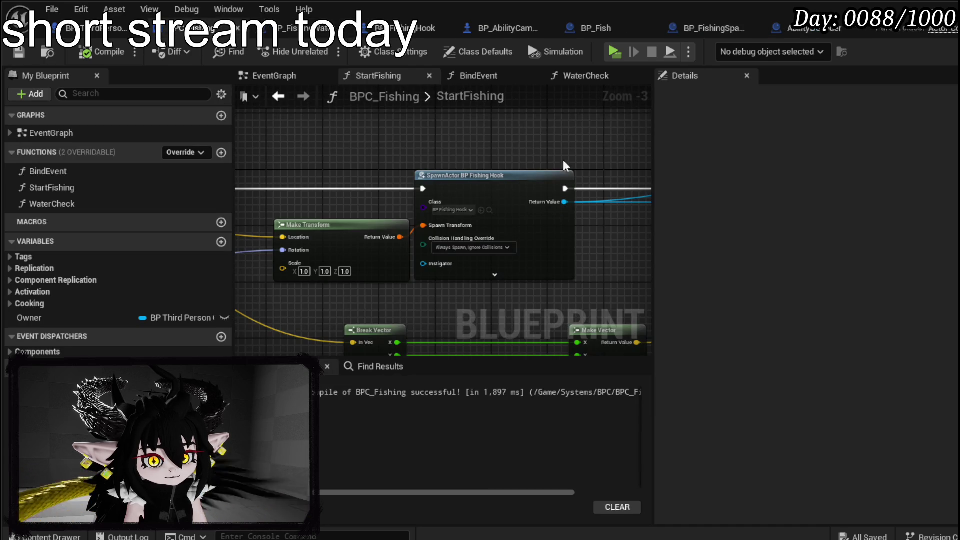
Step: Open the PossesHook event and add a Get Camera Holder node off Owner
drag(565, 166, 227, 181)
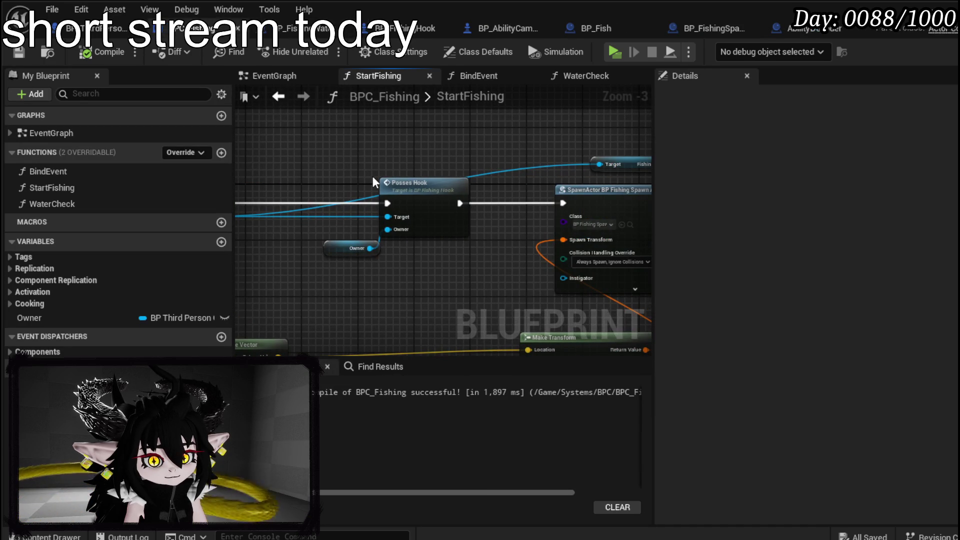
double_click(408, 186)
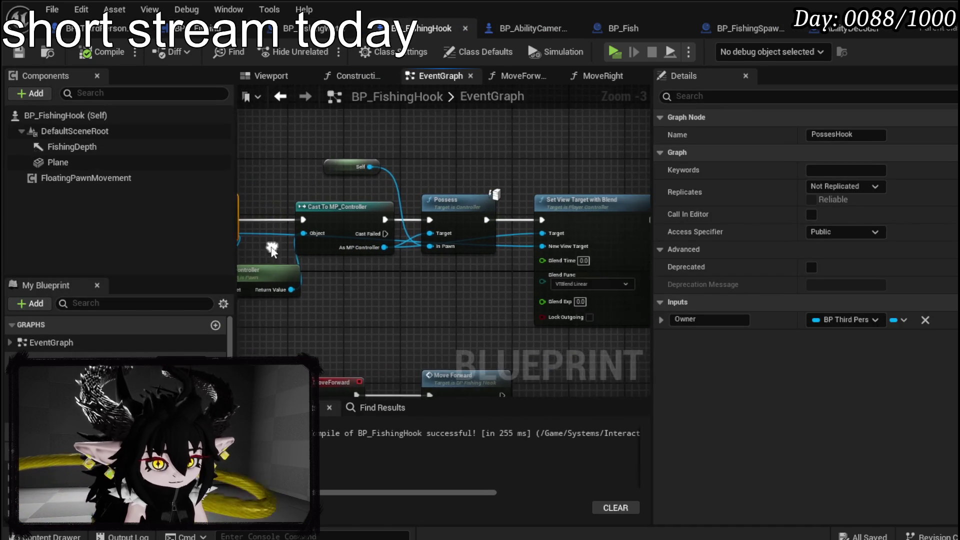
drag(296, 244, 557, 161)
text(se)
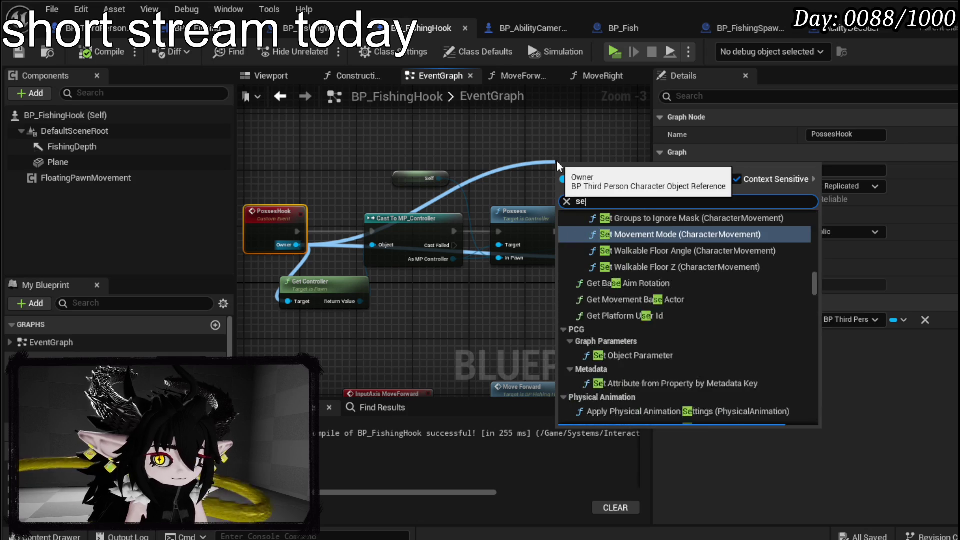
text(t camera)
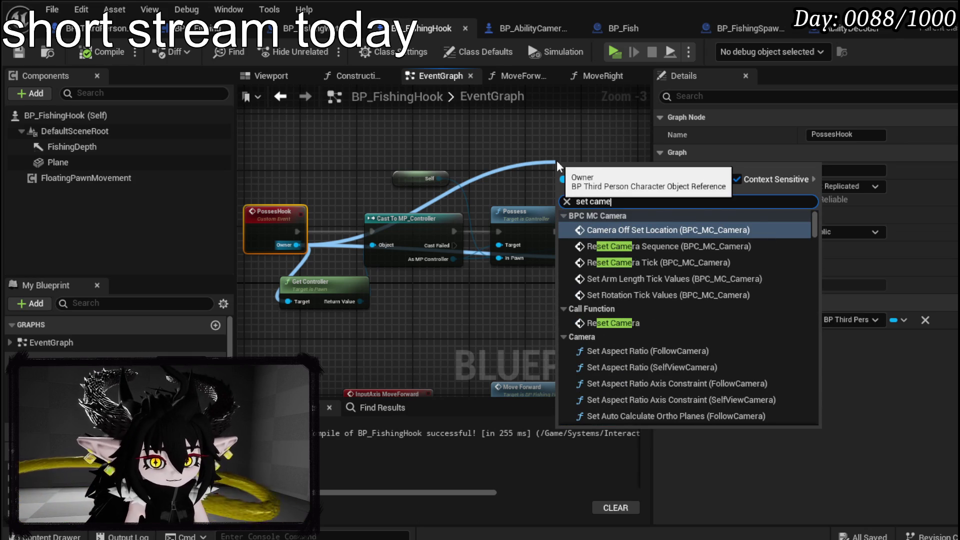
key(BackSpace)
key(BackSpace)
key(BackSpace)
text(get camera)
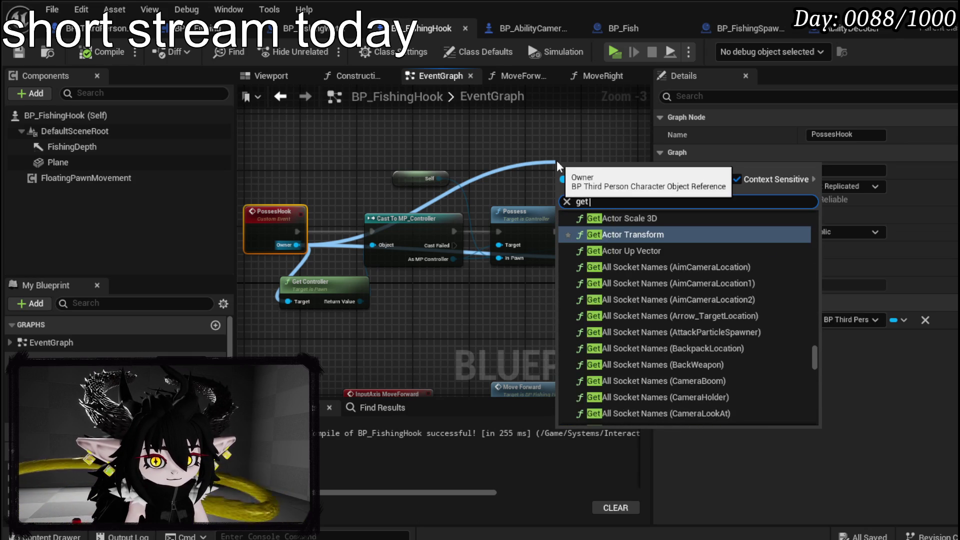
drag(815, 229, 816, 419)
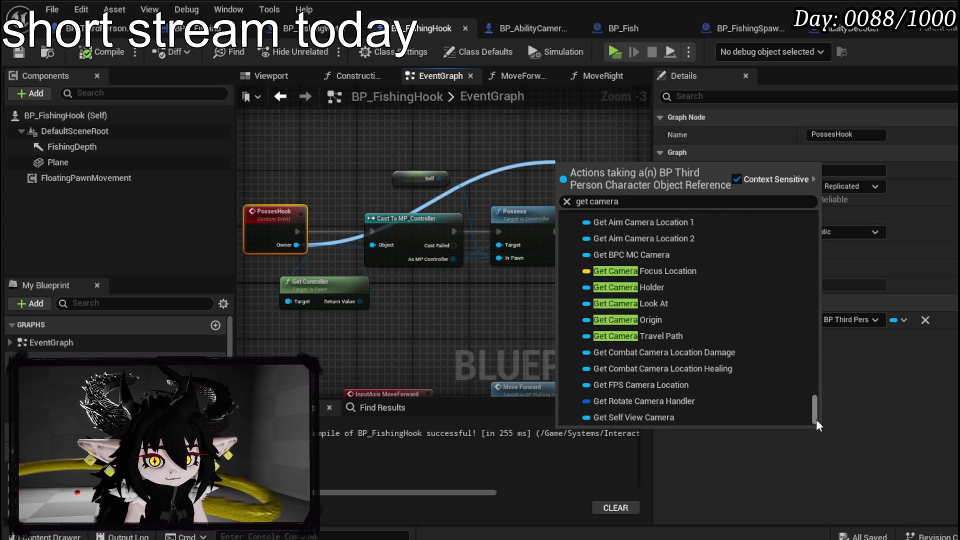
click(645, 287)
Step: Add Set World Location And Rotation targeting Camera Holder
drag(405, 183, 496, 185)
text(set)
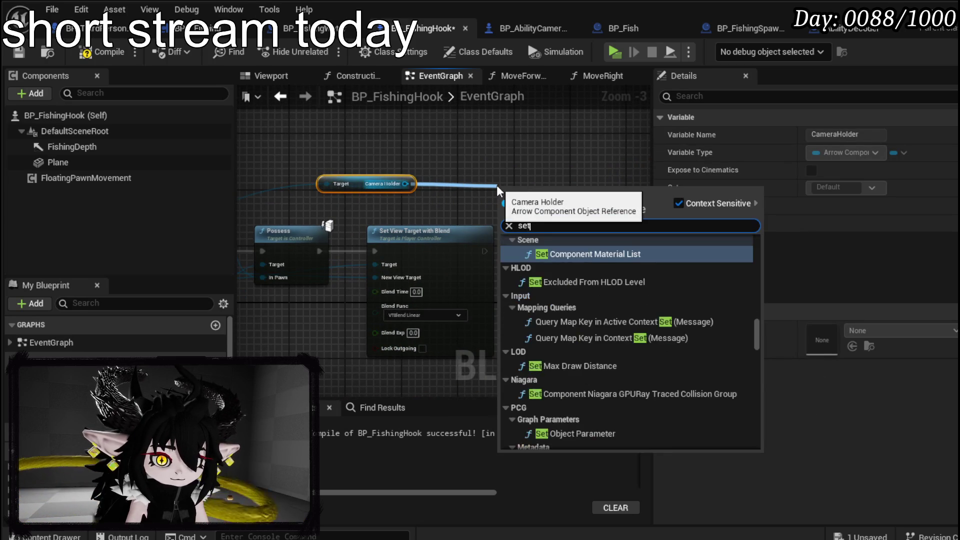
text( world locati)
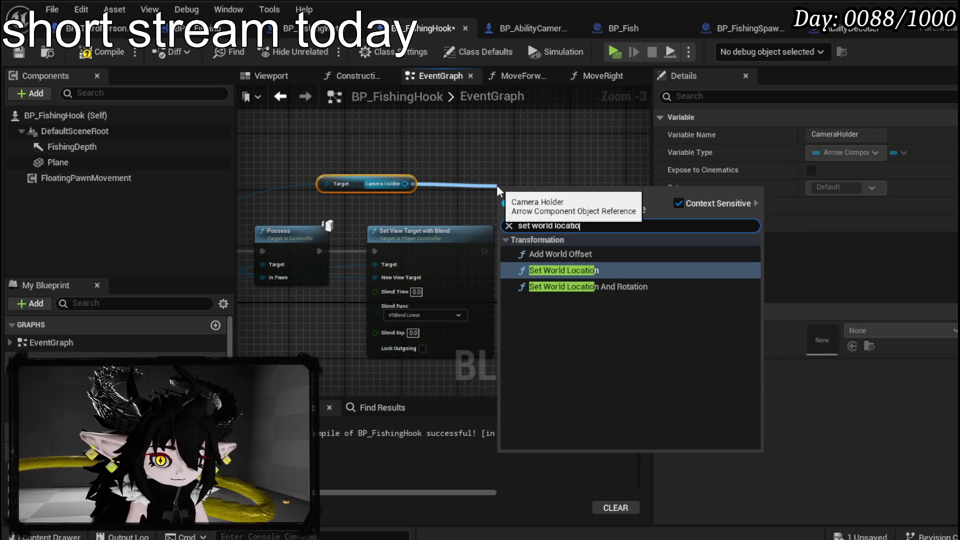
text(o)
key(Return)
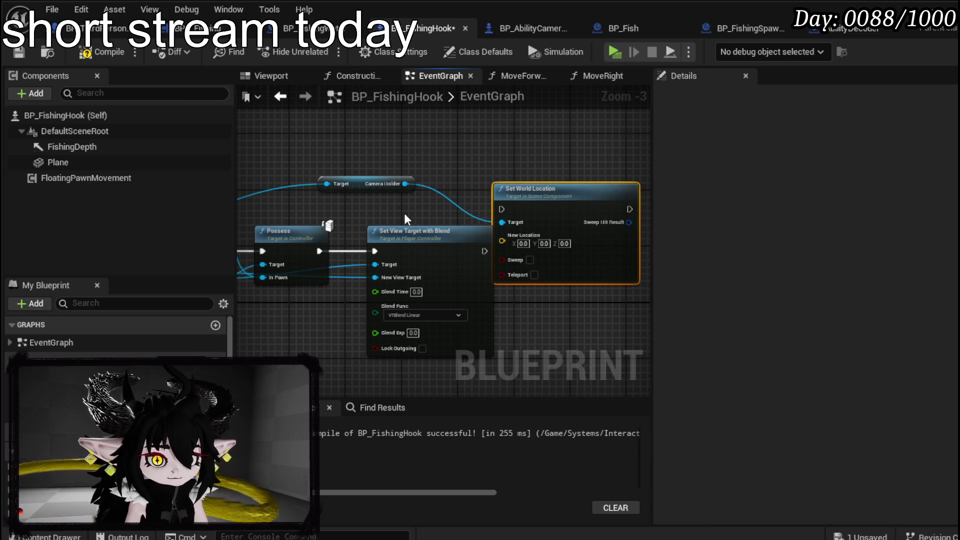
key(ctrl+z)
drag(404, 183, 513, 181)
text(set wor)
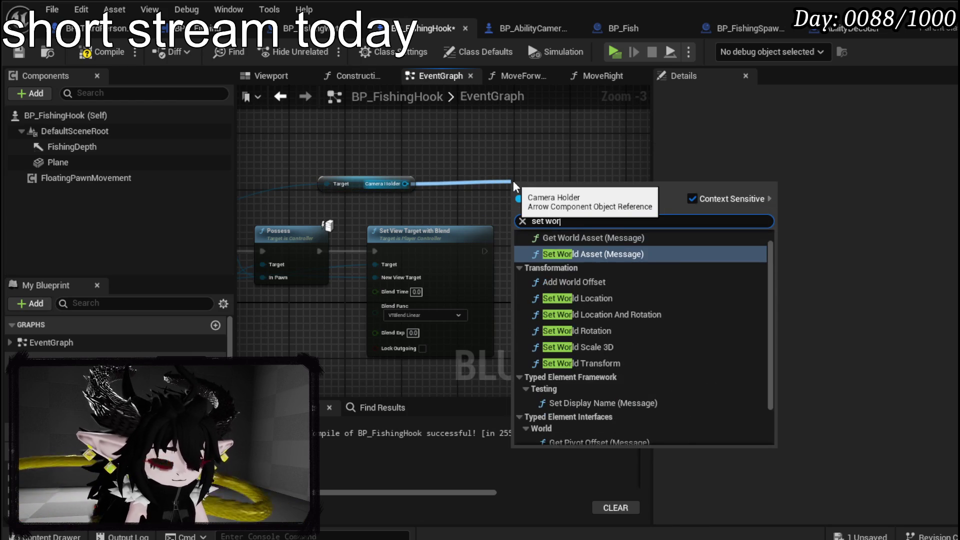
text(ld locatio)
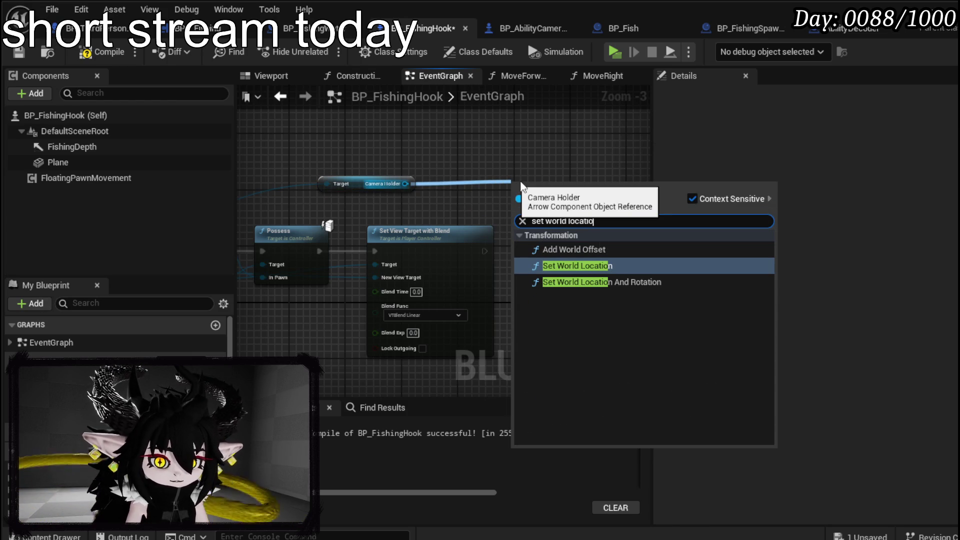
click(628, 283)
mouse_move(526, 201)
mouse_down()
mouse_move(575, 181)
mouse_move(650, 102)
mouse_up()
Step: Add a getter for the owner's Aim Camera Location 1 component
click(731, 28)
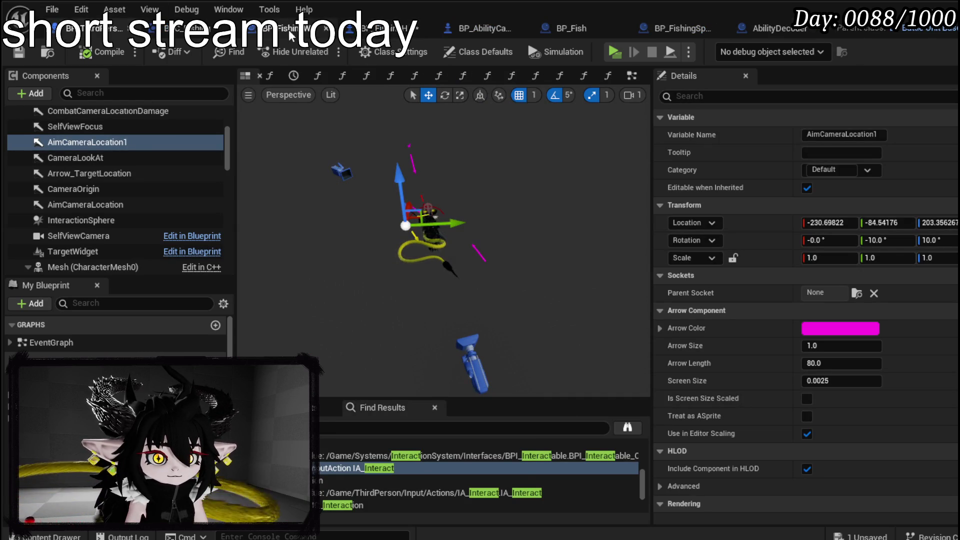
click(402, 28)
drag(431, 138, 499, 165)
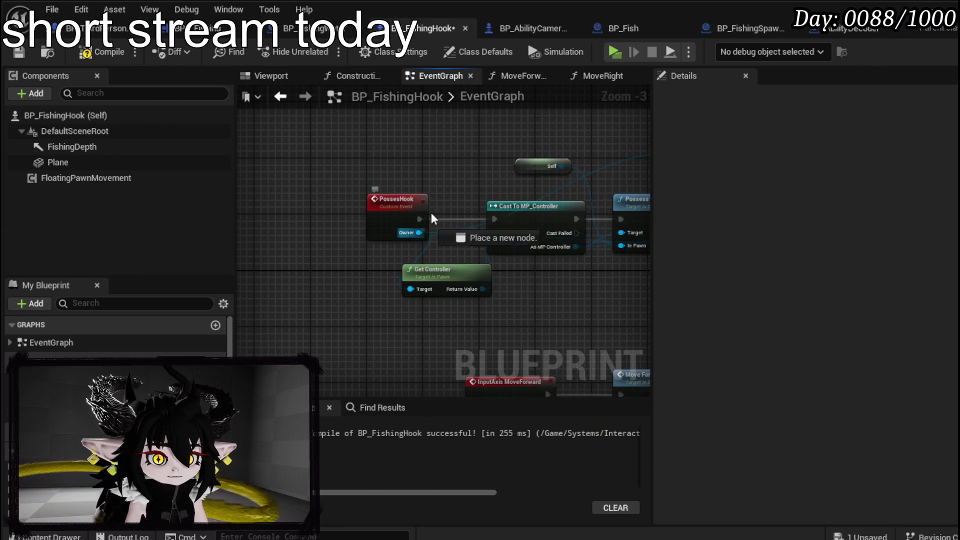
drag(419, 233, 457, 141)
text(get aim cha)
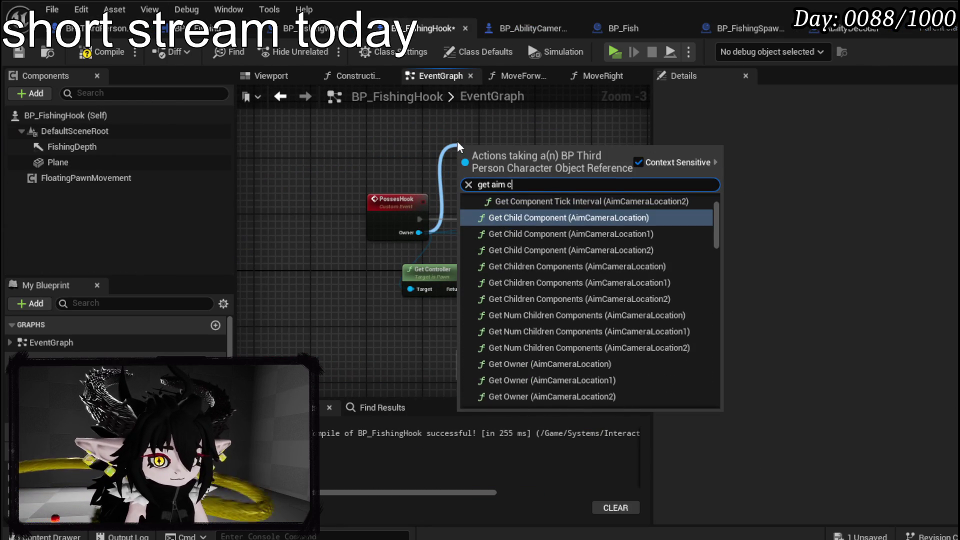
key(BackSpace)
key(BackSpace)
key(BackSpace)
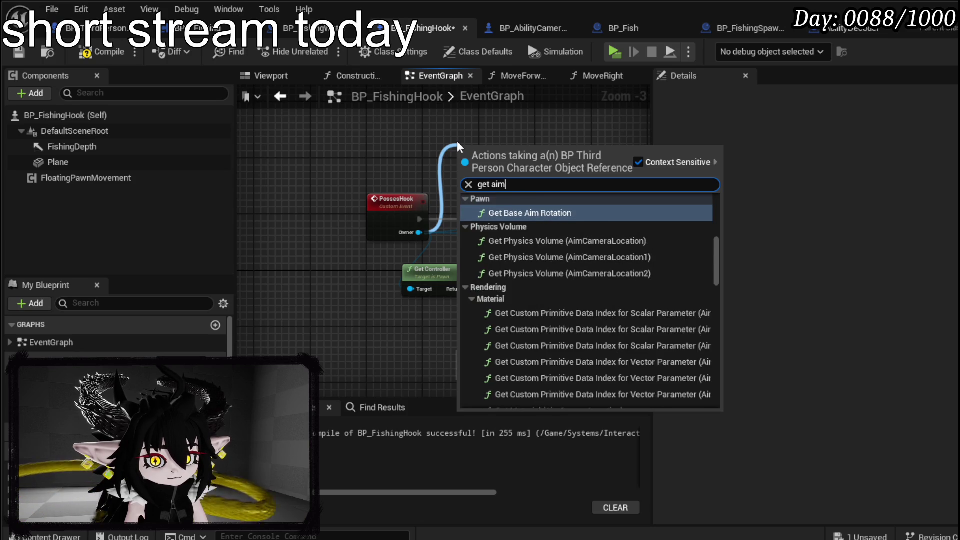
text(cameraloca)
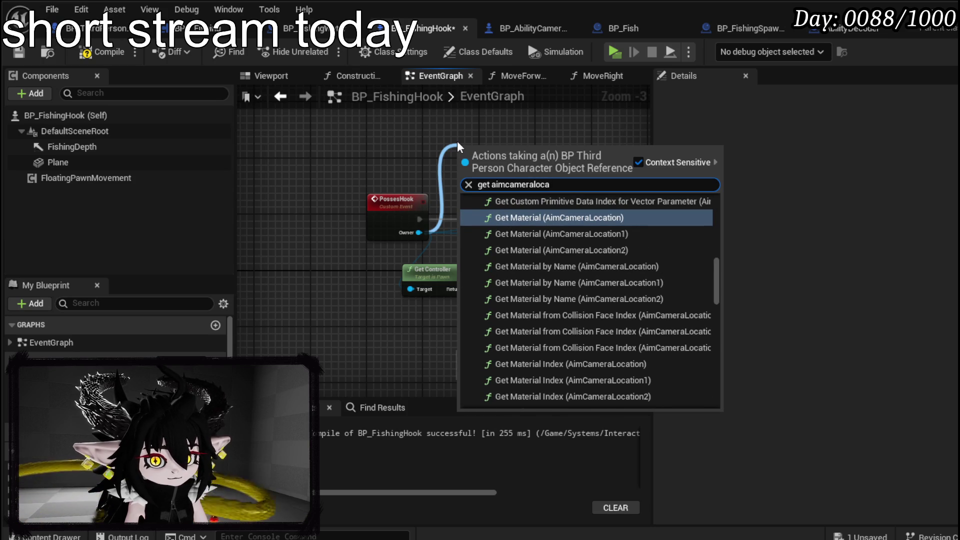
drag(717, 281, 715, 390)
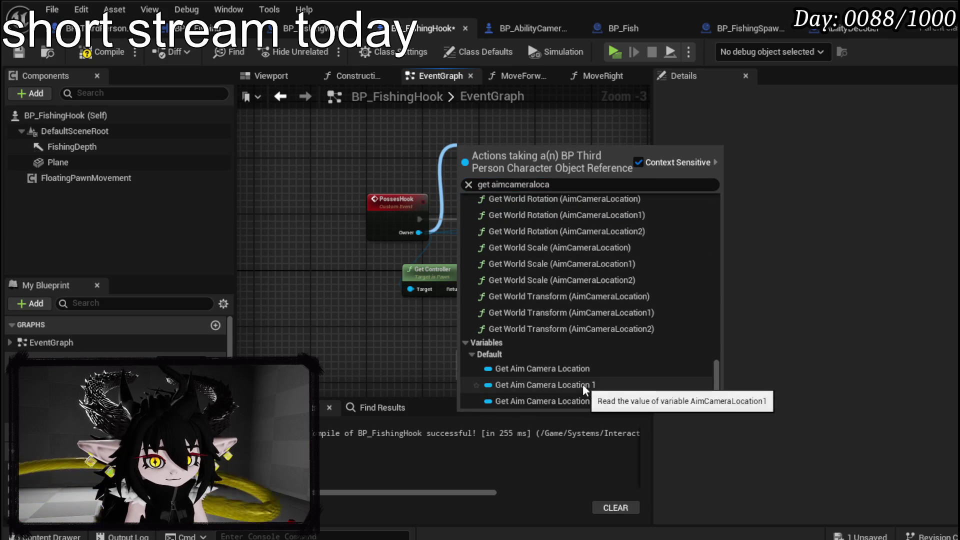
click(583, 384)
Step: Add Get World Location and Get World Rotation nodes for Aim Camera Location 1
click(489, 193)
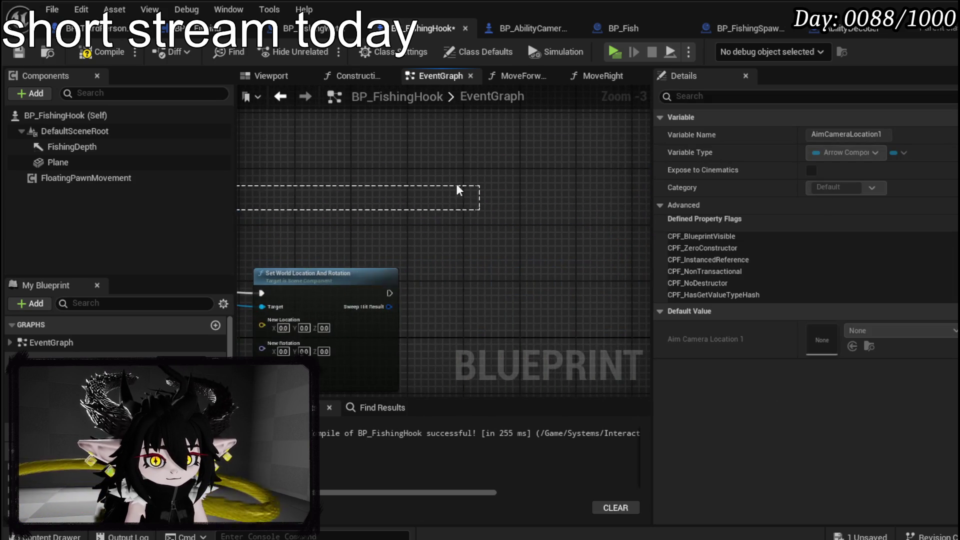
mouse_move(285, 214)
mouse_down()
mouse_move(611, 181)
mouse_move(382, 152)
mouse_move(380, 161)
mouse_up()
text(get owr)
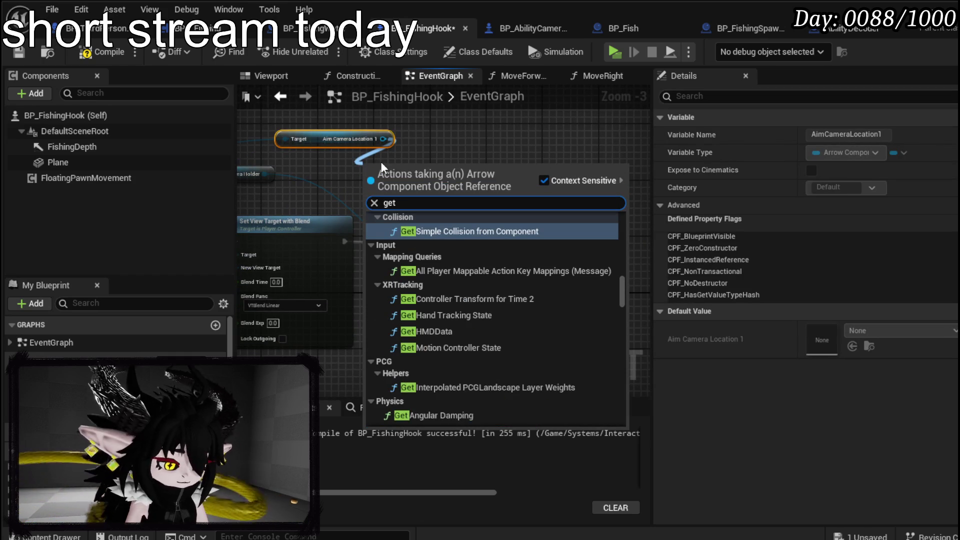
key(BackSpace)
key(BackSpace)
key(BackSpace)
text(wo)
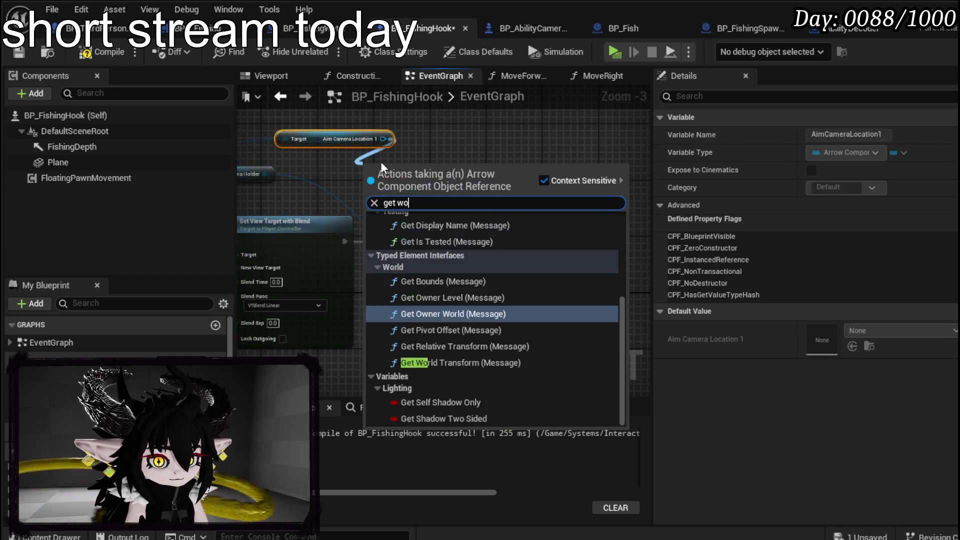
text(rld loca)
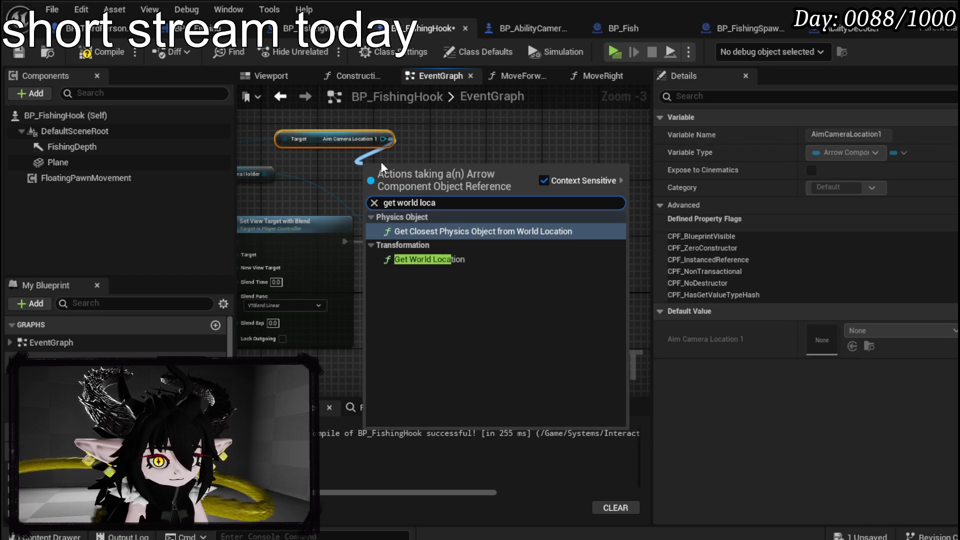
click(425, 259)
drag(392, 136, 384, 166)
text(get world)
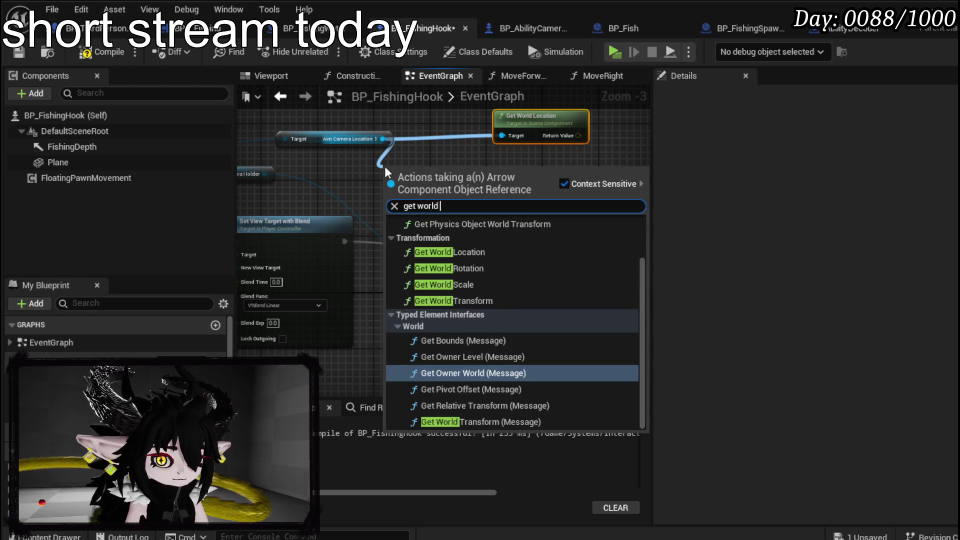
text( rotati)
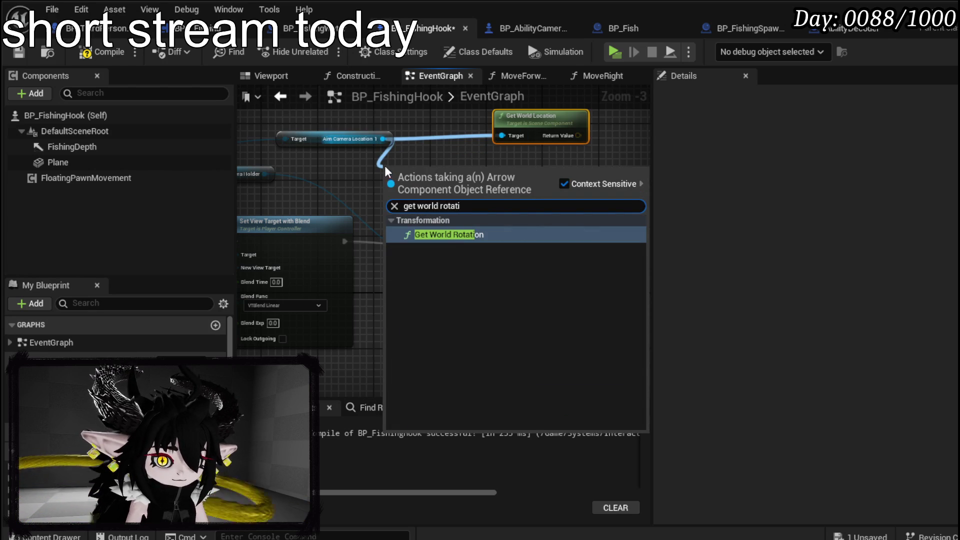
click(442, 235)
Step: Wire the aim world rotation into New Rotation and world location into New Location
drag(538, 122, 433, 149)
mouse_move(427, 182)
mouse_down()
mouse_move(478, 224)
mouse_move(474, 269)
mouse_up()
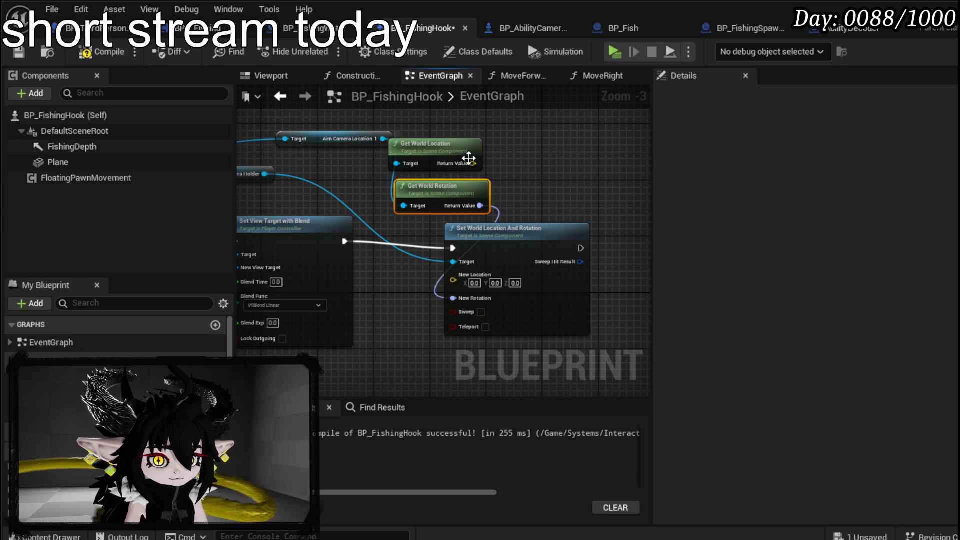
mouse_move(487, 159)
mouse_down()
mouse_move(473, 173)
mouse_move(452, 275)
mouse_up()
drag(516, 232, 545, 225)
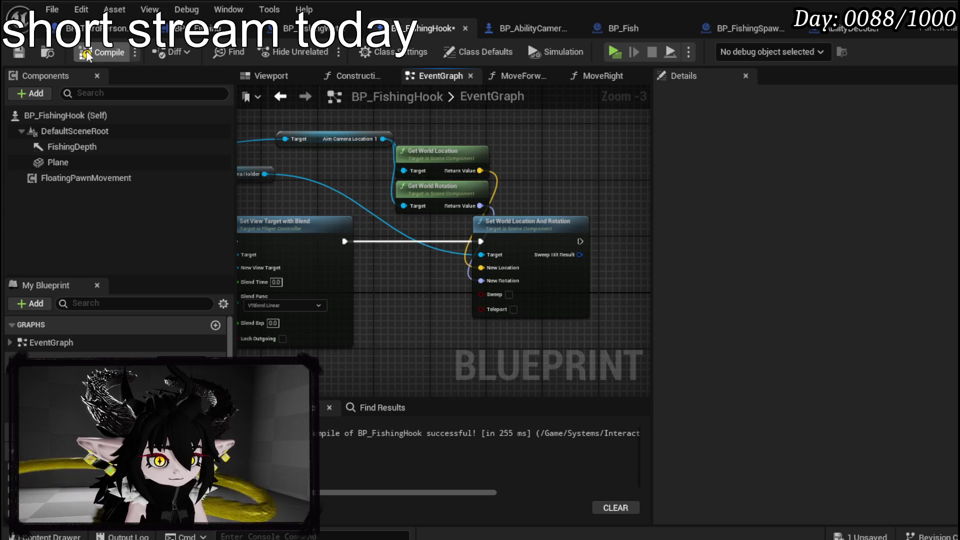
key(alt+Tab)
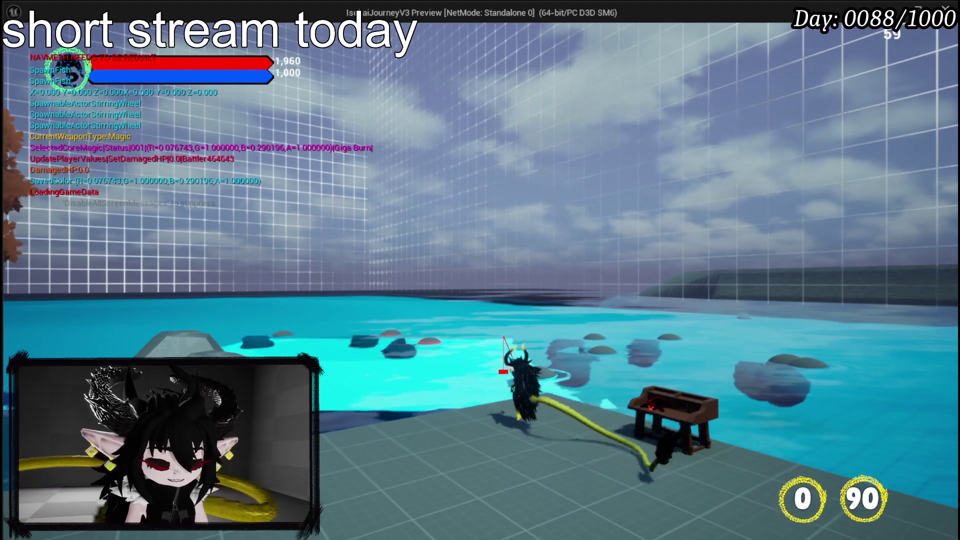
Step: Stop the play test, save all assets, and return to BP_FishingHook
key(Escape)
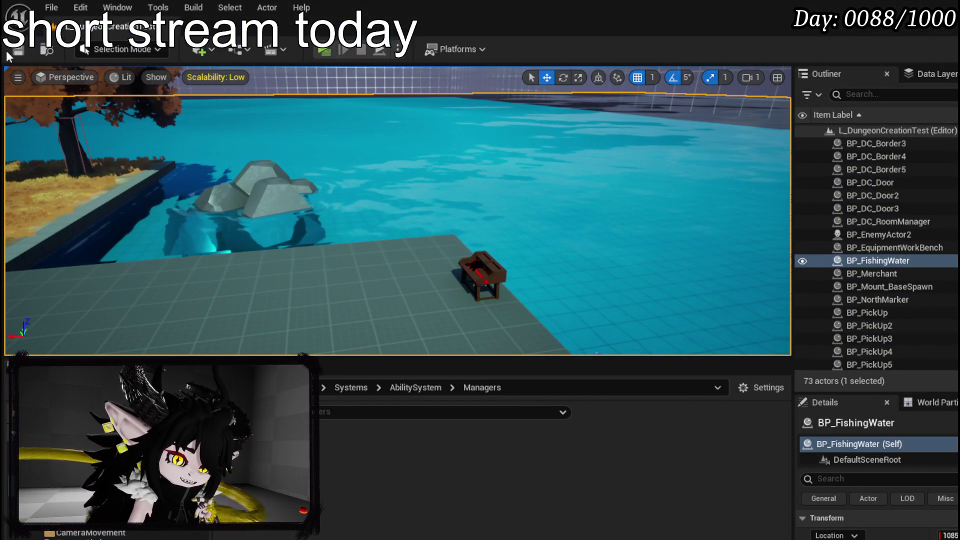
click(15, 51)
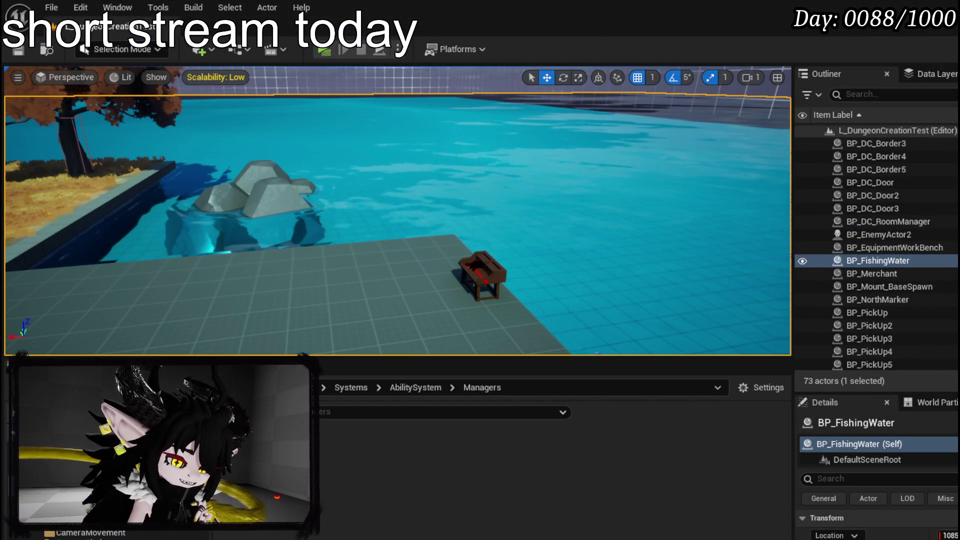
key(alt+Tab)
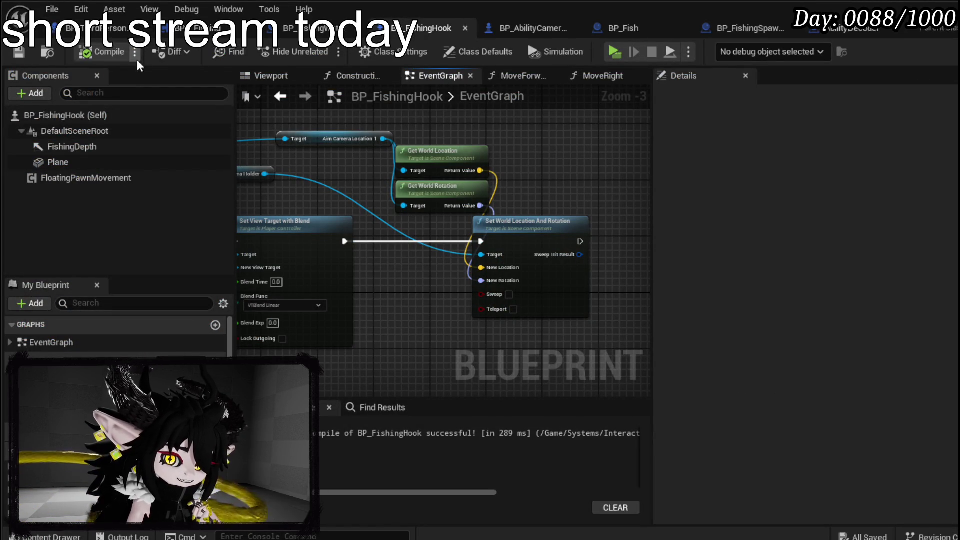
Step: Set the Plane component's Location Z to 10 and save BP_FishingHook
click(64, 162)
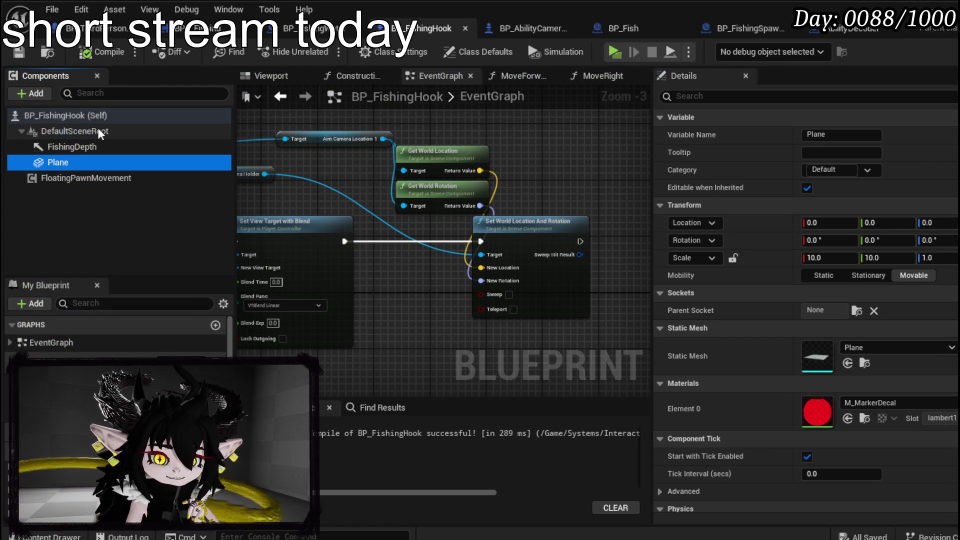
click(953, 223)
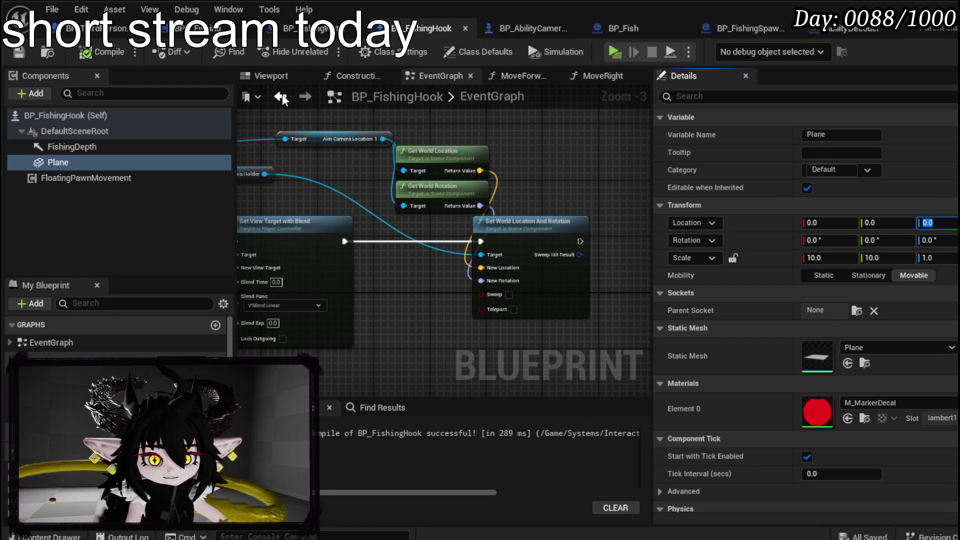
click(270, 76)
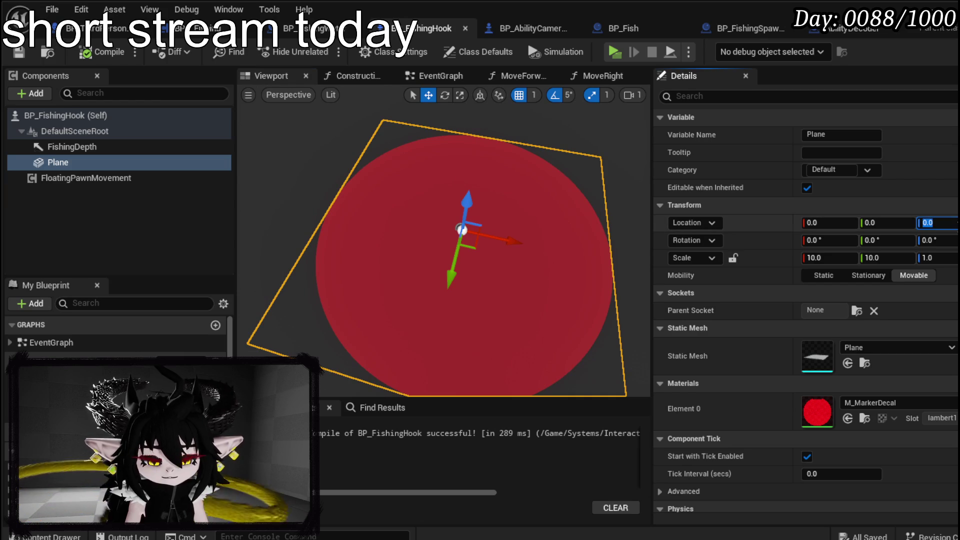
text(10)
key(Return)
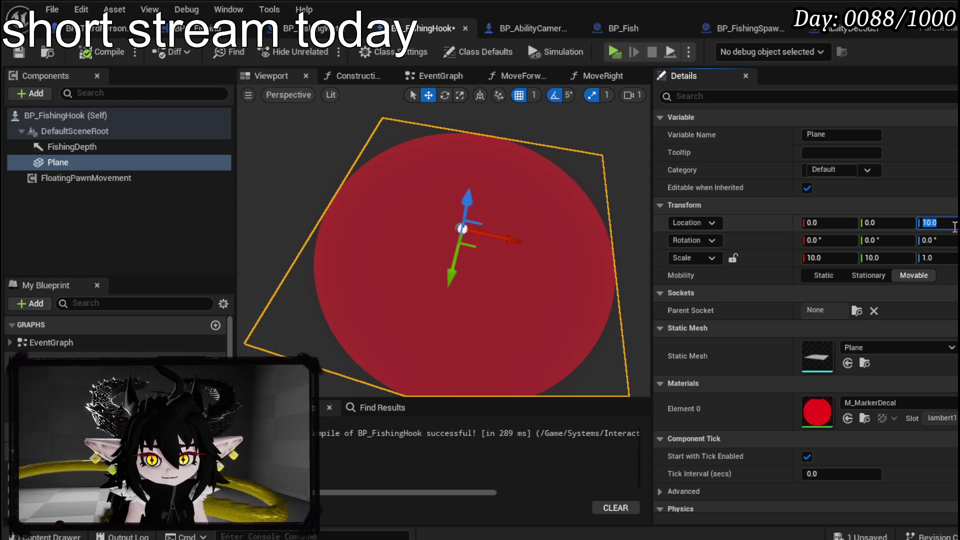
click(19, 54)
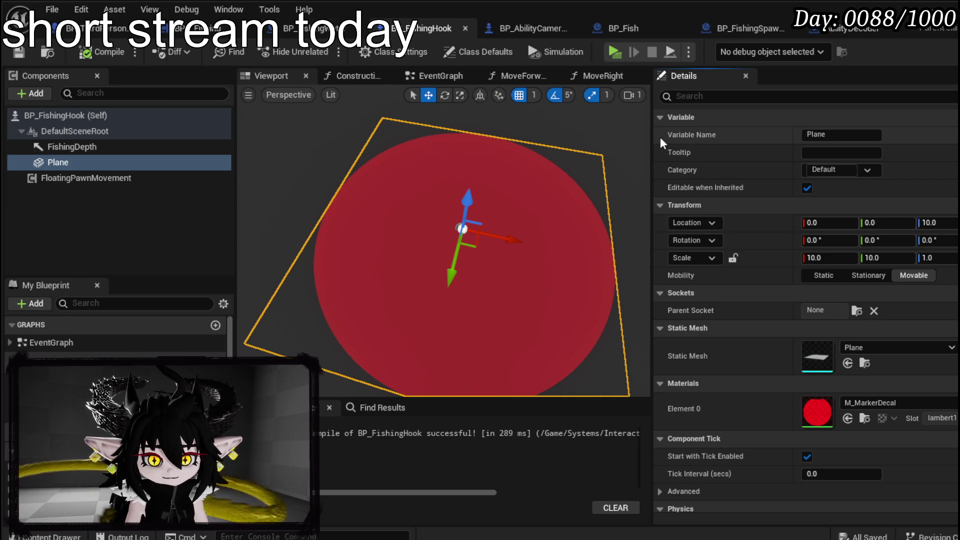
Step: Check the FishingDepth and Plane components, then head to the BP_FishingWater blueprint
click(70, 148)
click(68, 162)
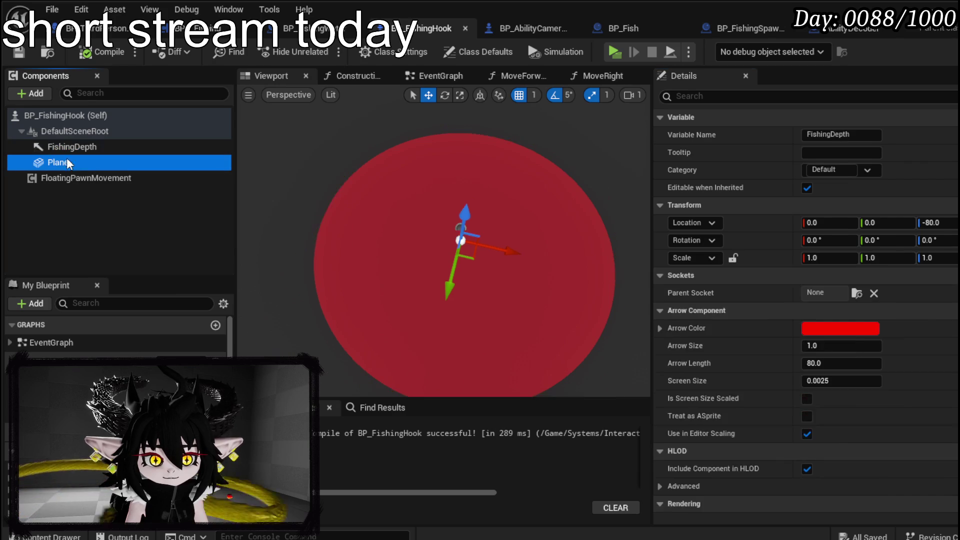
key(alt+Tab)
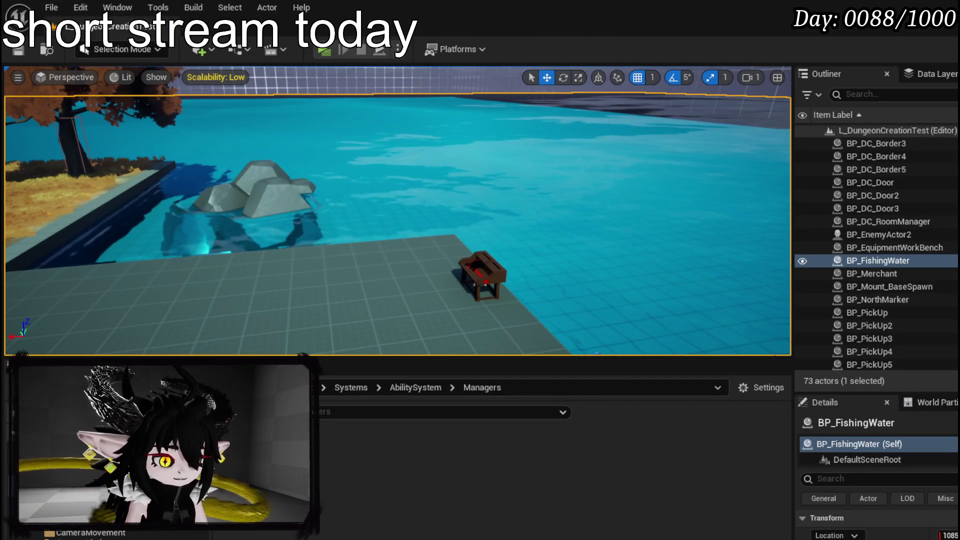
key(alt+Tab)
click(302, 32)
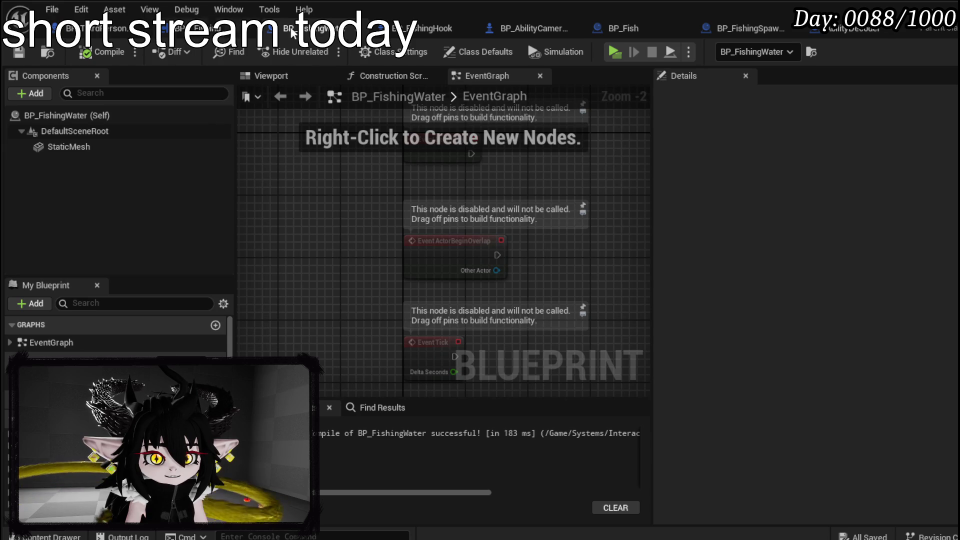
Step: Search BP_FishingSpawnArea's Plane details for its visibility setting
click(737, 30)
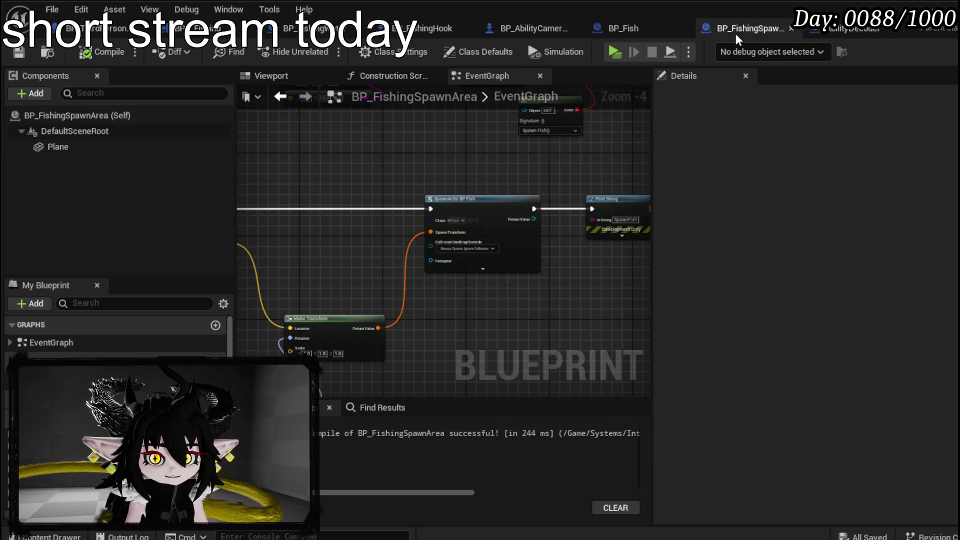
click(140, 150)
click(714, 95)
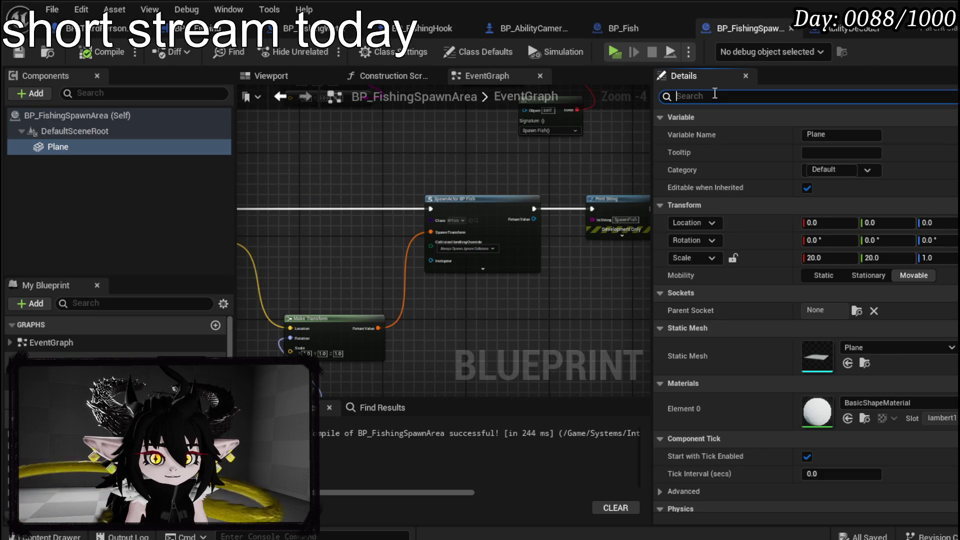
text(setVisi)
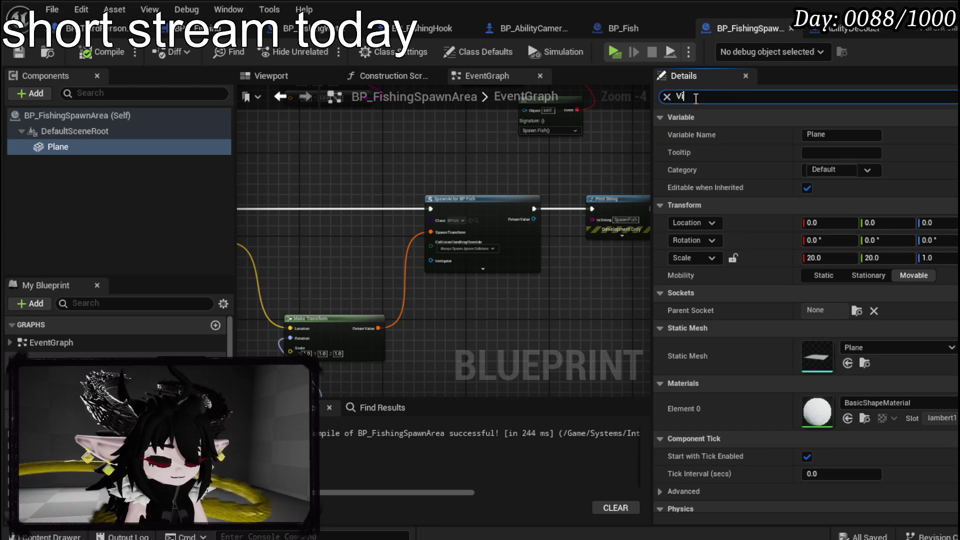
text(si)
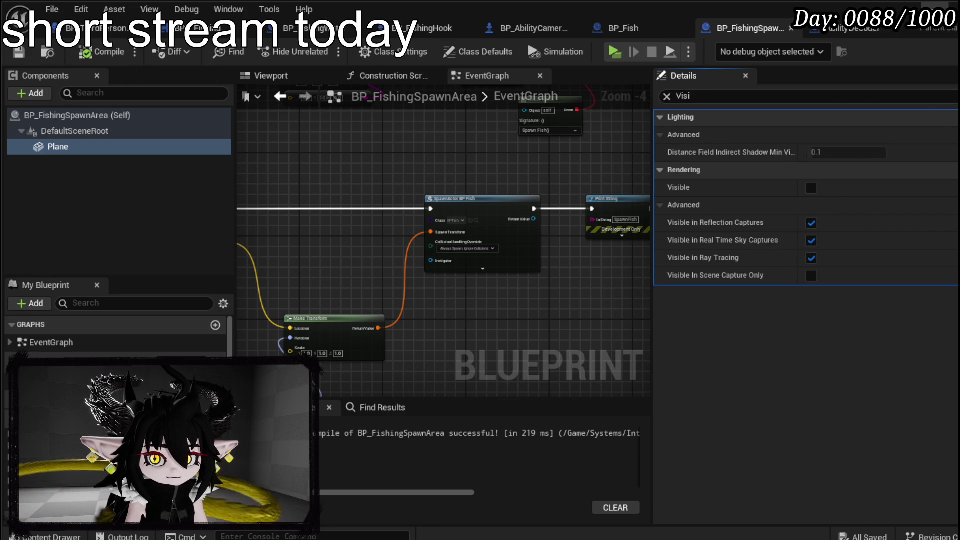
Step: Run an Alt+P playtest of the fishing, stop it, and return to BP_FishingSpawnArea
key(alt+Tab)
key(alt+p)
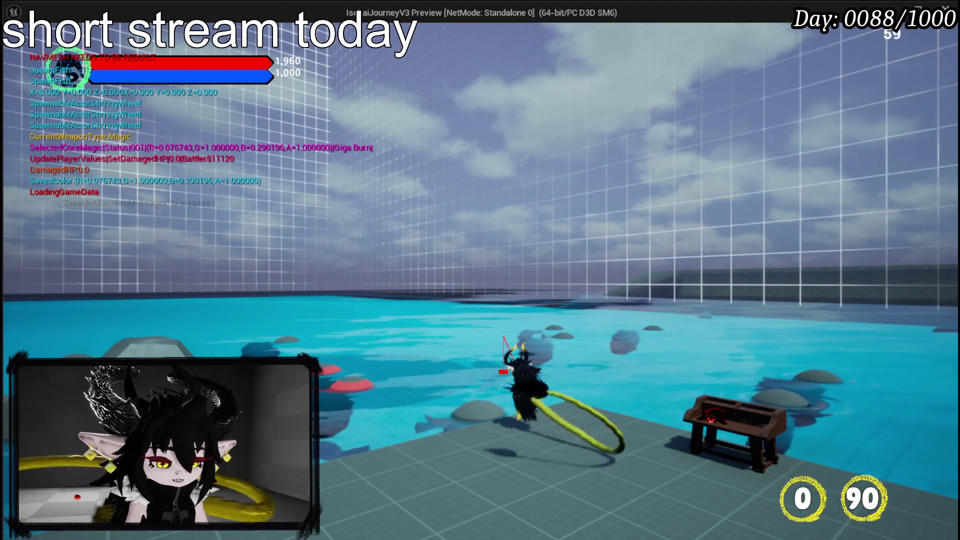
key(Escape)
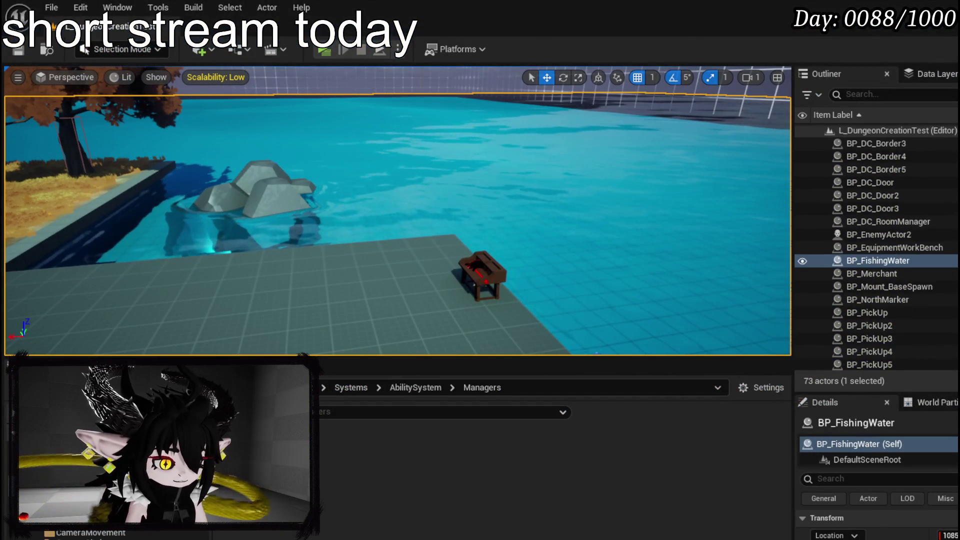
key(alt+Tab)
Step: Review the Spawn Fish event and its SpawnActor BP Fish node in the EventGraph
drag(381, 229, 599, 235)
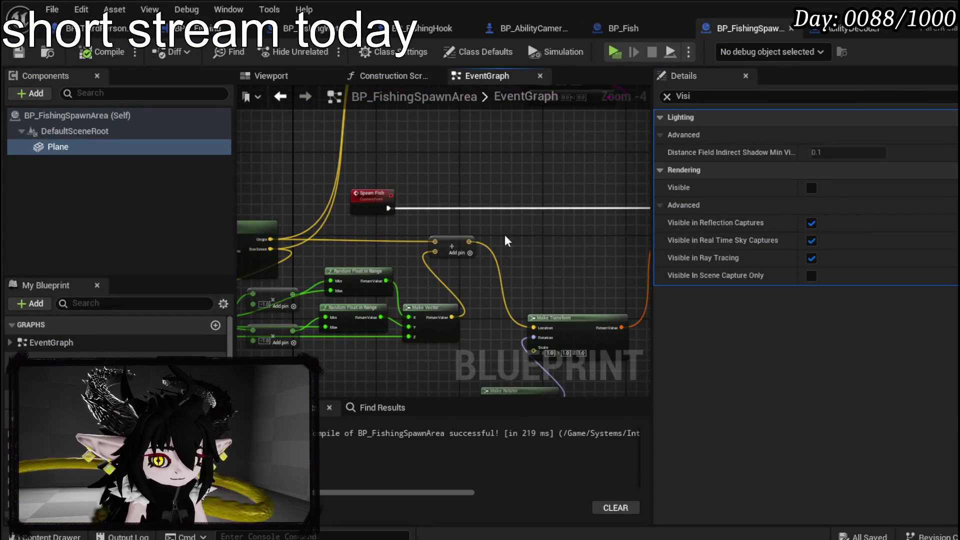
mouse_move(363, 168)
mouse_down()
mouse_move(161, 168)
mouse_move(375, 171)
mouse_move(510, 193)
mouse_move(454, 180)
mouse_move(280, 173)
mouse_move(274, 227)
mouse_move(564, 234)
mouse_move(538, 304)
mouse_move(510, 322)
mouse_up()
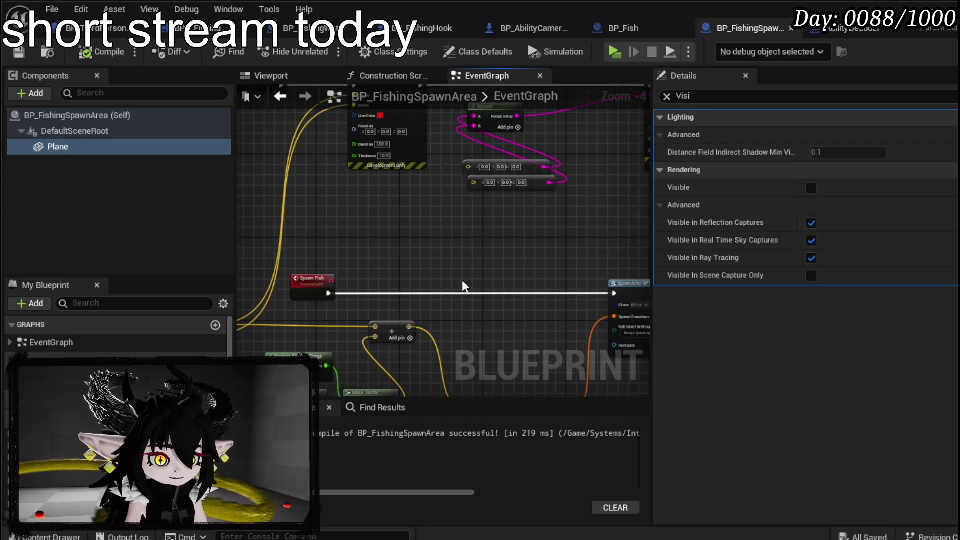
click(417, 32)
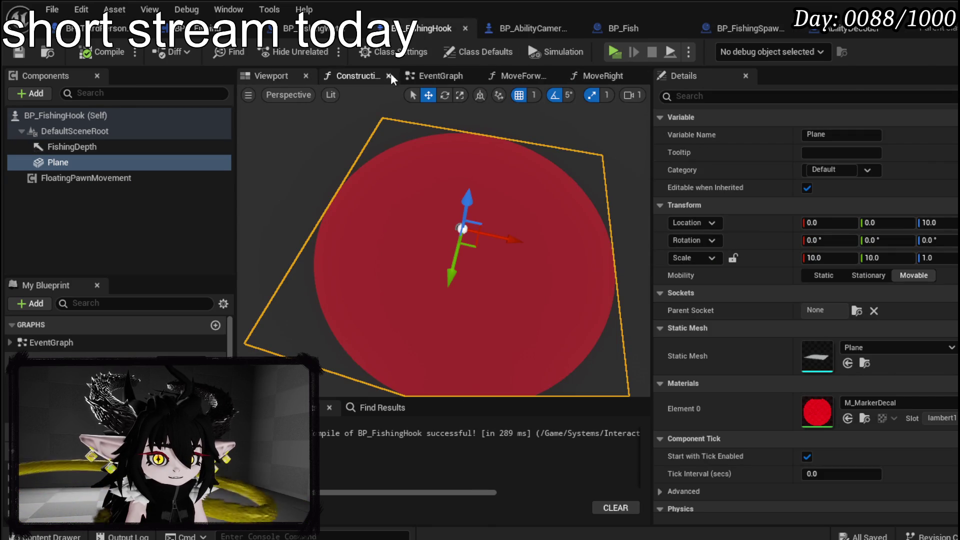
Step: Delete the disabled default event nodes from BP_FishingHook's event graph
click(435, 76)
scroll(421, 227, down, 4)
scroll(422, 227, up, 3)
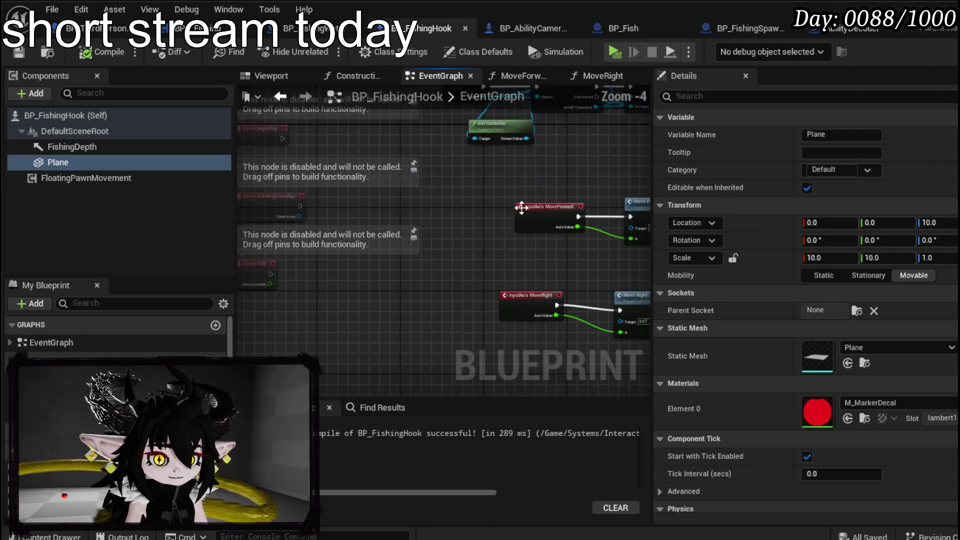
drag(407, 353, 320, 165)
key(Delete)
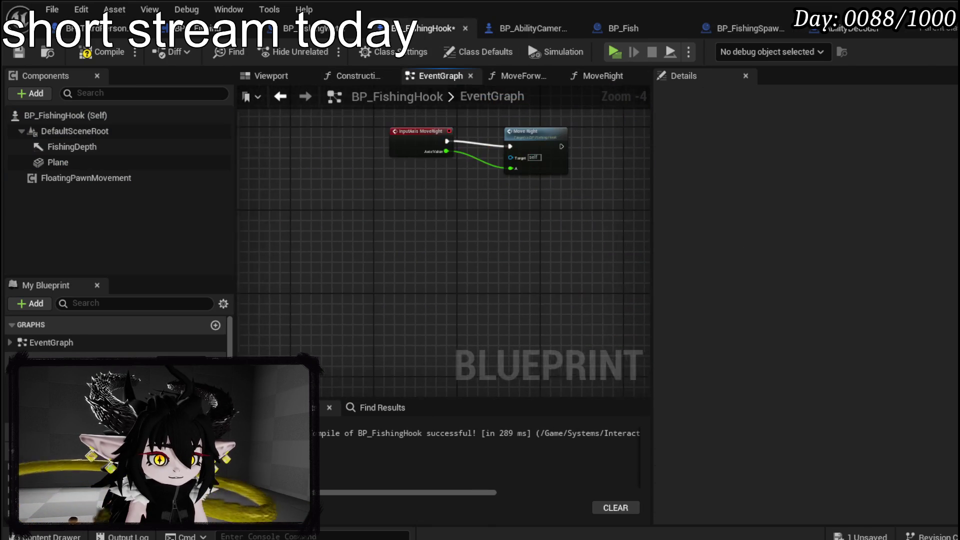
Step: Add an IA_Attack input event node and expand it to show all outputs
right_click(403, 292)
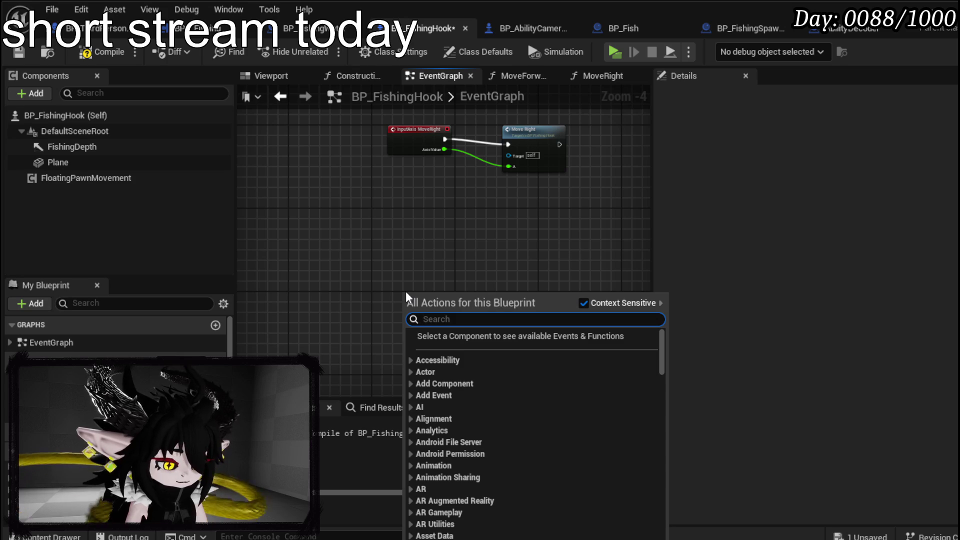
text(attack)
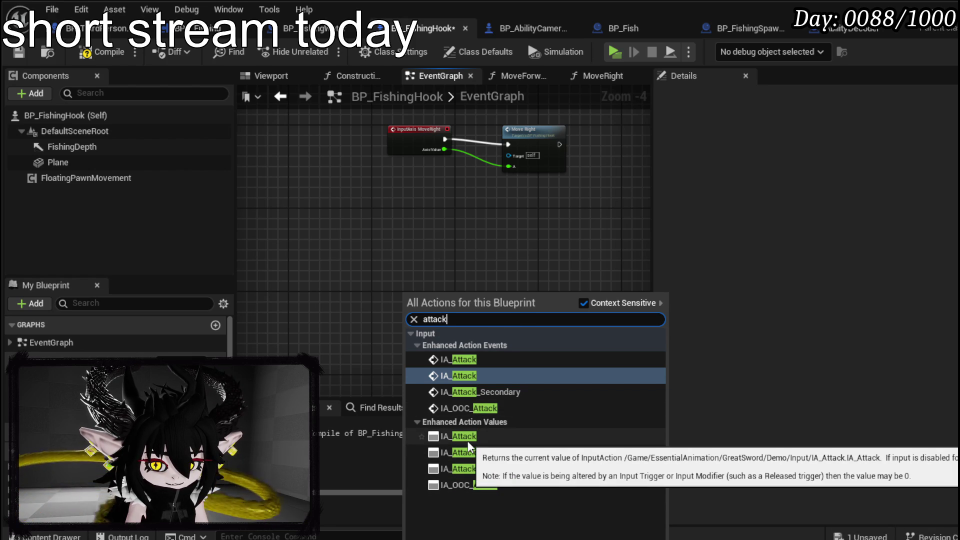
click(459, 358)
drag(424, 312, 411, 250)
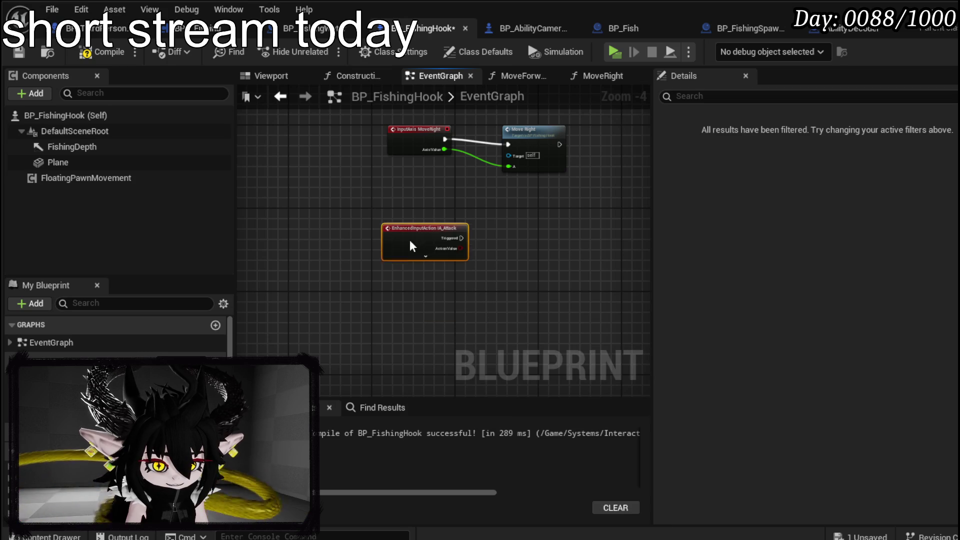
click(425, 251)
scroll(492, 256, up, 3)
Step: Connect a Print String node printing Hello to IA_Attack's Started output
drag(436, 232, 494, 238)
text(print str)
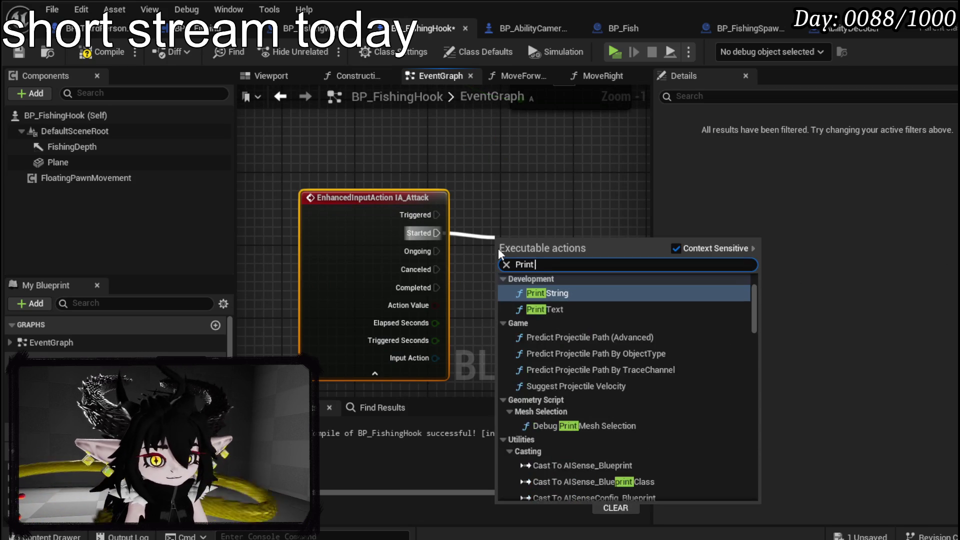
key(Return)
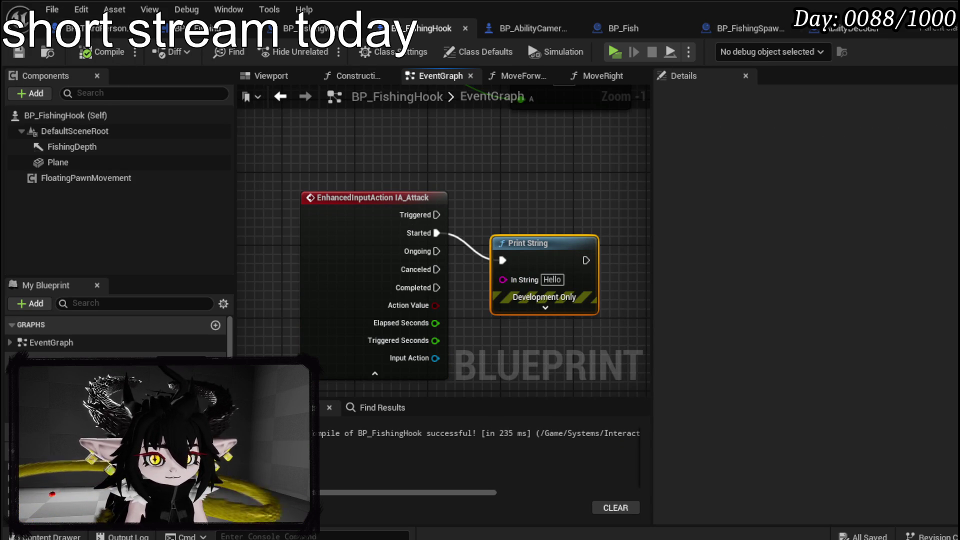
key(alt+Tab)
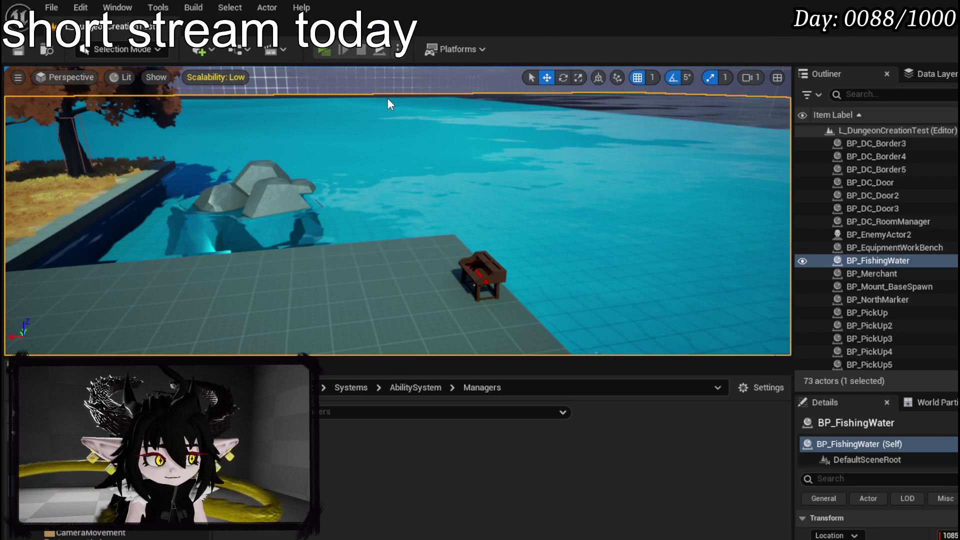
key(alt+p)
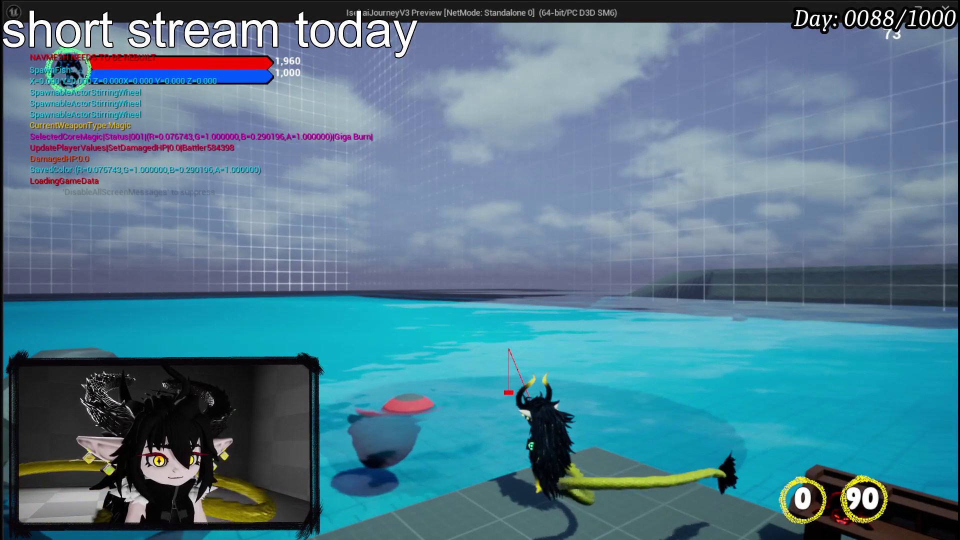
key(Escape)
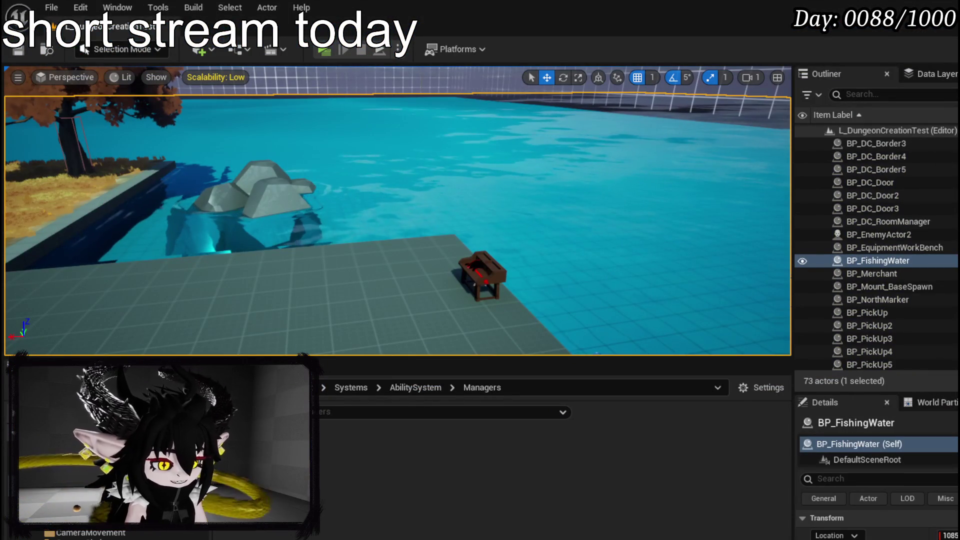
key(alt+Tab)
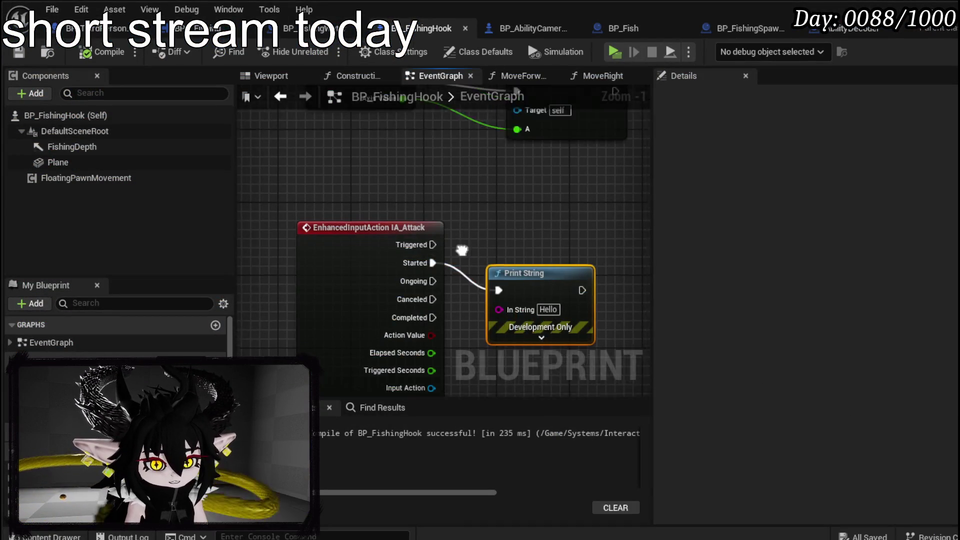
scroll(448, 314, down, 2)
right_click(338, 332)
text(IA attac)
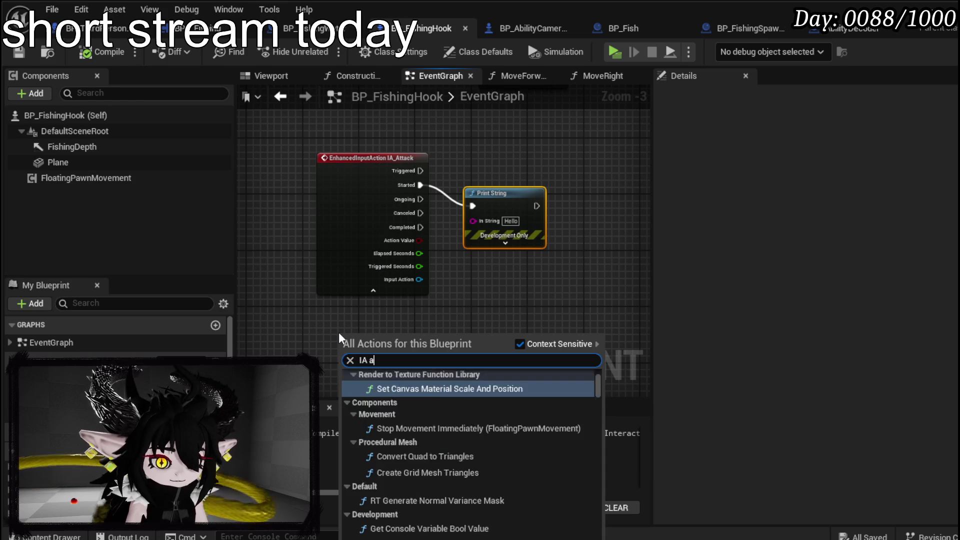
click(526, 298)
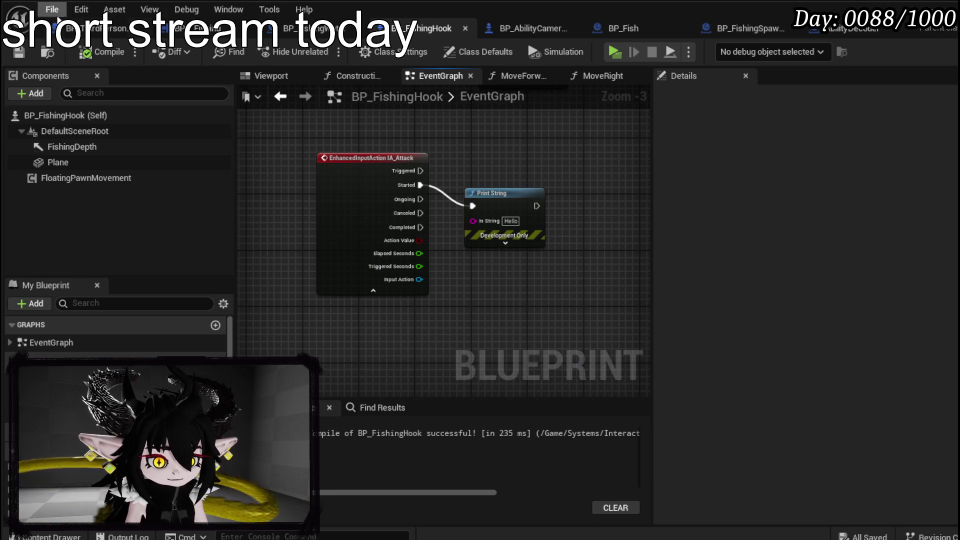
key(alt+Tab)
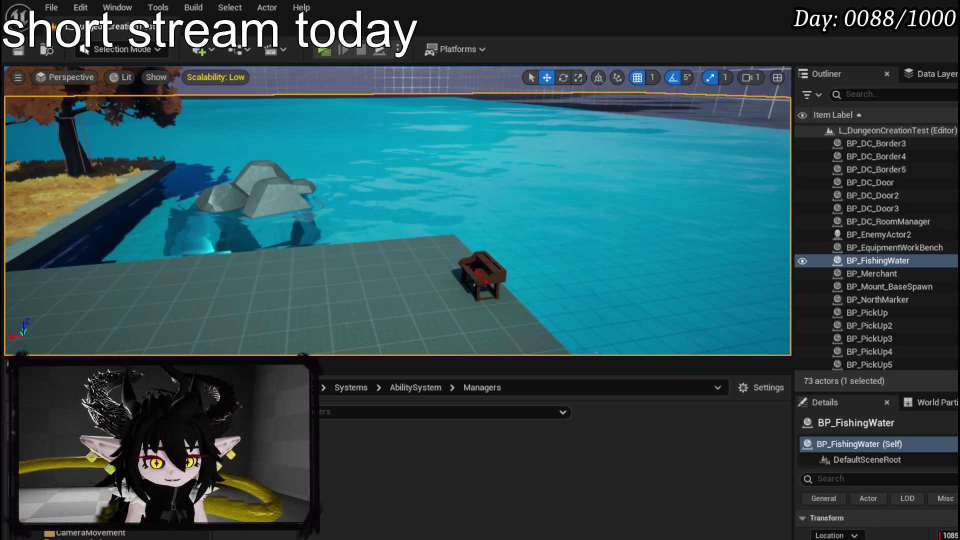
scroll(115, 537, down, 3)
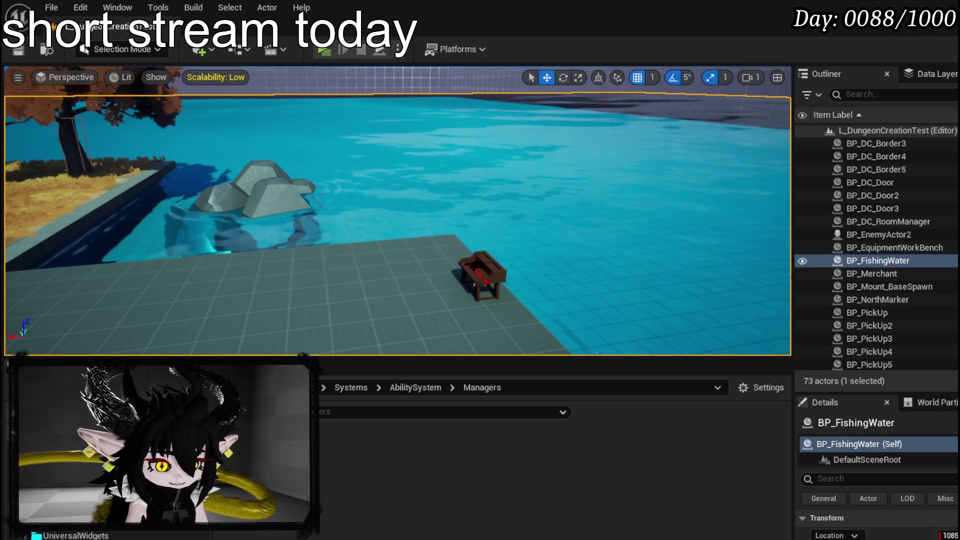
Step: Look over the IMC_Default mappings, close that editor and bring BP_FishingHook's EventGraph back
key(alt+Tab)
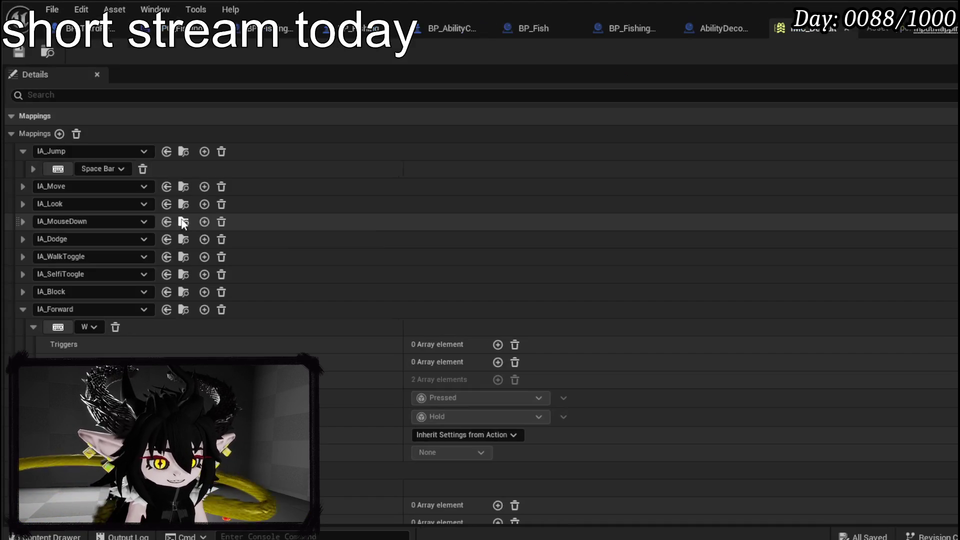
scroll(283, 246, down, 3)
scroll(283, 247, down, 5)
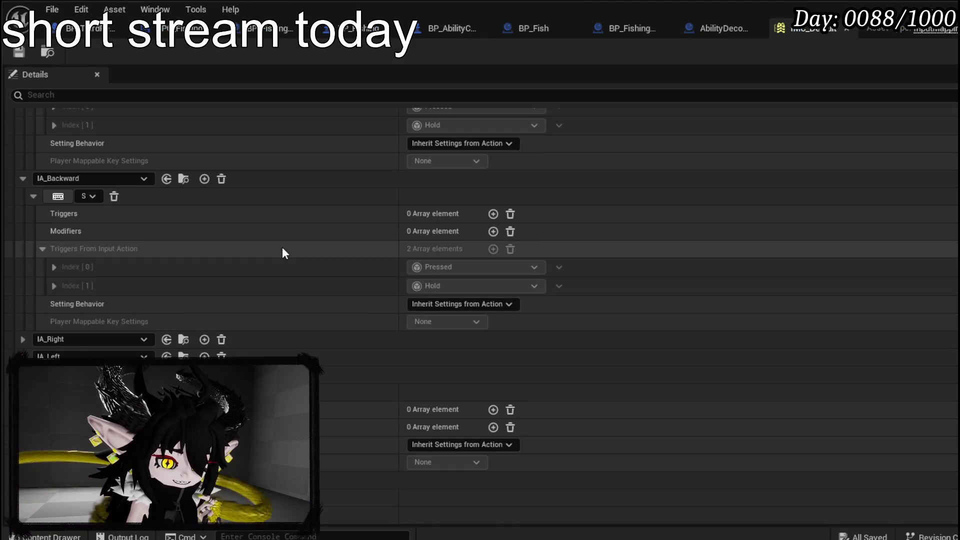
scroll(282, 247, down, 10)
scroll(282, 246, down, 10)
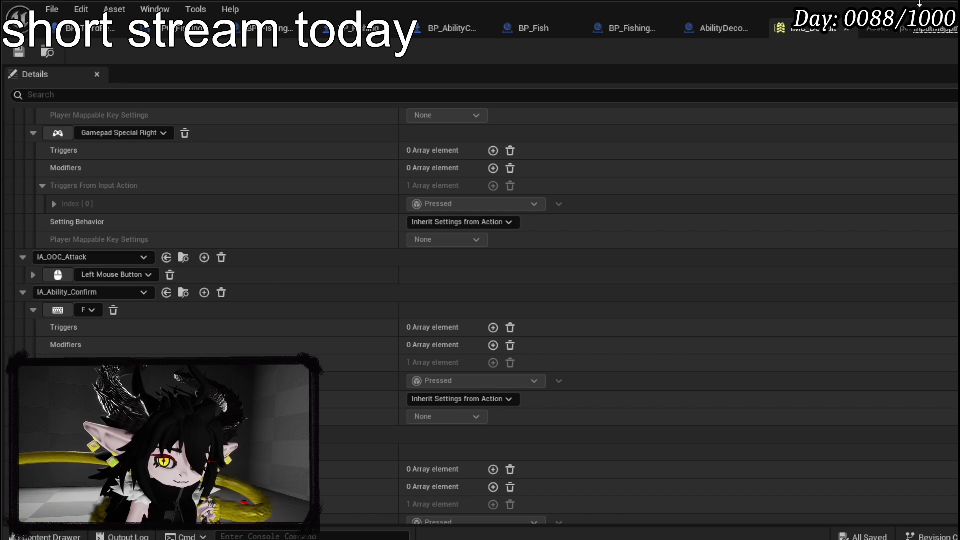
click(847, 32)
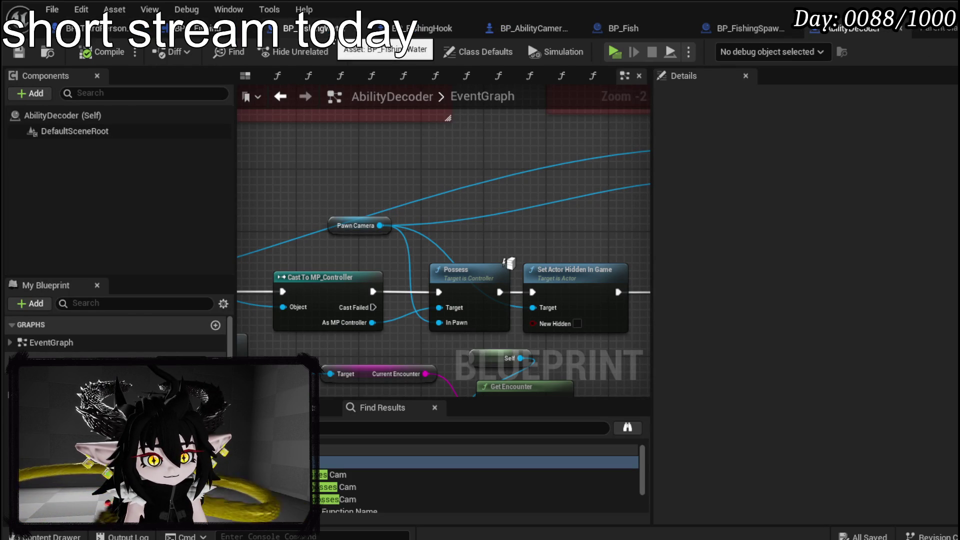
click(422, 28)
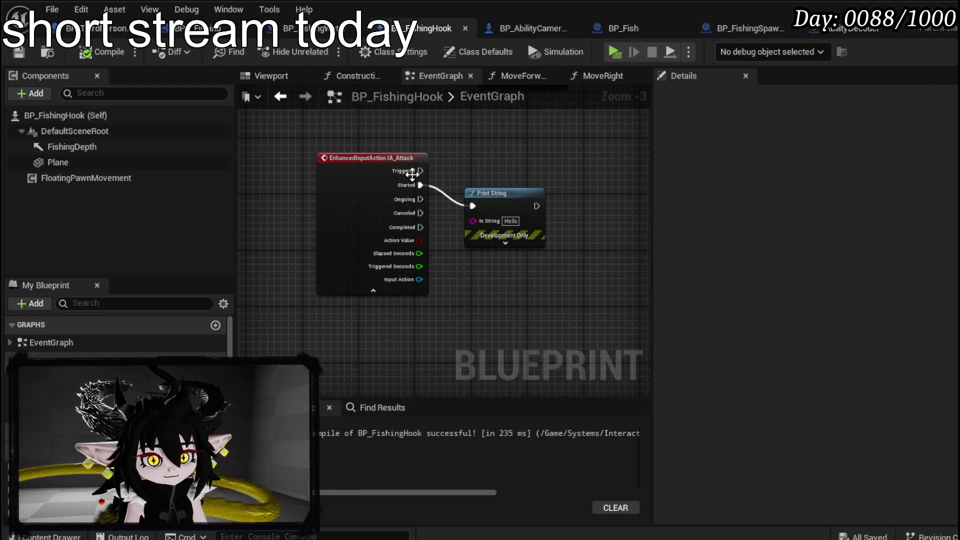
Step: Replace the IA_Attack event with IA_OOC_Attack, wiring its Started pin to the Hello Print String
click(390, 197)
key(Delete)
right_click(314, 202)
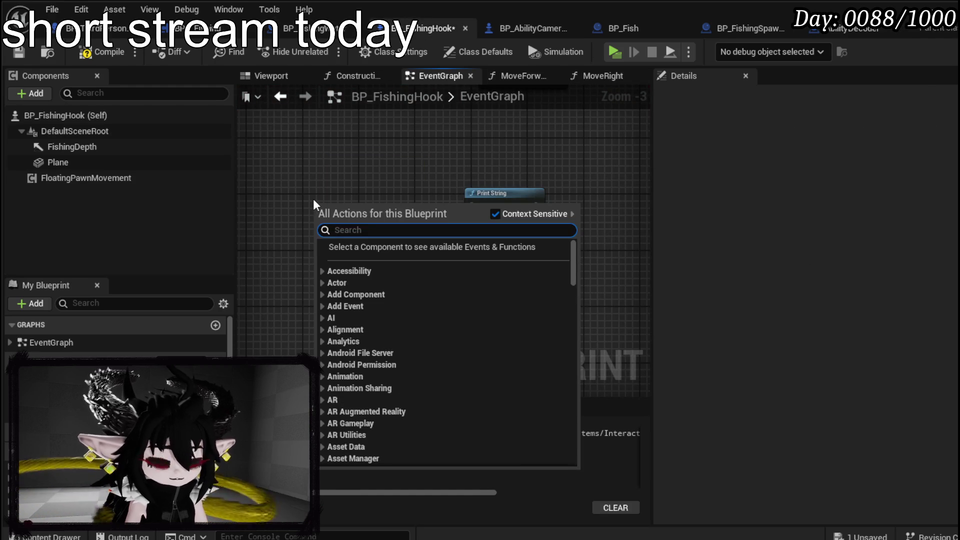
text(OOC)
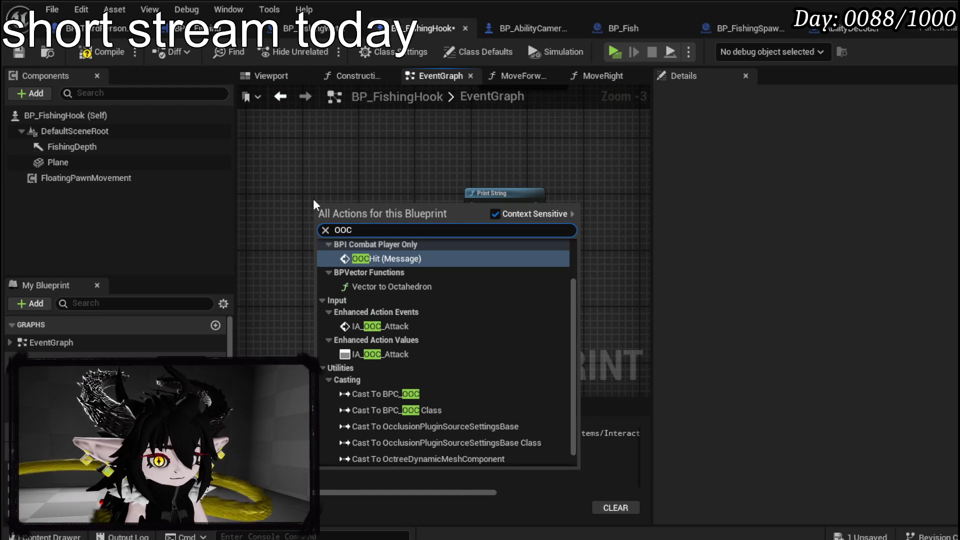
key(BackSpace)
key(BackSpace)
key(BackSpace)
text(IA)
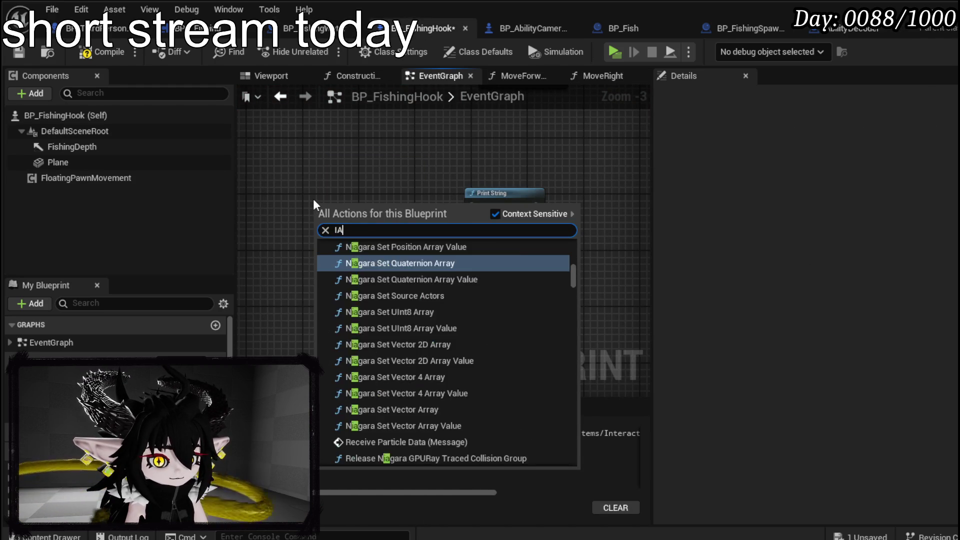
text( OOC)
click(405, 270)
click(384, 246)
drag(427, 234, 470, 206)
mouse_move(371, 204)
mouse_down()
mouse_move(346, 191)
mouse_move(350, 175)
mouse_up()
click(280, 159)
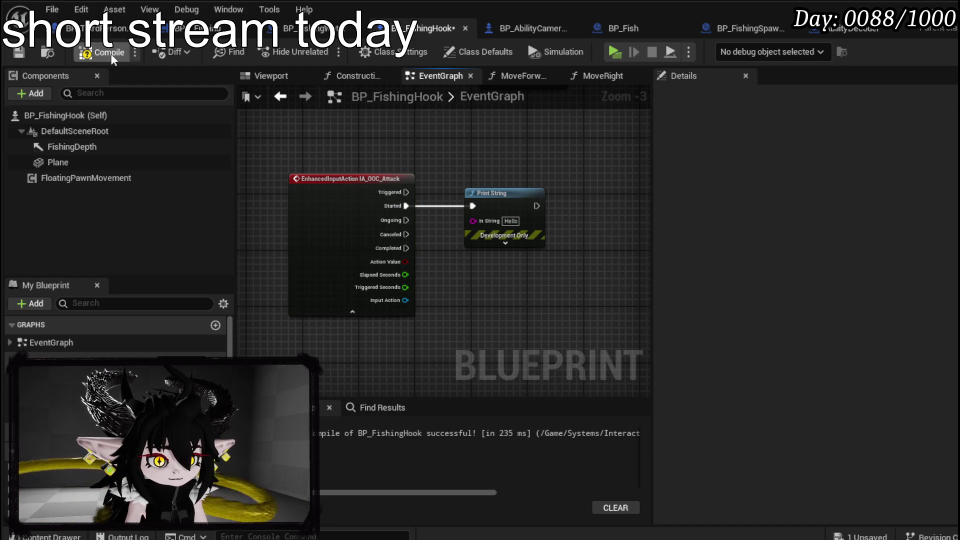
Step: Save BP_FishingHook and run a standalone play test of the level
click(19, 53)
key(alt+Tab)
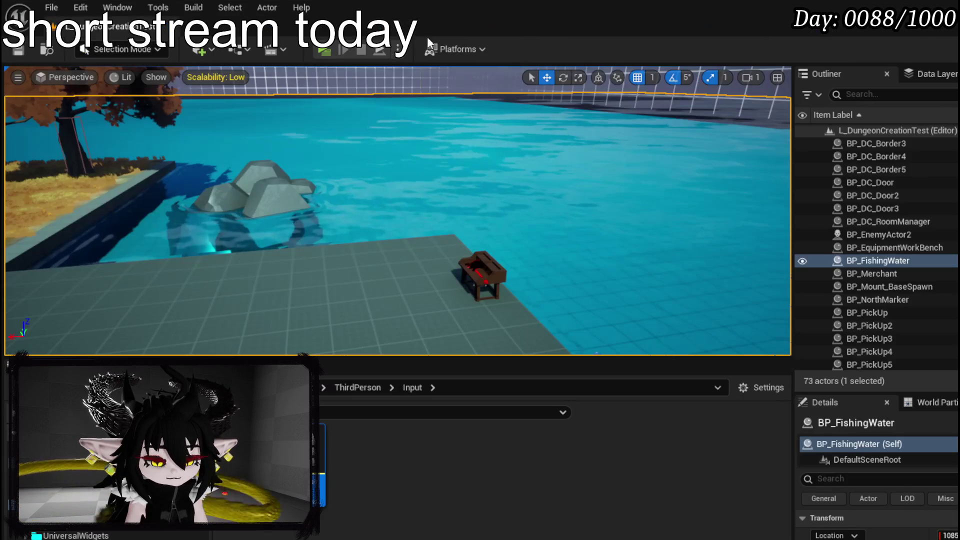
key(alt+p)
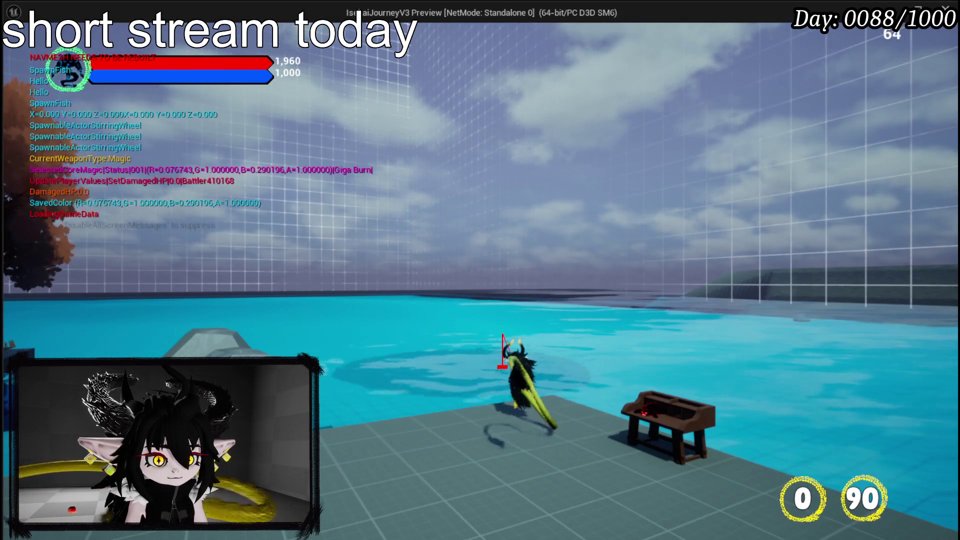
key(Escape)
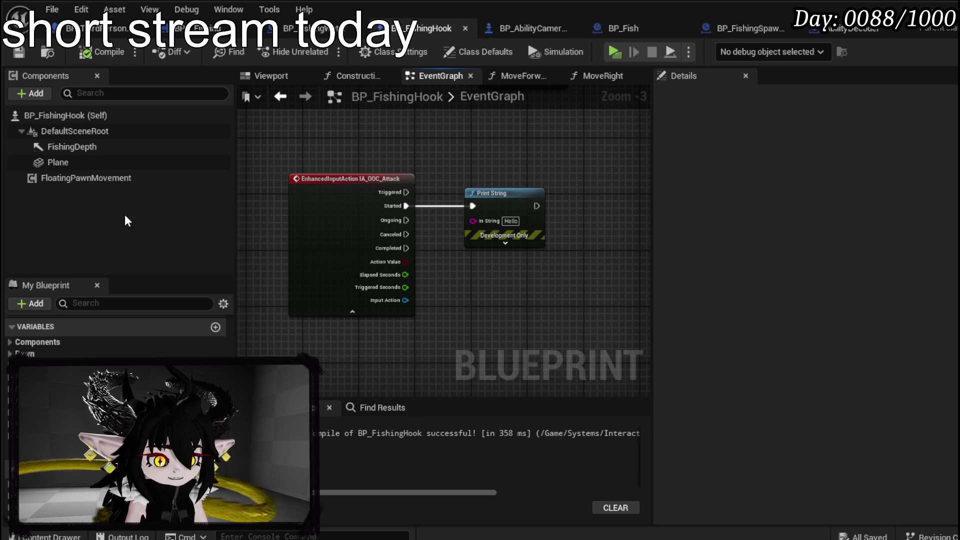
Step: Promote PossesHook's Owner pin to a Player variable, run its SET before the cast, and save
mouse_move(424, 190)
mouse_down()
mouse_move(456, 247)
mouse_move(488, 369)
mouse_move(469, 344)
mouse_move(445, 389)
mouse_move(398, 188)
mouse_move(428, 279)
mouse_move(421, 272)
mouse_up()
drag(395, 230, 298, 233)
right_click(336, 241)
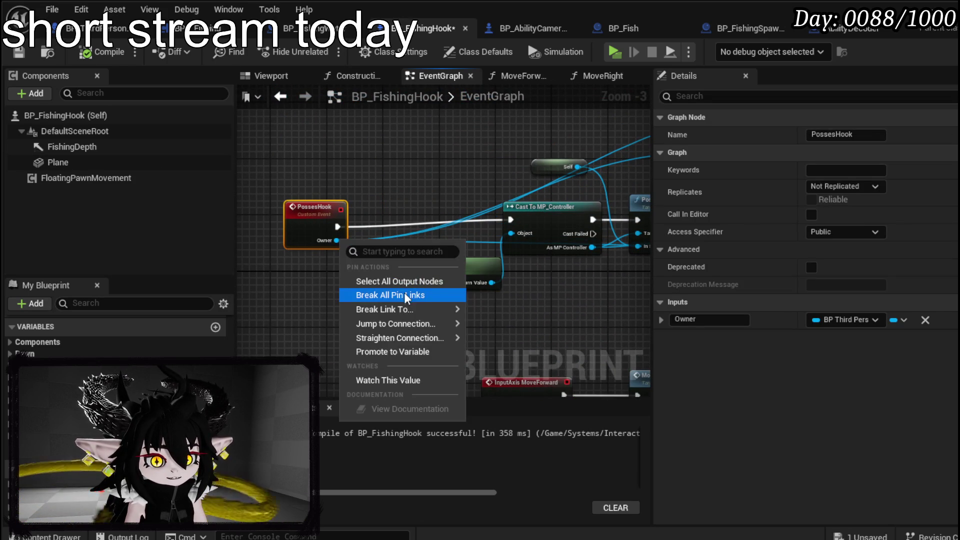
click(387, 351)
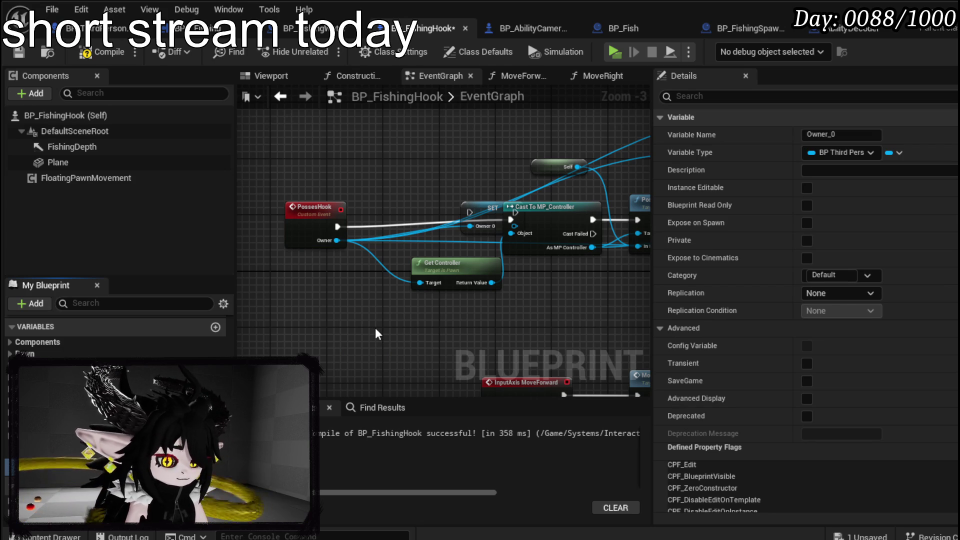
text(Player)
key(Return)
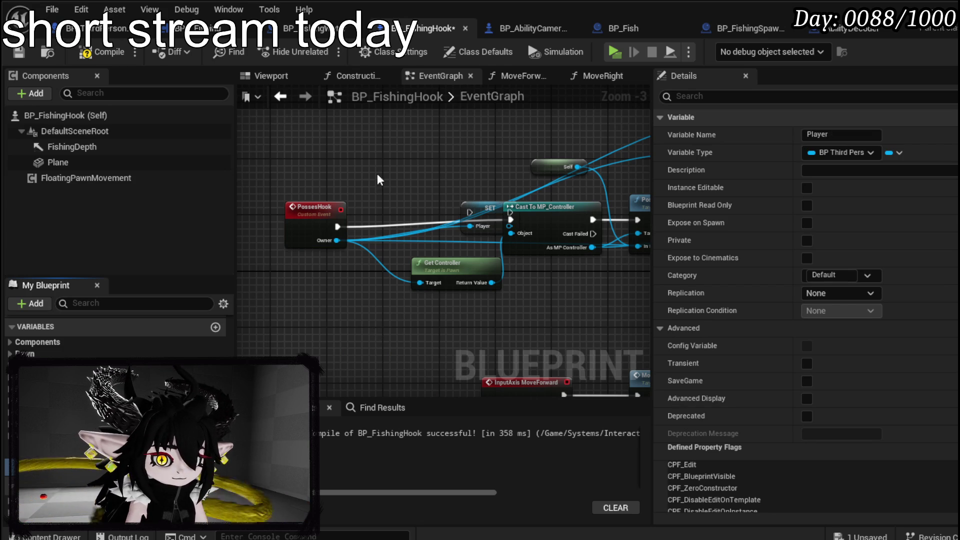
scroll(383, 195, up, 3)
drag(556, 250, 419, 265)
drag(331, 273, 382, 273)
mouse_move(323, 296)
mouse_down()
mouse_move(441, 293)
mouse_move(586, 268)
mouse_up()
scroll(586, 268, down, 6)
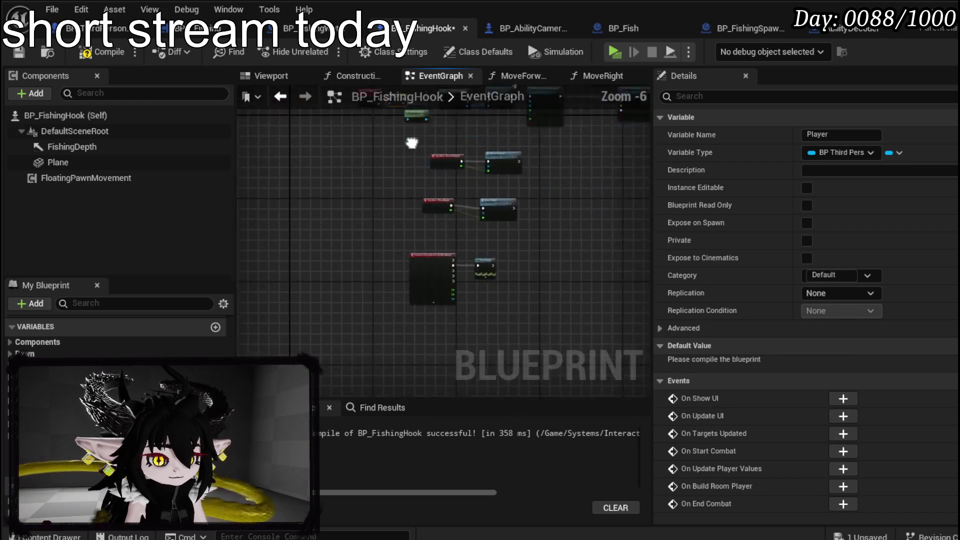
scroll(350, 175, up, 4)
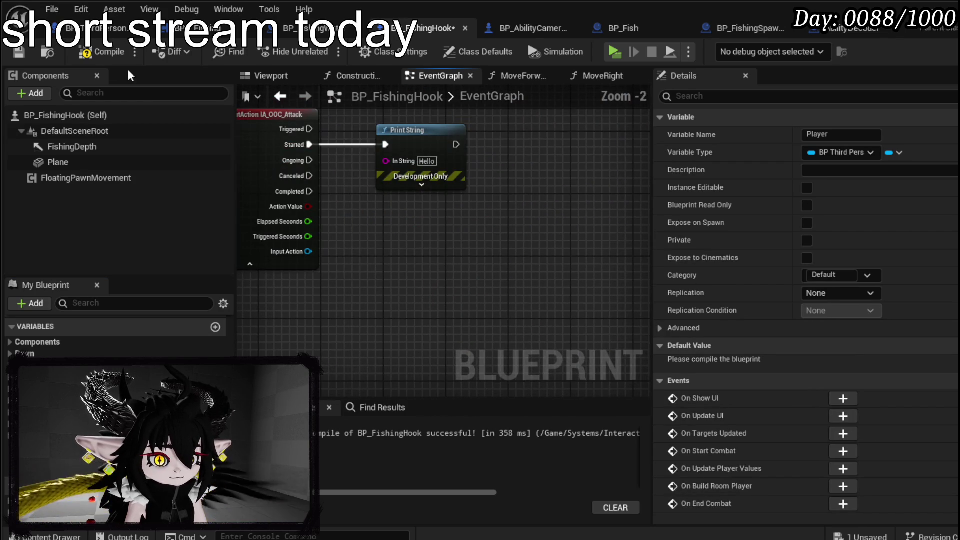
click(19, 52)
Step: Add a Player getter feeding a BPC Fishing component getter, compile, and open BPC_Fishing
mouse_move(40, 467)
mouse_down()
mouse_move(380, 293)
mouse_move(447, 289)
mouse_up()
text(Fishing)
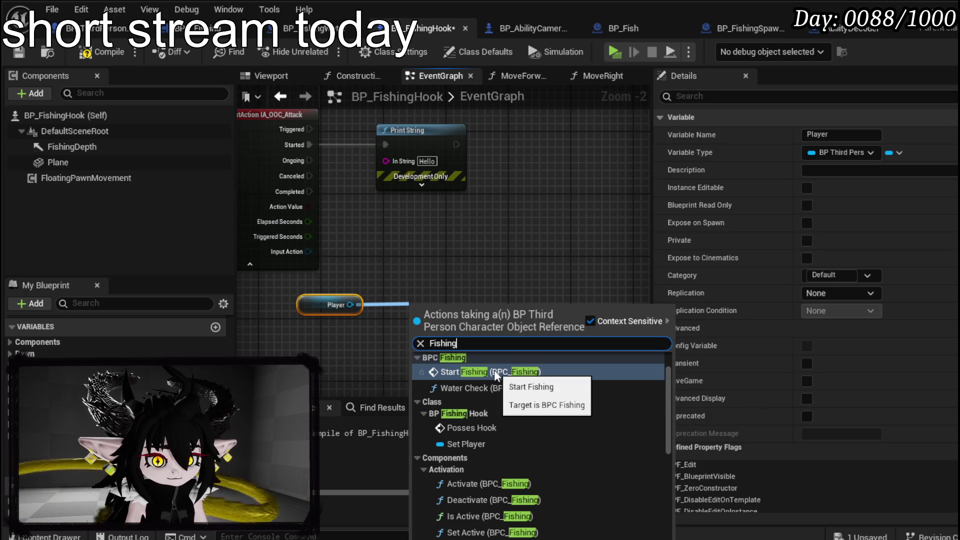
scroll(583, 432, down, 10)
click(470, 525)
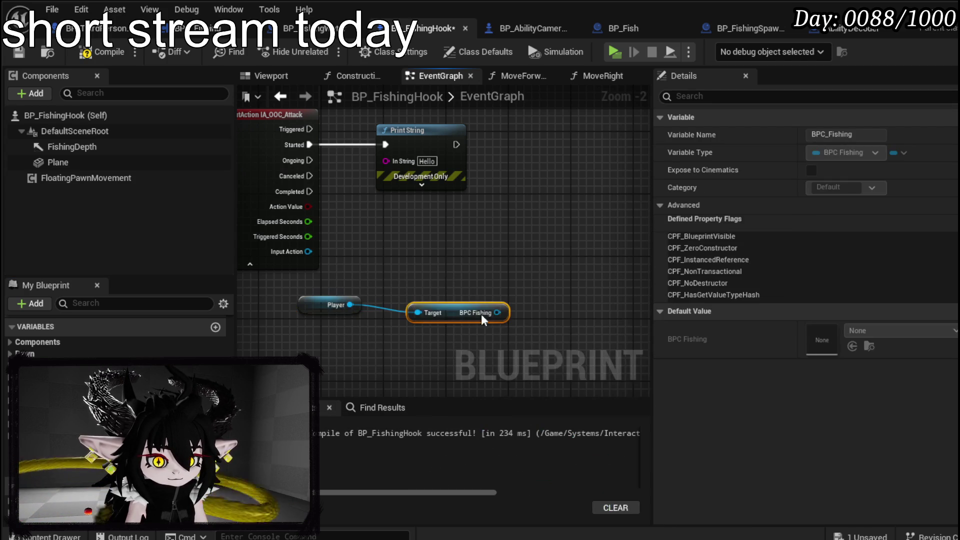
drag(485, 320, 408, 327)
click(350, 225)
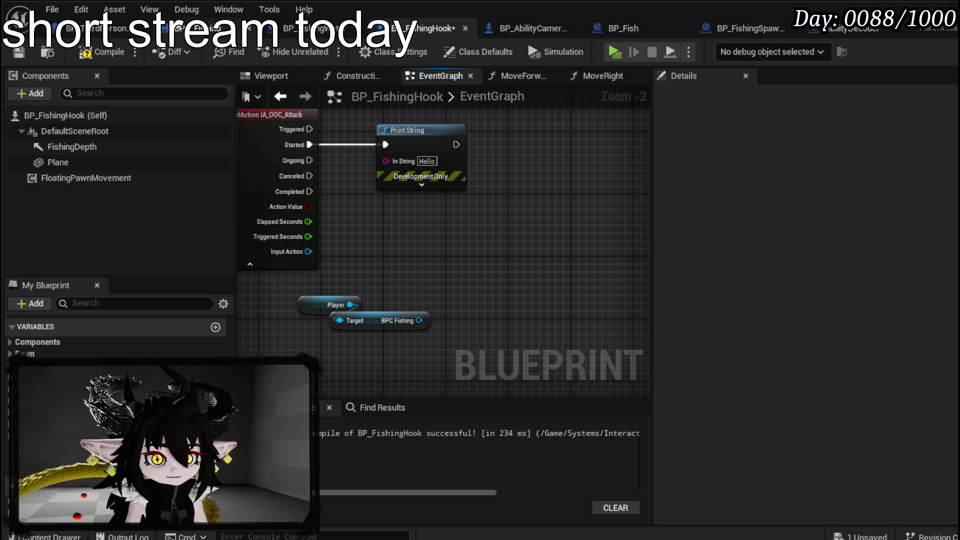
click(102, 53)
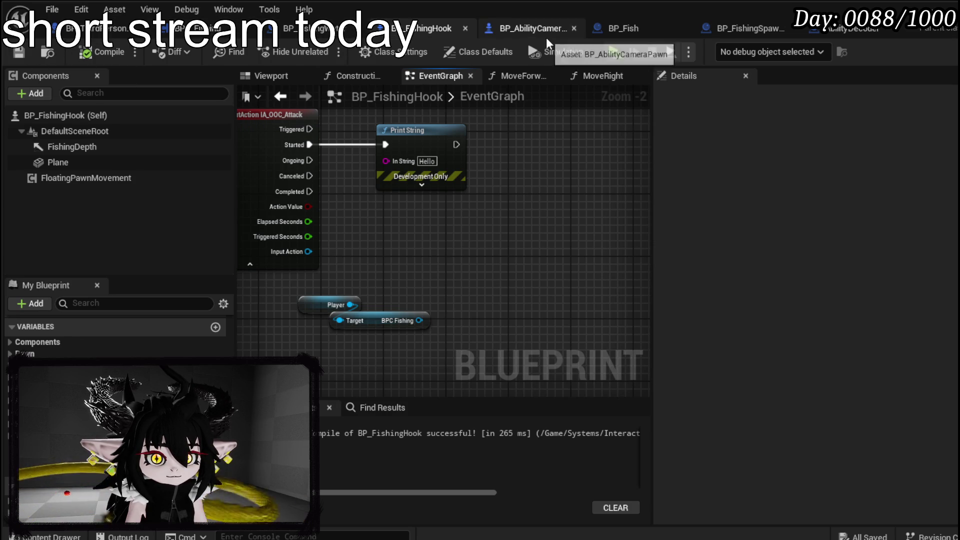
click(287, 28)
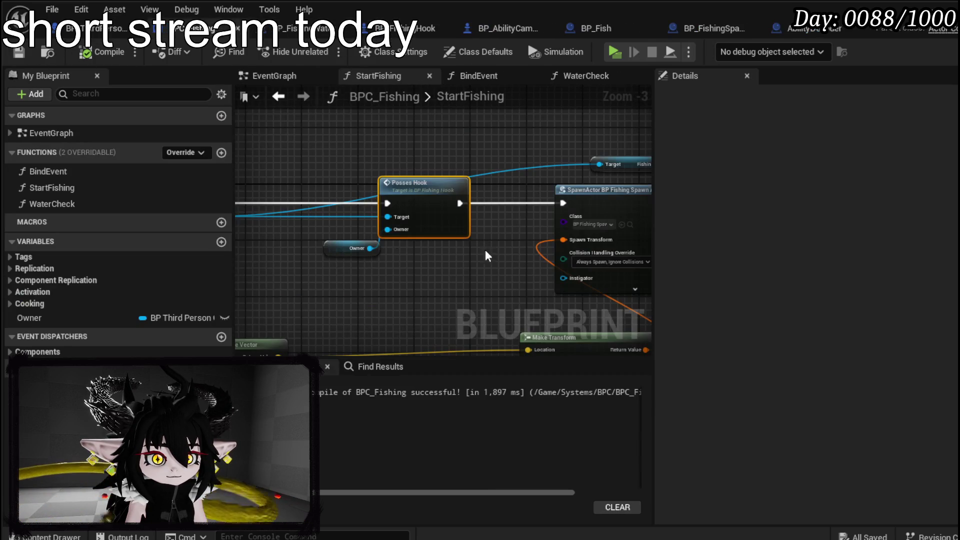
Step: Add a new function named Catch to BPC_Fishing and compile it
click(221, 153)
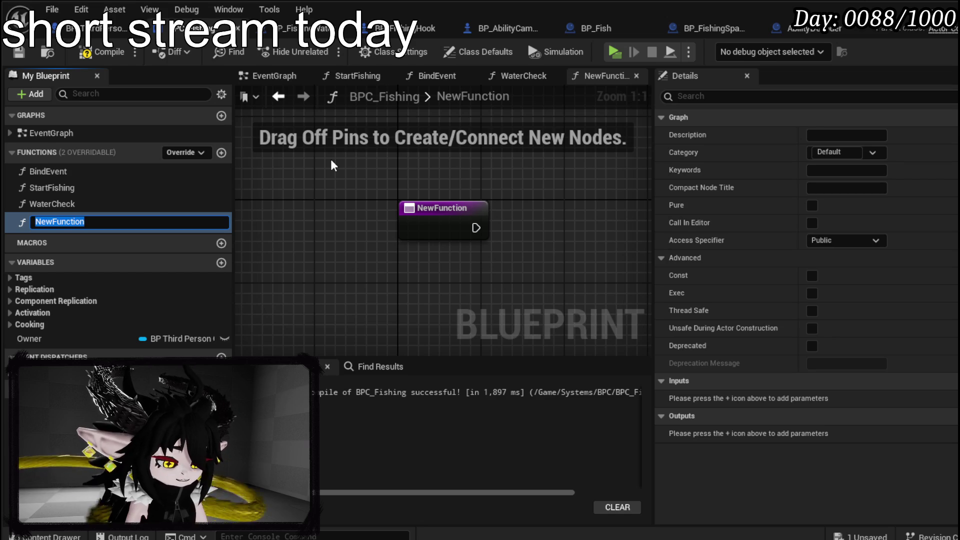
text(Catch)
key(Return)
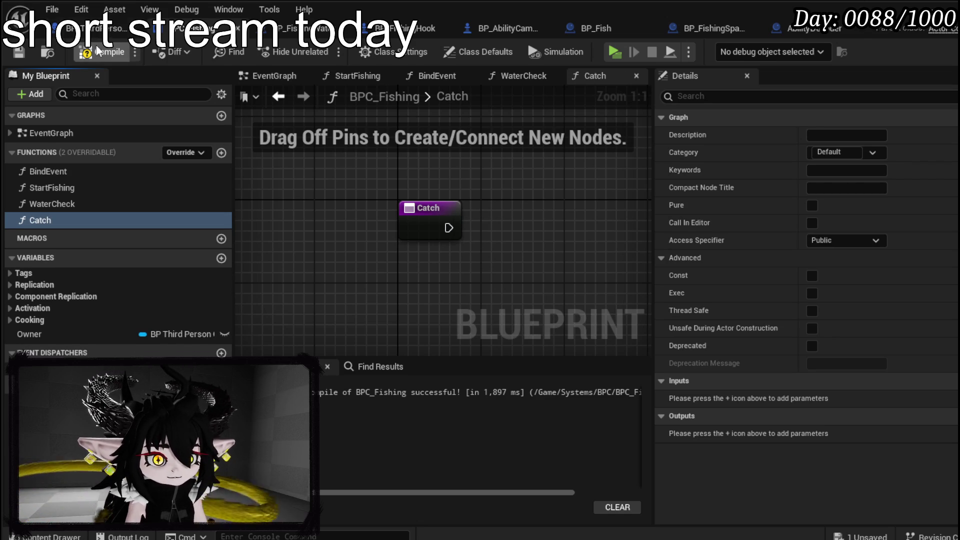
click(16, 53)
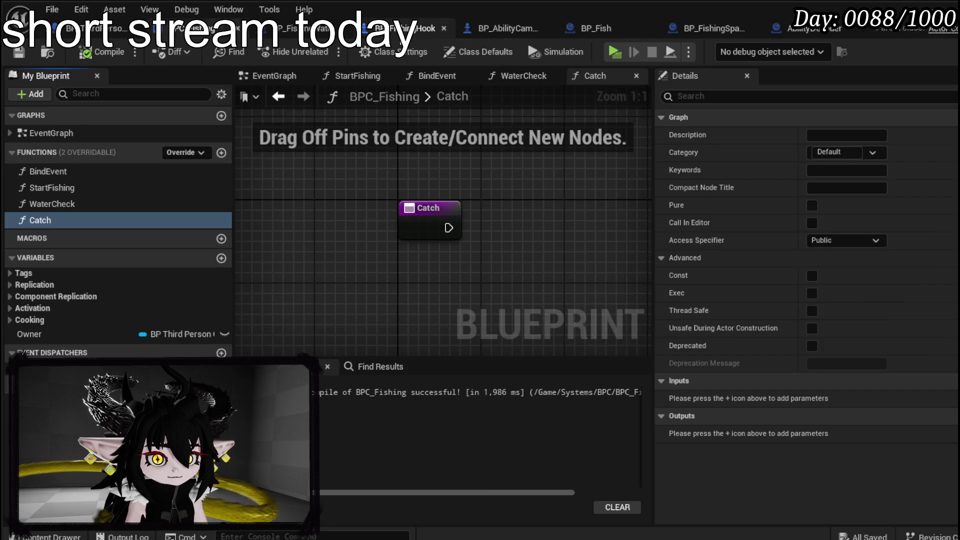
Step: In BP_FishingHook, replace Print String with a Catch call on BPC Fishing from Started, then compile and save
click(425, 29)
drag(419, 321, 529, 238)
text(catch)
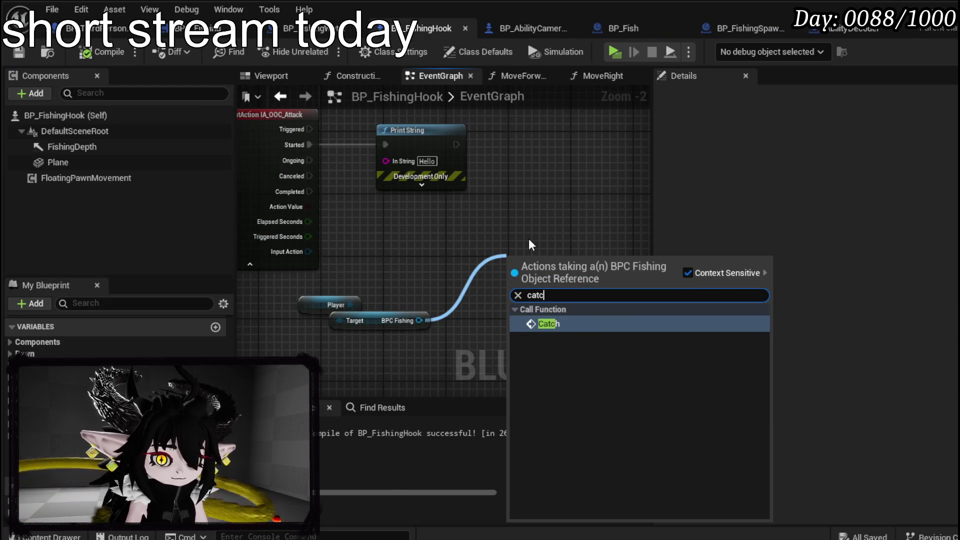
key(Return)
click(452, 150)
key(Delete)
drag(509, 254, 415, 145)
mouse_move(309, 144)
mouse_down()
mouse_move(416, 168)
mouse_move(437, 141)
mouse_up()
click(102, 52)
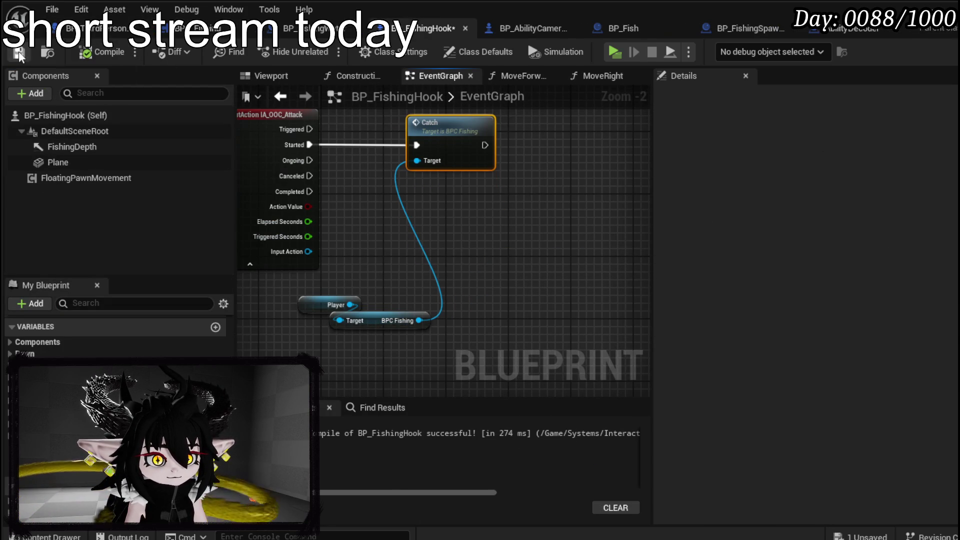
click(19, 51)
drag(307, 306, 268, 306)
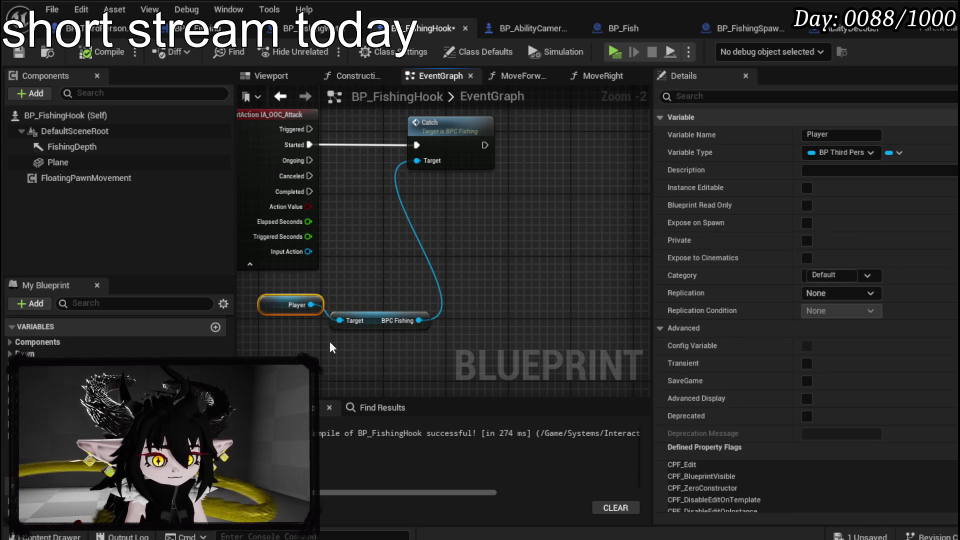
mouse_move(387, 359)
mouse_down()
mouse_move(407, 360)
mouse_move(460, 89)
mouse_move(450, 323)
mouse_up()
click(410, 327)
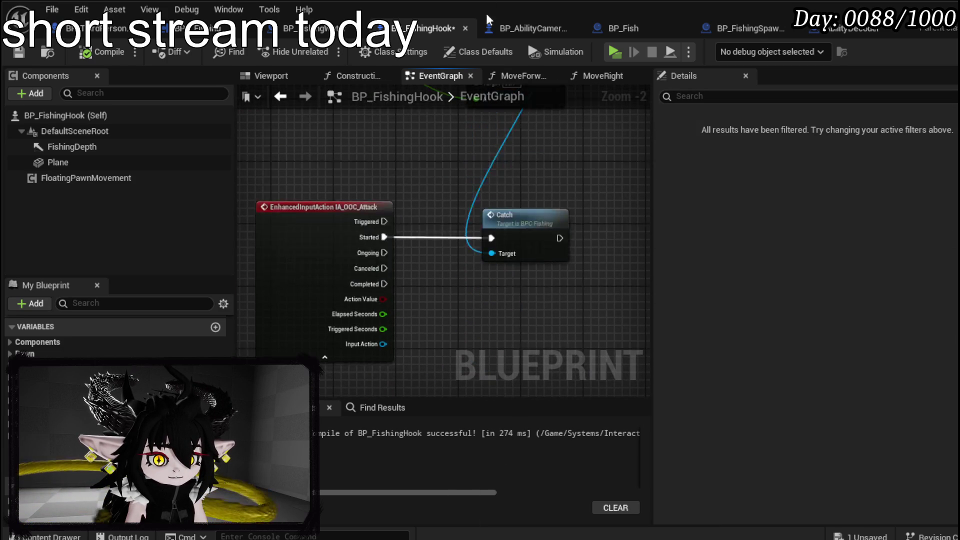
Step: Search for the Event Unpossessed node and select the top row of possession nodes
right_click(347, 215)
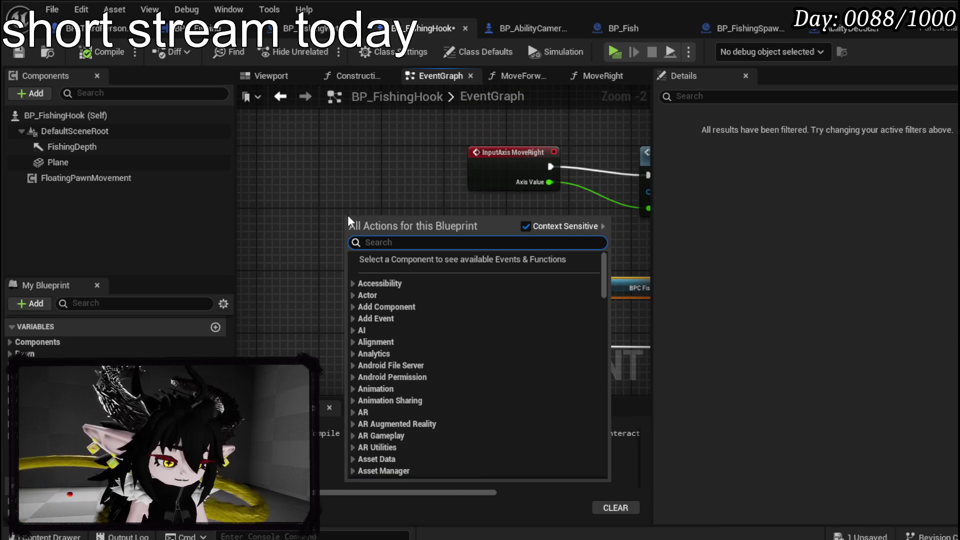
text(unposs)
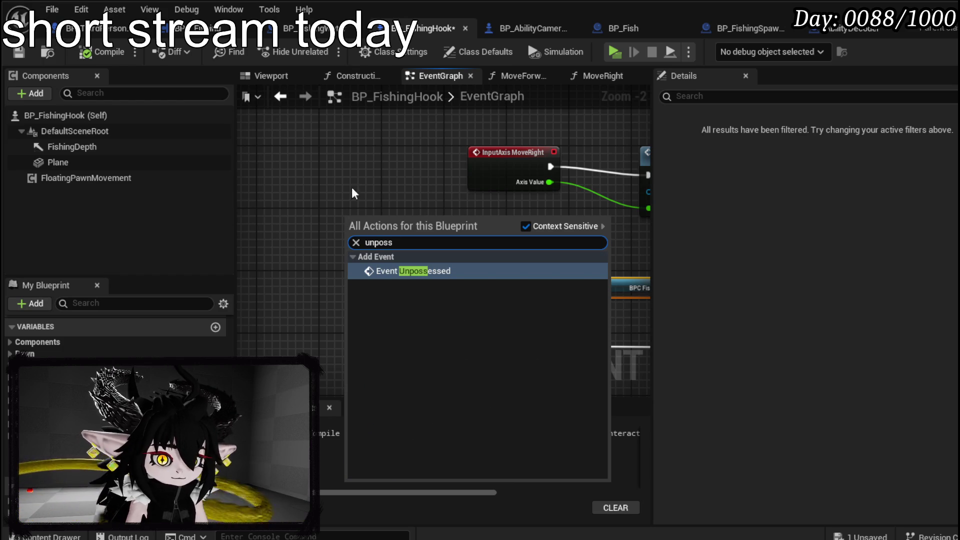
click(413, 270)
scroll(370, 294, down, 4)
scroll(367, 287, up, 3)
mouse_move(381, 231)
mouse_down()
mouse_move(414, 311)
mouse_move(279, 311)
mouse_move(370, 200)
mouse_up()
scroll(343, 322, down, 4)
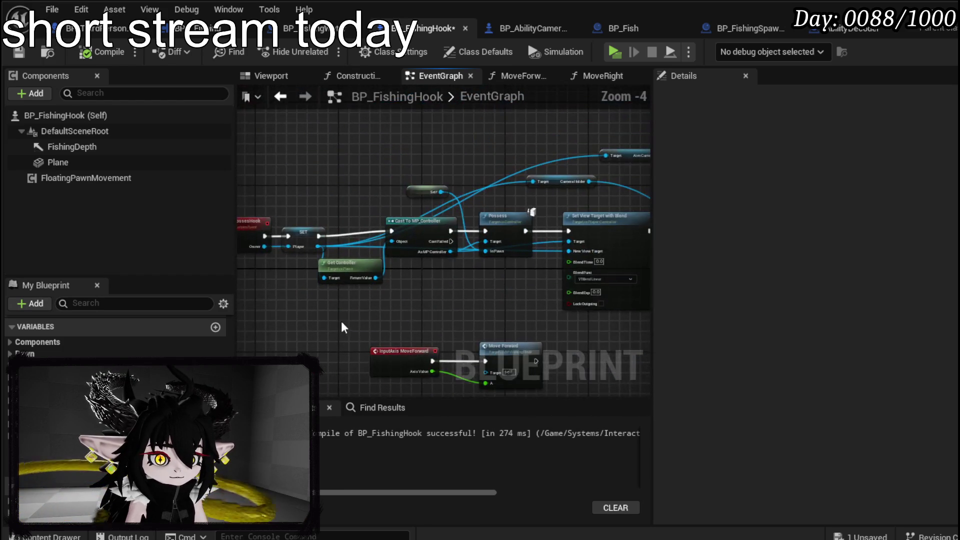
drag(287, 306, 598, 206)
scroll(304, 255, up, 2)
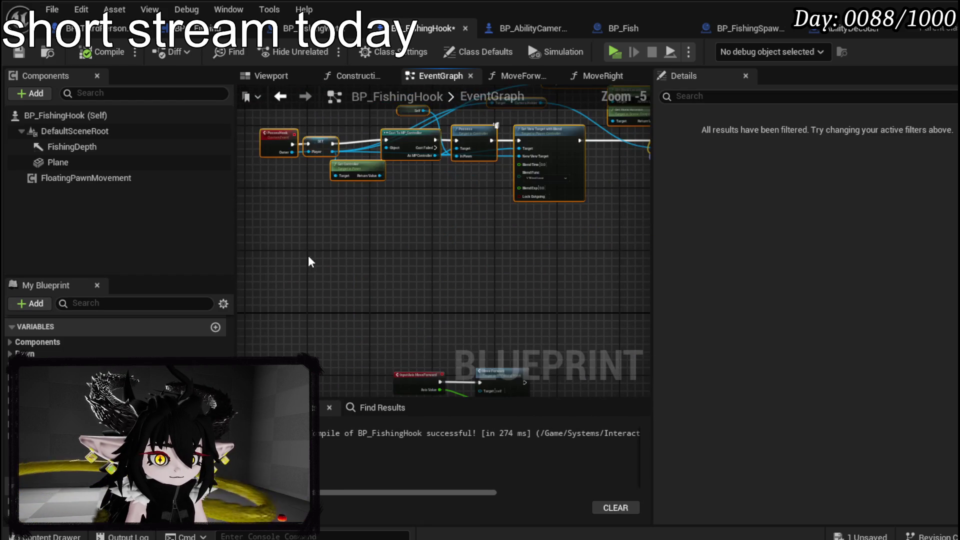
Step: Add a Custom Event node to the EventGraph
right_click(319, 250)
text(c)
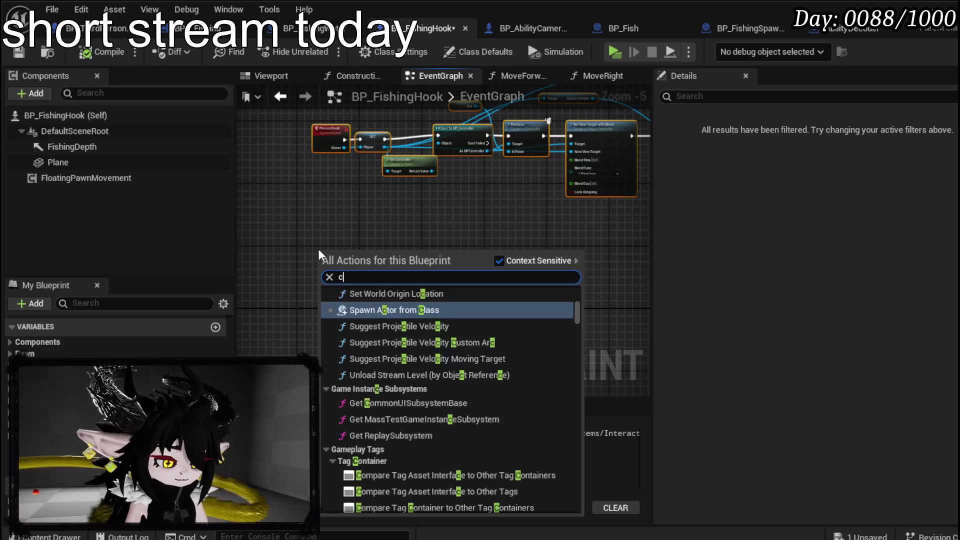
text(ustom event)
key(Return)
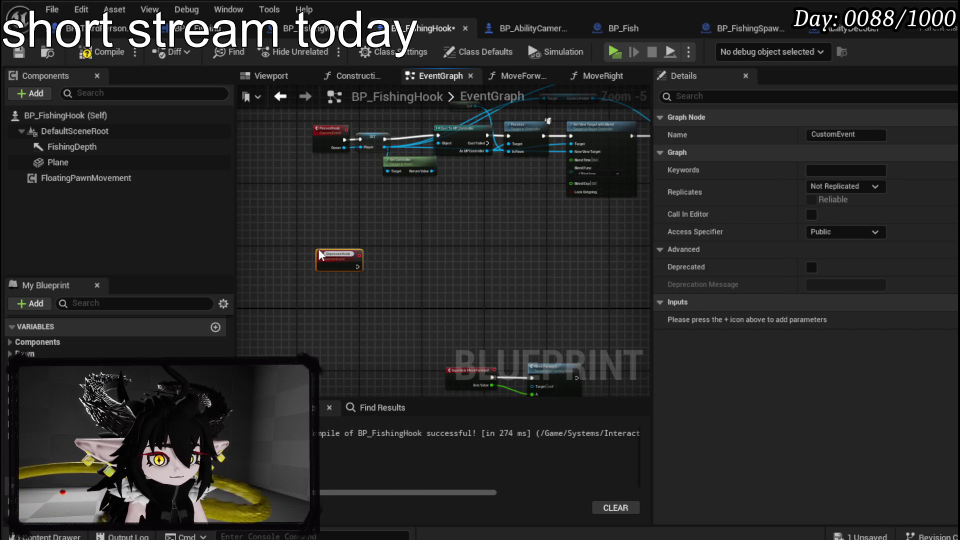
Step: Select the controller, cast and possess nodes, position the UnpossesHook event, and place a Player getter
scroll(319, 255, up, 3)
mouse_move(319, 255)
mouse_down()
mouse_move(402, 188)
mouse_move(304, 328)
mouse_move(332, 280)
mouse_move(433, 318)
mouse_move(571, 137)
mouse_move(371, 199)
mouse_up()
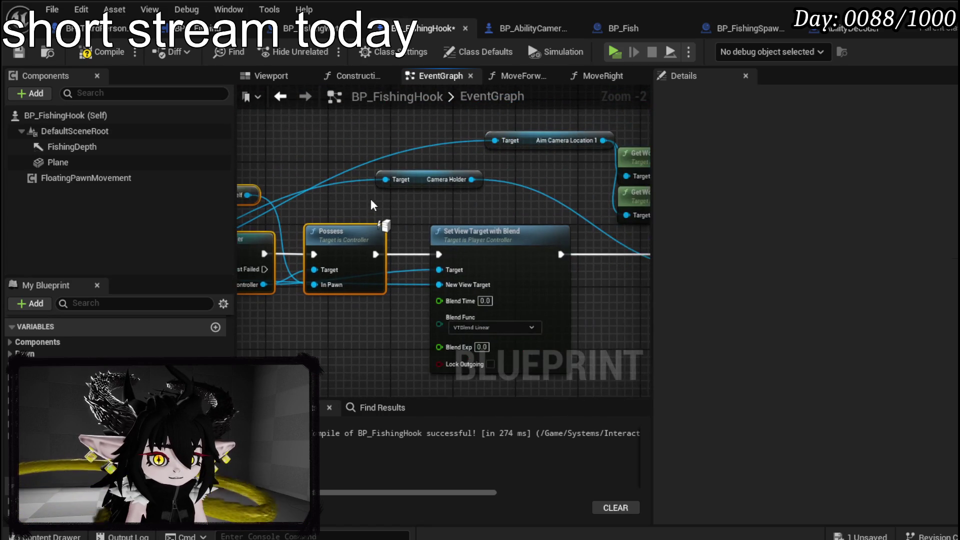
scroll(403, 238, down, 1)
mouse_move(404, 239)
mouse_down()
mouse_move(305, 284)
mouse_move(358, 308)
mouse_move(572, 181)
mouse_move(524, 165)
mouse_up()
scroll(306, 284, down, 1)
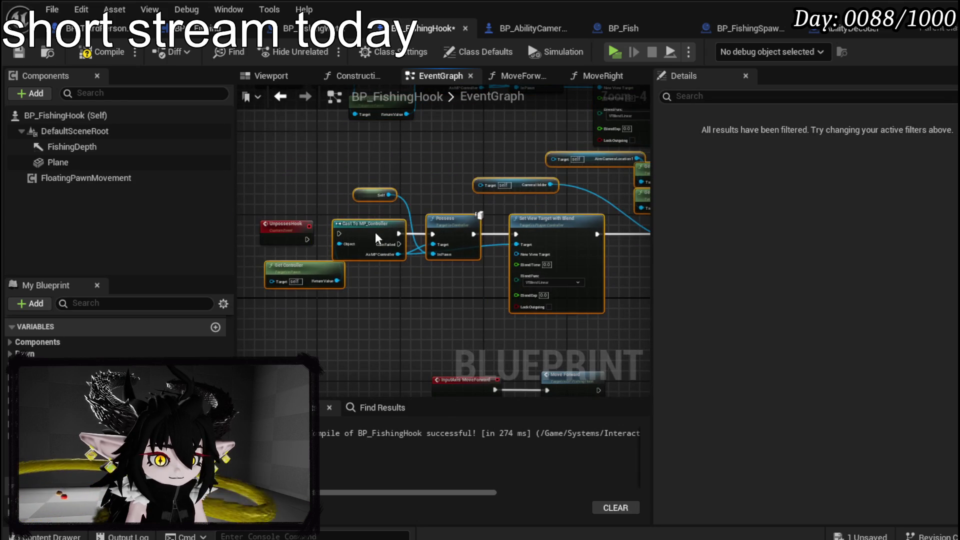
scroll(375, 231, up, 3)
drag(294, 246, 469, 226)
mouse_move(410, 227)
mouse_down()
mouse_move(457, 227)
mouse_move(300, 227)
mouse_move(484, 226)
mouse_up()
click(40, 466)
mouse_move(355, 285)
mouse_down()
mouse_move(297, 330)
mouse_move(370, 310)
mouse_move(346, 312)
mouse_move(331, 328)
mouse_move(564, 176)
mouse_move(558, 163)
mouse_up()
scroll(385, 299, down, 2)
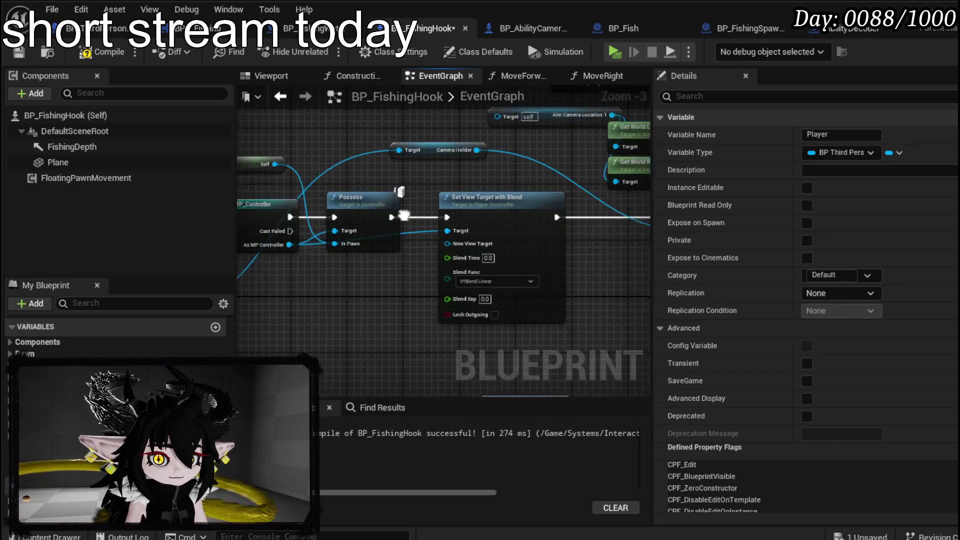
Step: Wire Player into the Camera Holder target and Possess's In Pawn, deleting the Self node
drag(567, 238, 545, 226)
click(559, 290)
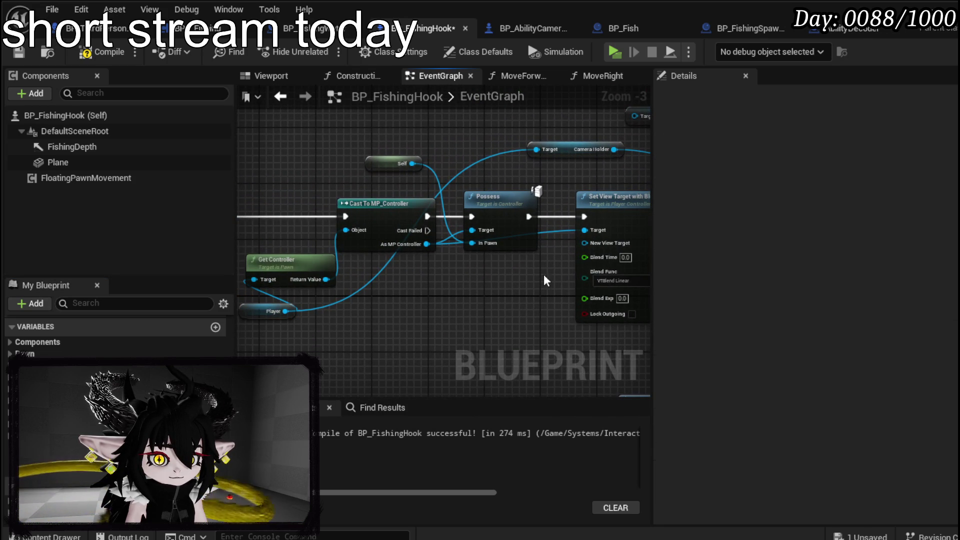
mouse_move(301, 309)
mouse_down()
mouse_move(425, 274)
mouse_move(476, 245)
mouse_up()
key(Delete)
mouse_move(577, 243)
mouse_down()
mouse_move(407, 208)
mouse_move(637, 270)
mouse_up()
mouse_move(350, 295)
mouse_down()
mouse_move(439, 284)
mouse_move(432, 174)
mouse_move(496, 292)
mouse_move(369, 295)
mouse_move(454, 340)
mouse_up()
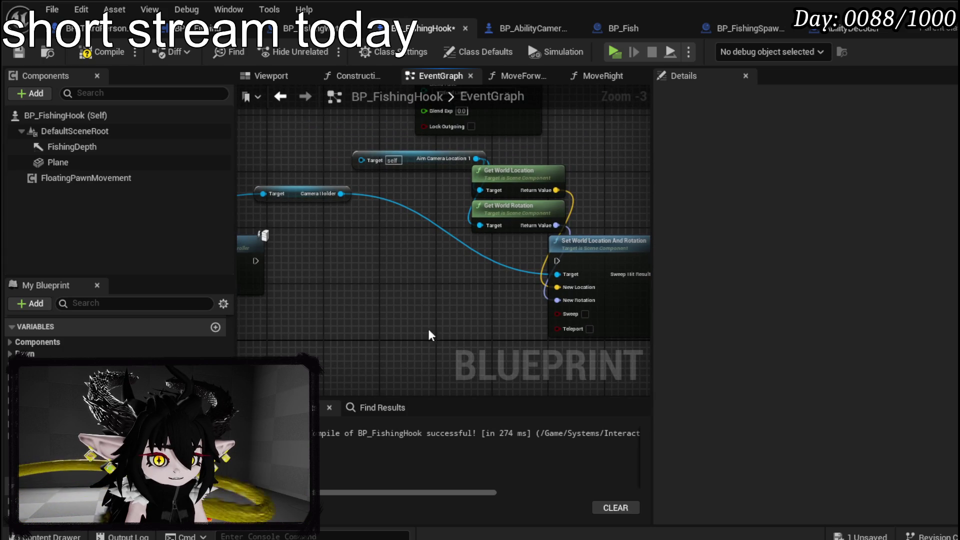
drag(340, 194, 332, 287)
click(406, 255)
drag(405, 255, 586, 258)
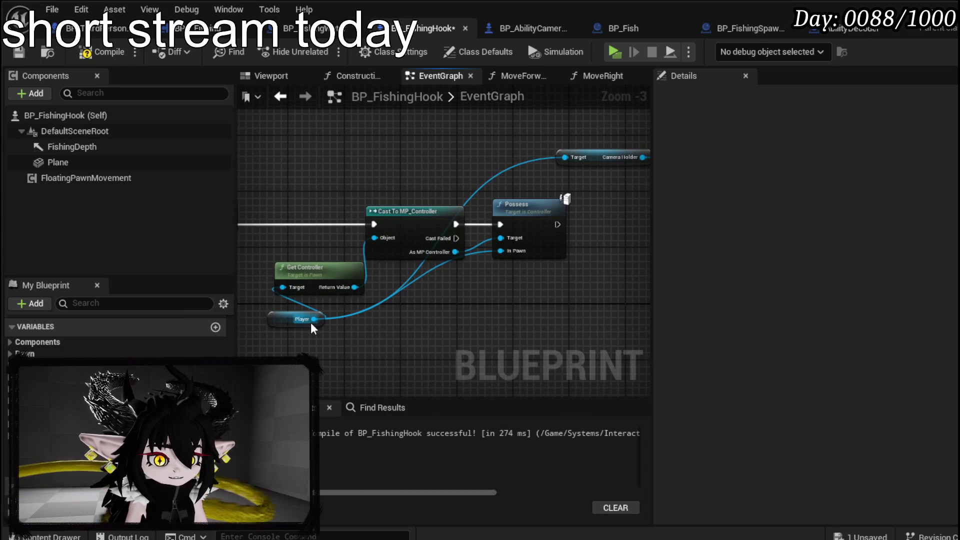
Step: Feed Player's Camera Origin into Set World Location And Rotation, run it after Possess, and save
drag(313, 320, 452, 317)
text(Origi)
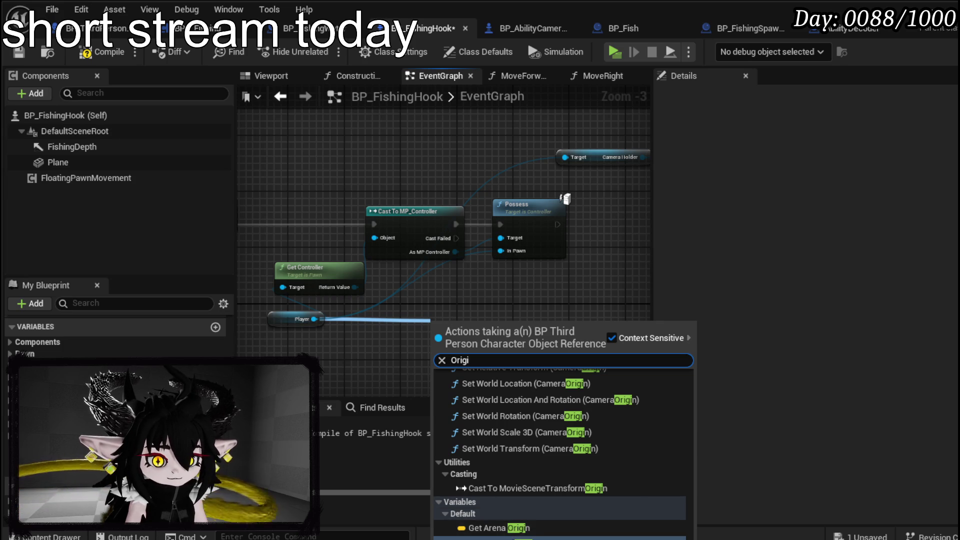
click(495, 534)
drag(570, 287, 358, 314)
mouse_move(303, 306)
mouse_down()
mouse_move(568, 238)
mouse_move(505, 233)
mouse_move(513, 217)
mouse_move(418, 241)
mouse_move(434, 132)
mouse_move(278, 336)
mouse_move(258, 320)
mouse_move(524, 210)
mouse_move(520, 194)
mouse_up()
key(Delete)
drag(624, 216, 364, 207)
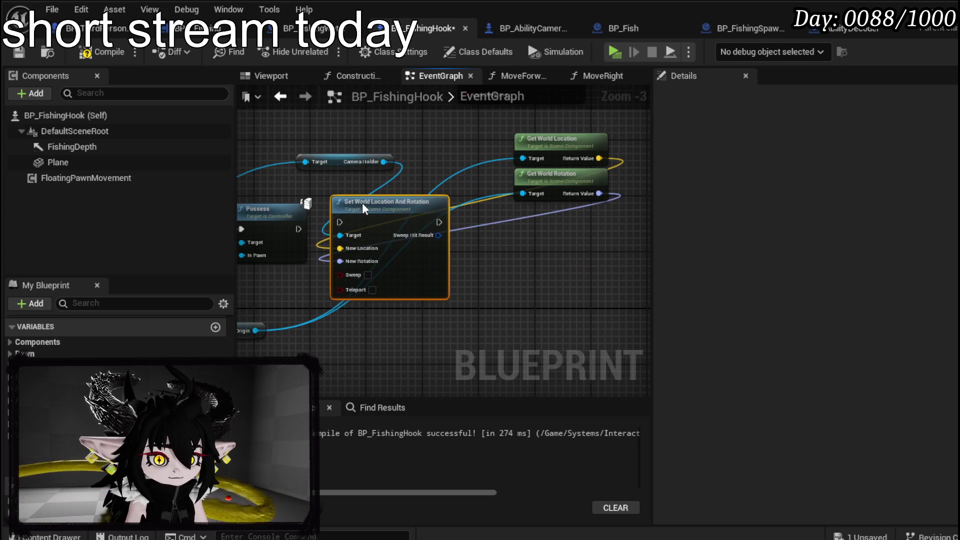
mouse_move(296, 227)
mouse_down()
mouse_move(599, 182)
mouse_move(670, 204)
mouse_up()
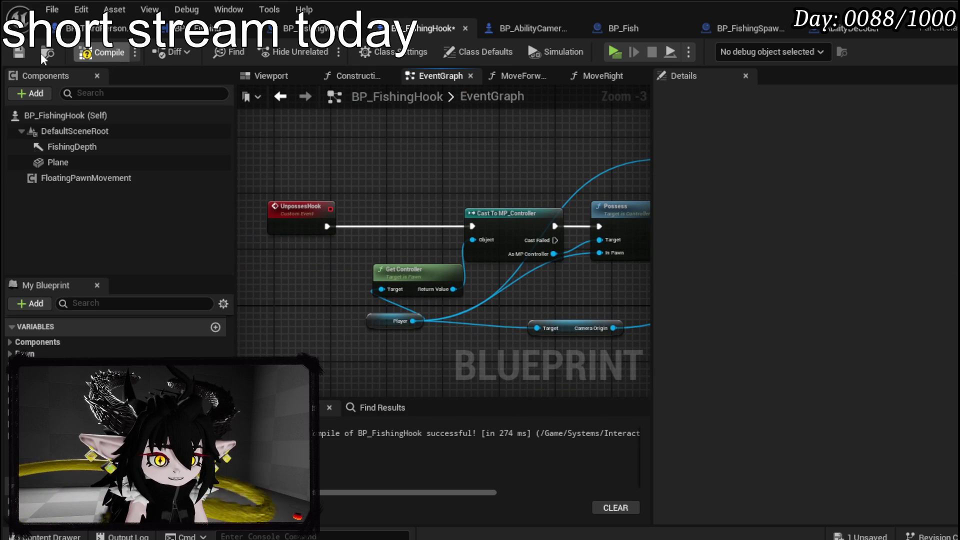
click(18, 52)
drag(259, 380, 340, 256)
Step: Add an IA_Interact input event whose Started pin calls Unposses Hook, then go back to the level editor
right_click(298, 301)
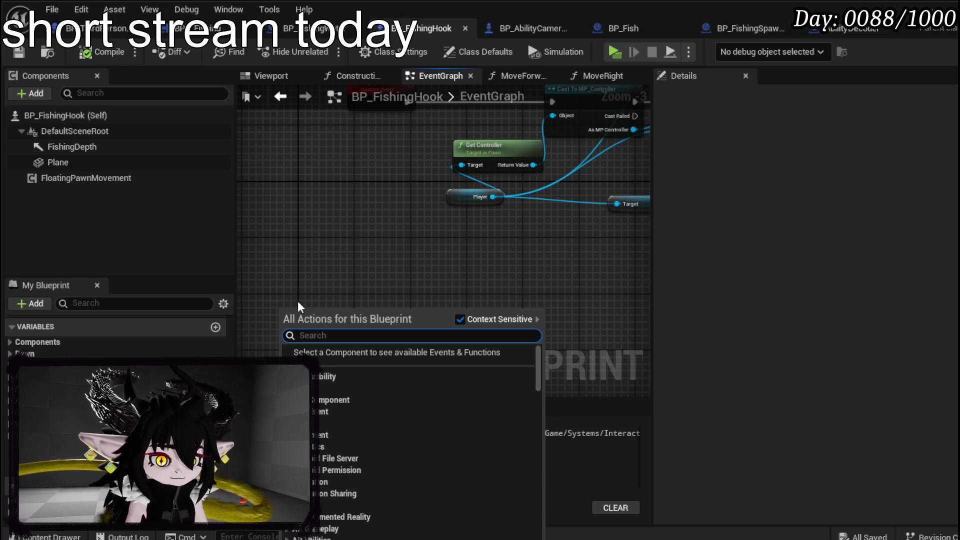
text(IA interact)
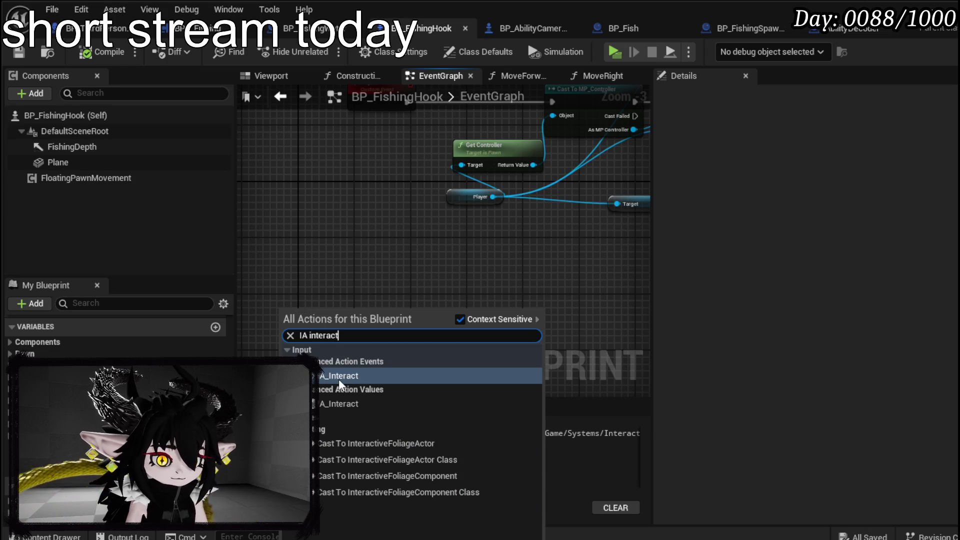
click(338, 376)
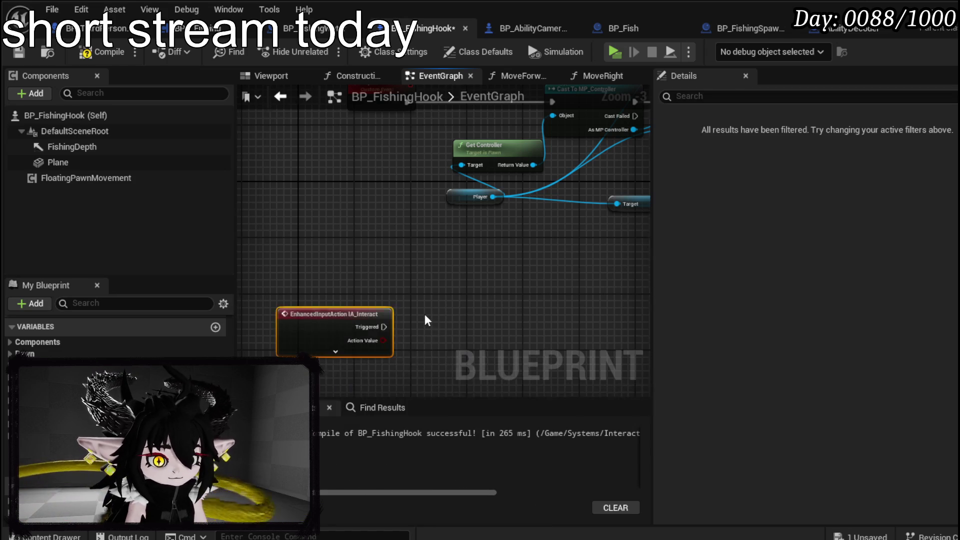
click(298, 306)
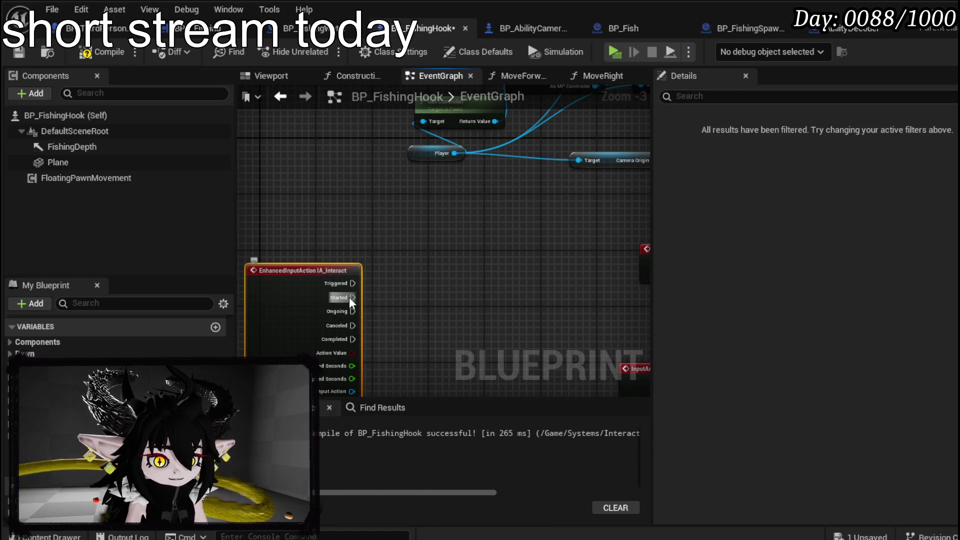
drag(349, 297, 436, 297)
text(Upos)
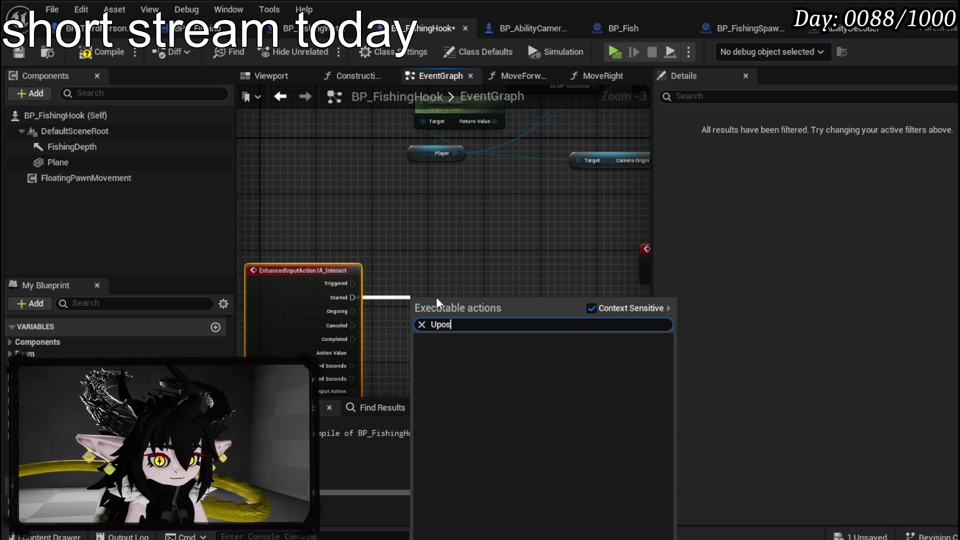
key(BackSpace)
key(BackSpace)
key(BackSpace)
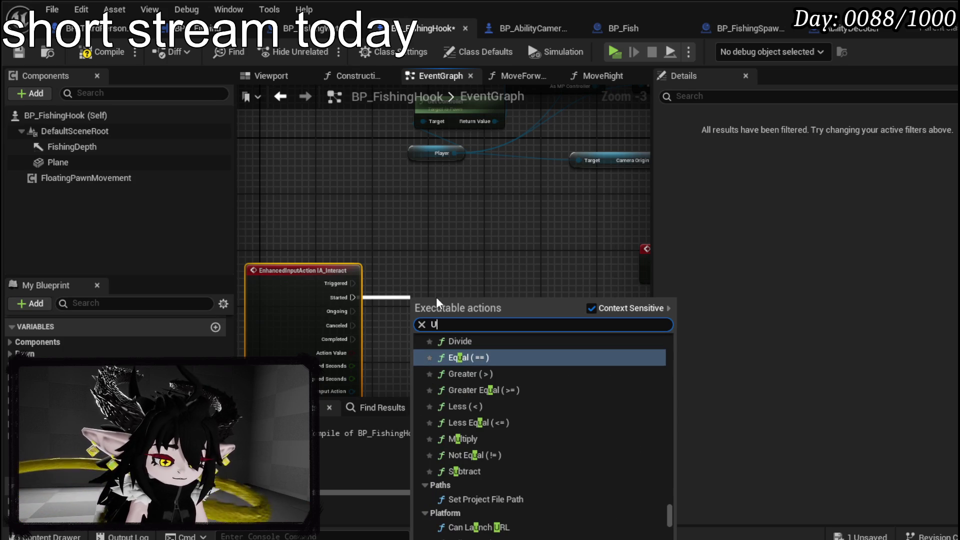
text(npo)
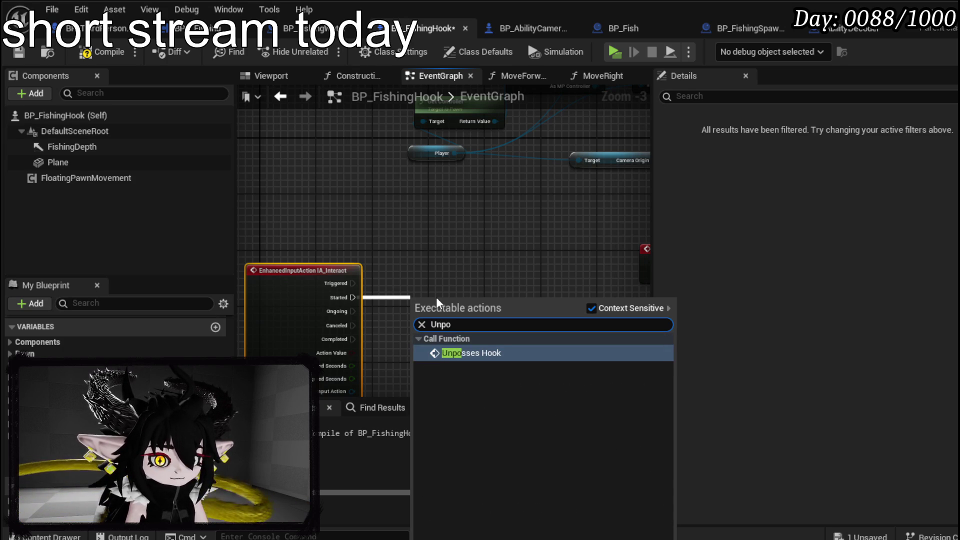
click(457, 351)
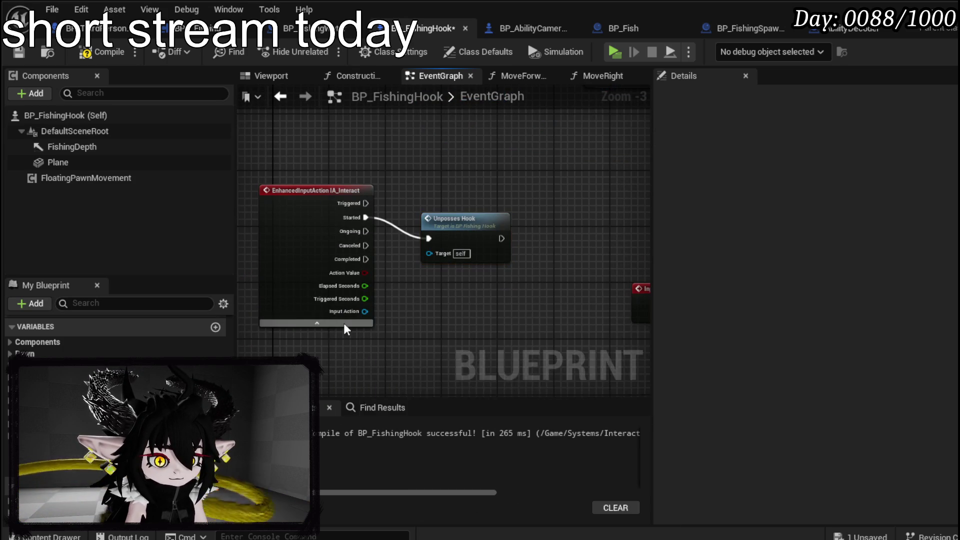
click(345, 324)
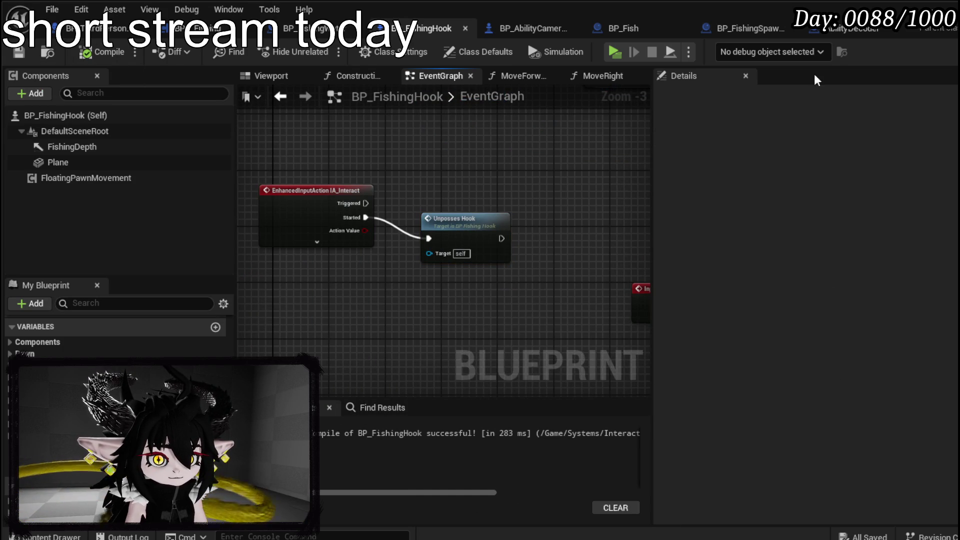
key(alt+Tab)
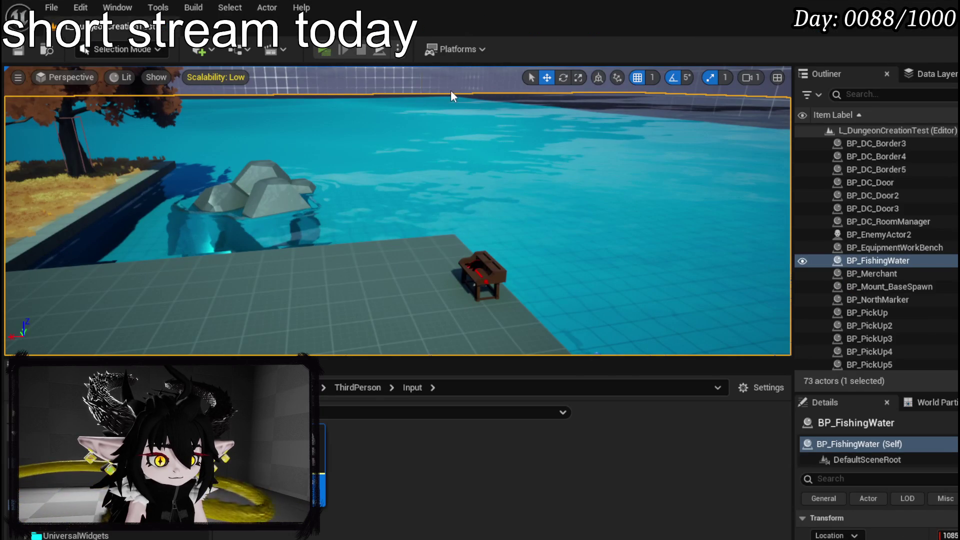
Step: Play-test the level, stop it, and select the Unposses Hook node in BP_FishingHook
key(alt+p)
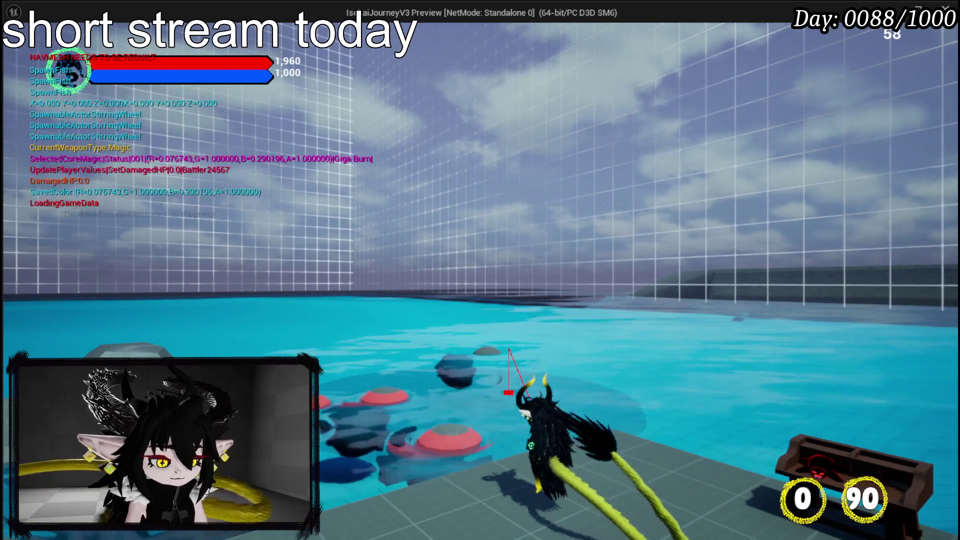
key(Escape)
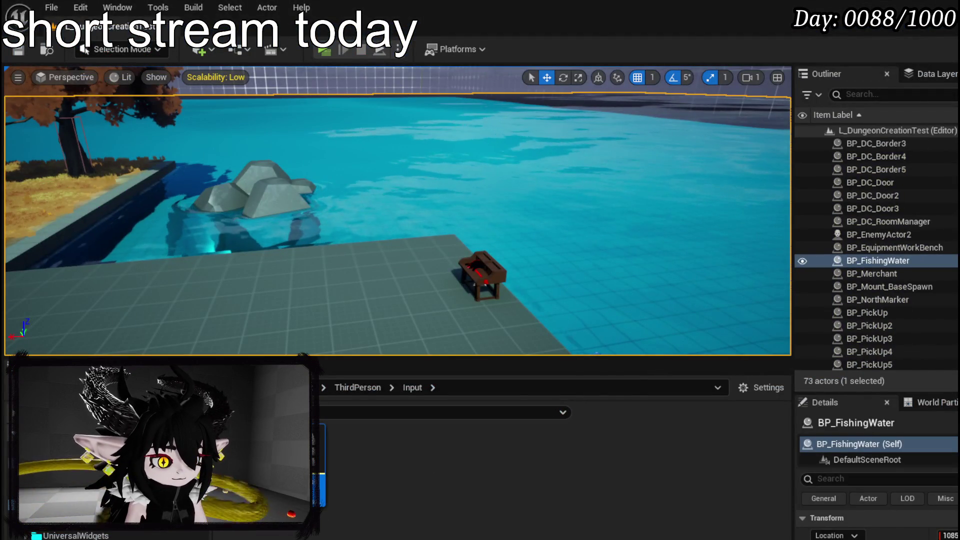
key(alt+Tab)
click(404, 308)
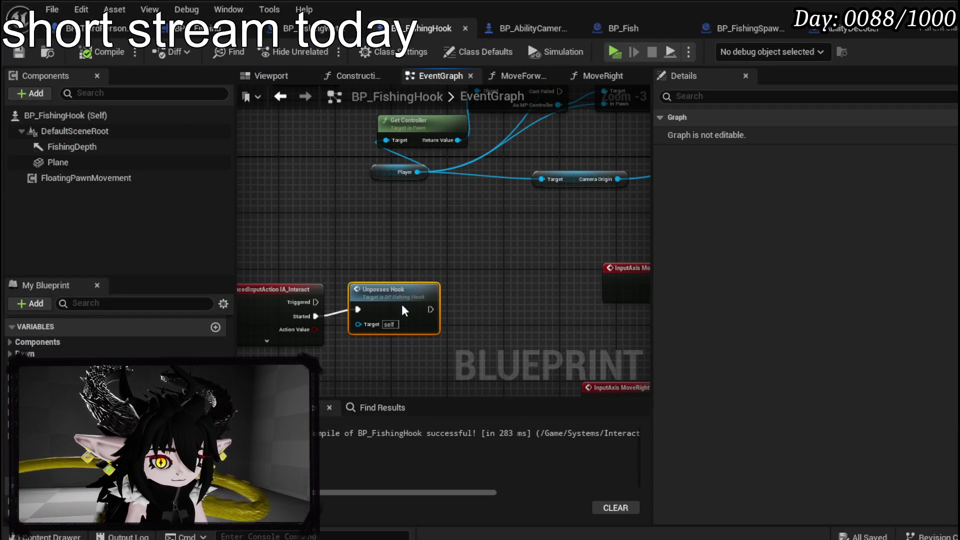
Step: Add a Print String node after the Unposses Hook call
drag(402, 303, 401, 308)
right_click(400, 308)
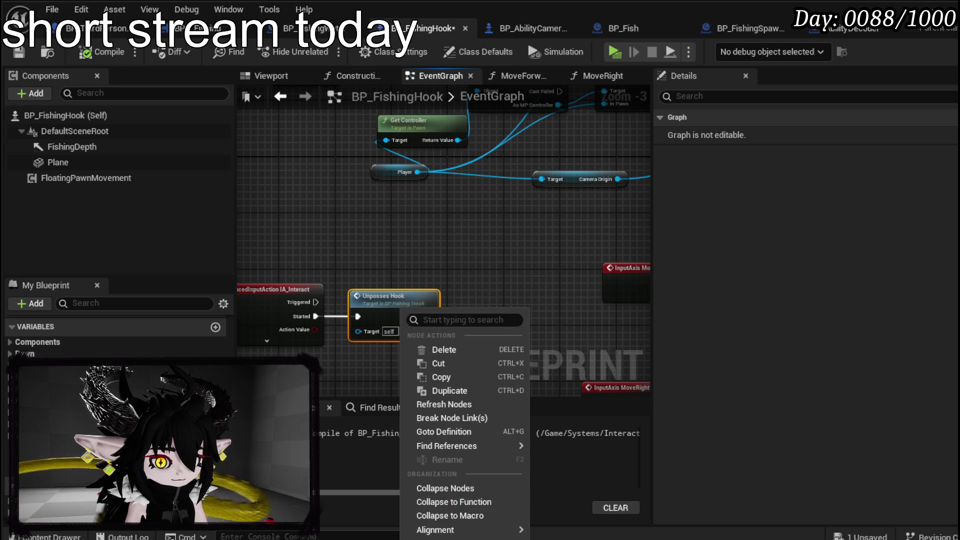
mouse_move(365, 289)
mouse_down()
mouse_move(326, 274)
mouse_move(459, 288)
mouse_up()
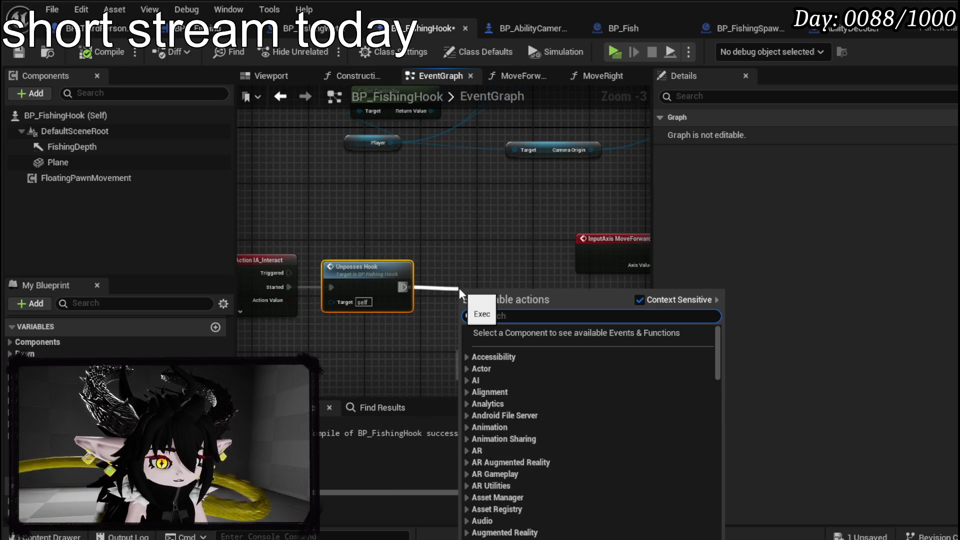
text(print string)
key(Return)
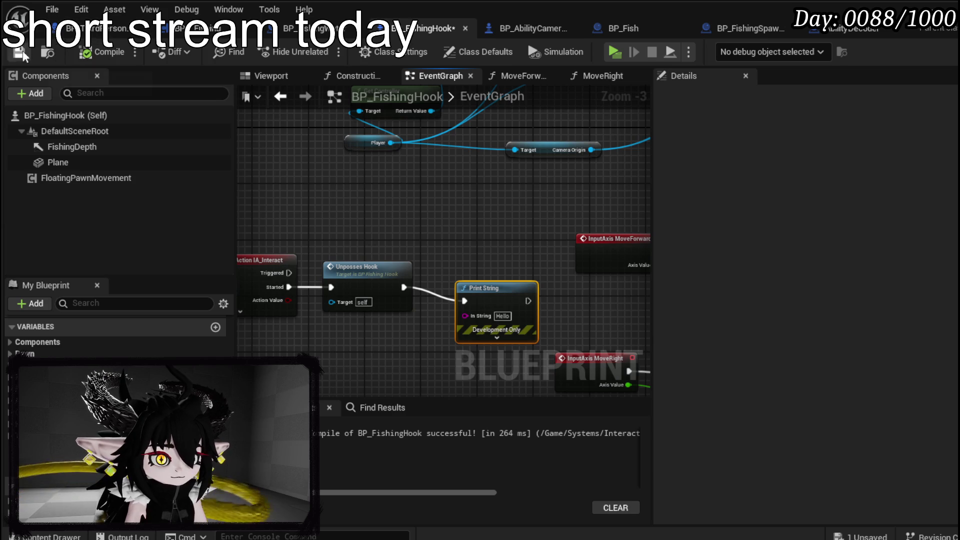
Step: Play-test the level, stop it, save all changes and return to BP_FishingHook
key(alt+Tab)
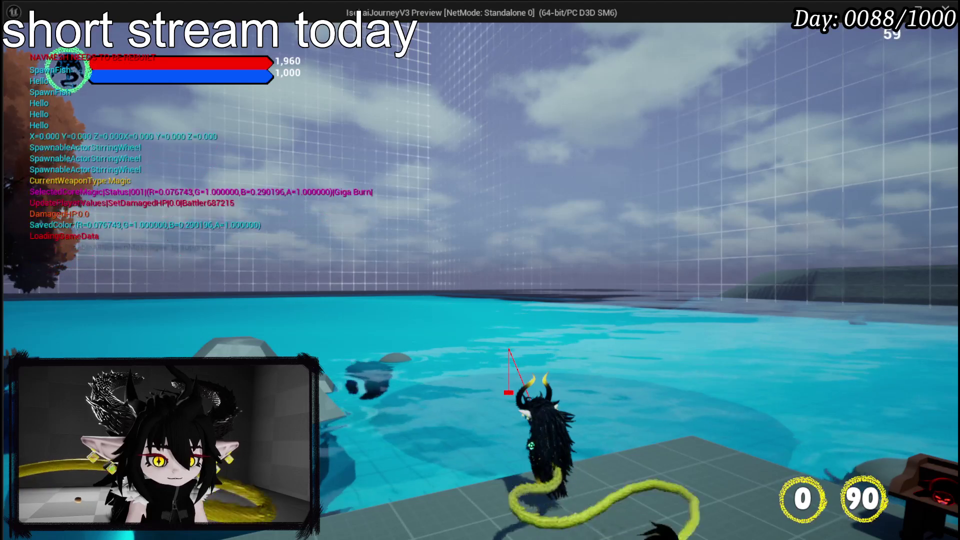
key(Escape)
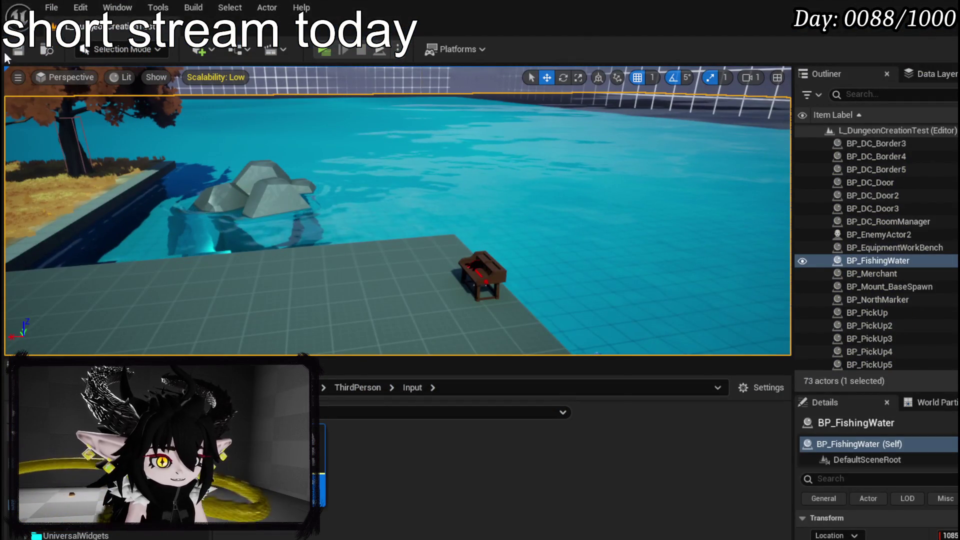
key(ctrl+s)
key(alt+Tab)
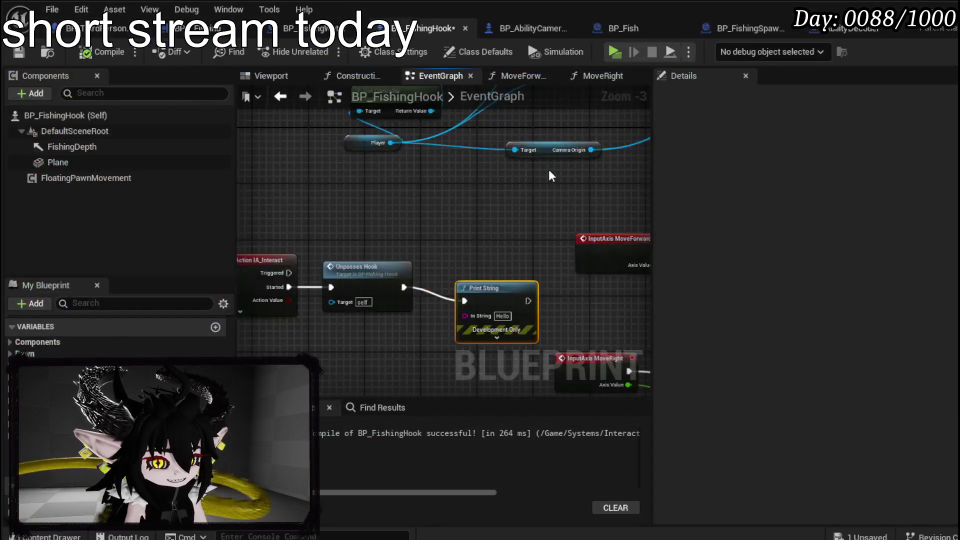
Step: Rearrange the UnpossesHook graph, moving Cast To MP_Controller and Get Controller further left
scroll(374, 218, down, 1)
drag(278, 366, 475, 334)
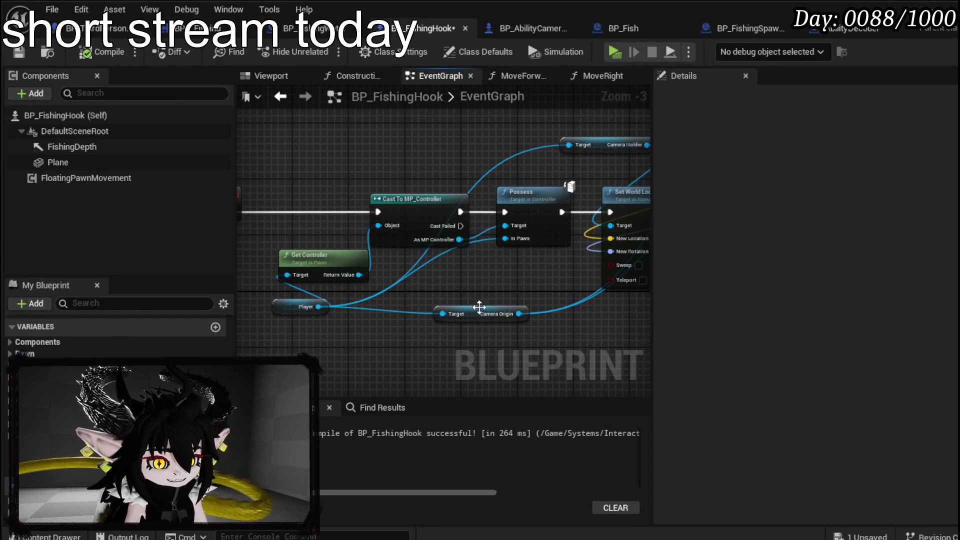
drag(534, 262, 499, 284)
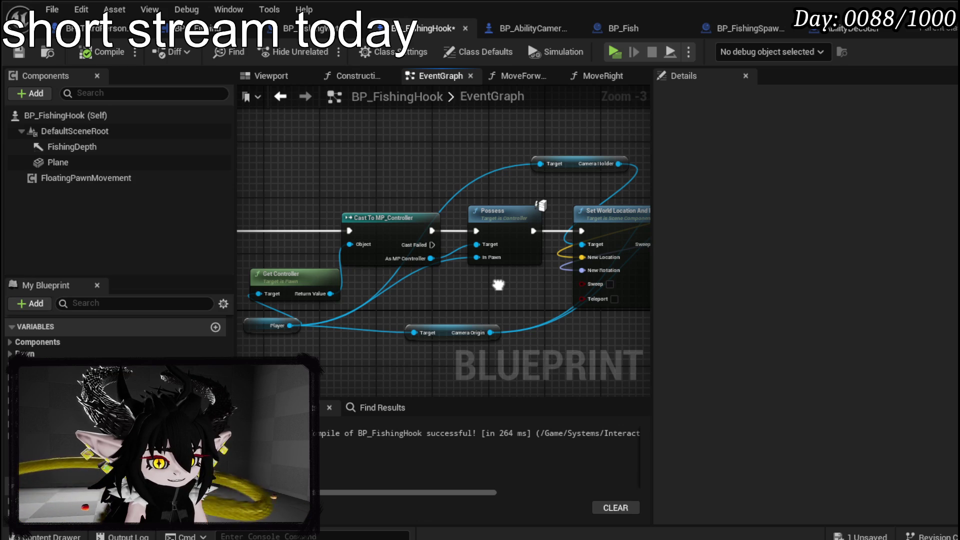
drag(299, 261, 391, 263)
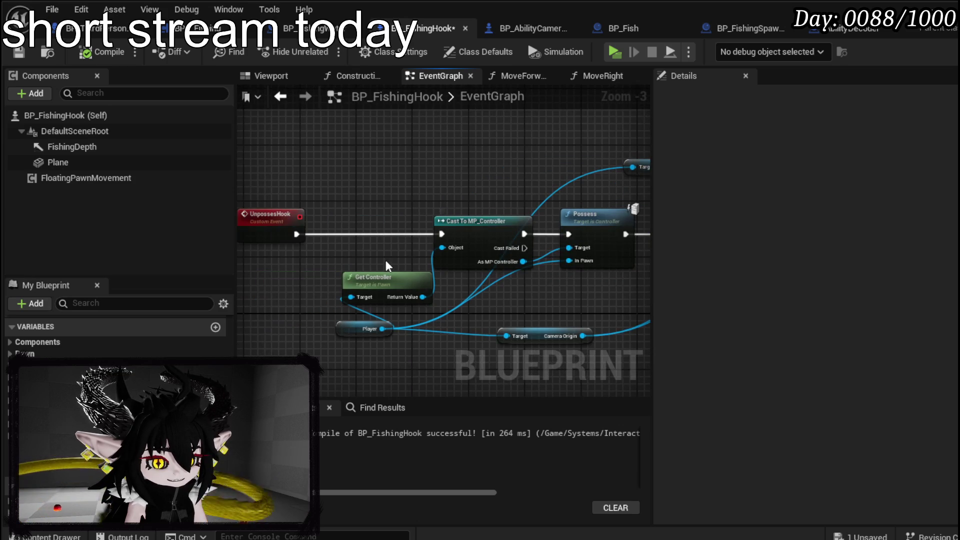
drag(486, 216, 429, 216)
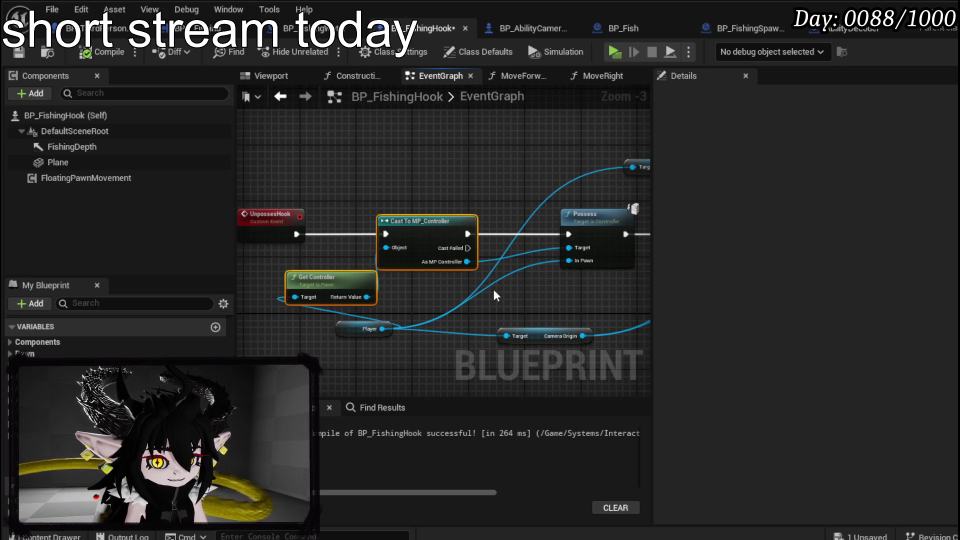
drag(353, 329, 256, 343)
mouse_move(501, 308)
mouse_down()
mouse_move(258, 319)
mouse_move(497, 310)
mouse_move(450, 370)
mouse_move(442, 332)
mouse_up()
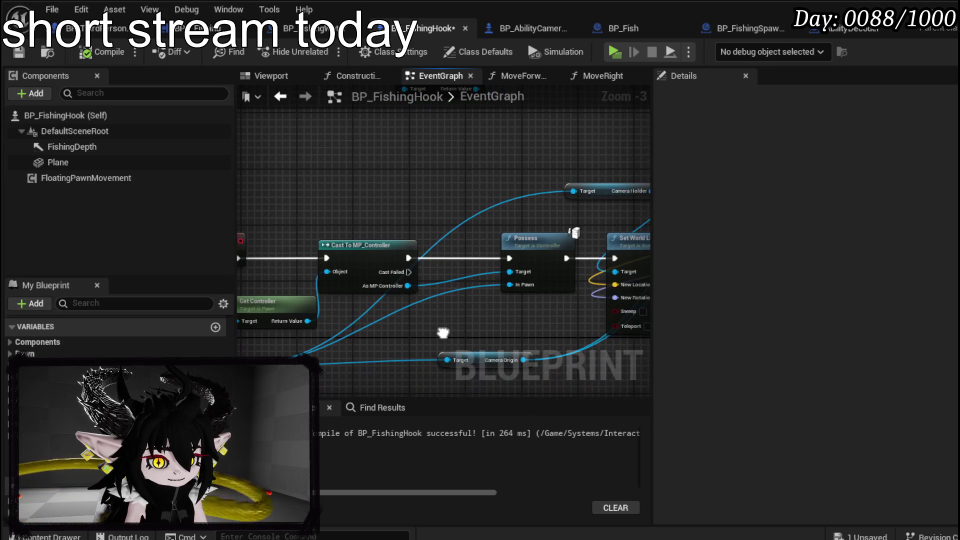
Step: Swap Possess for an Un Possess node on As MP Controller, wired from the cast, and compile
drag(406, 286, 423, 289)
text(unpo)
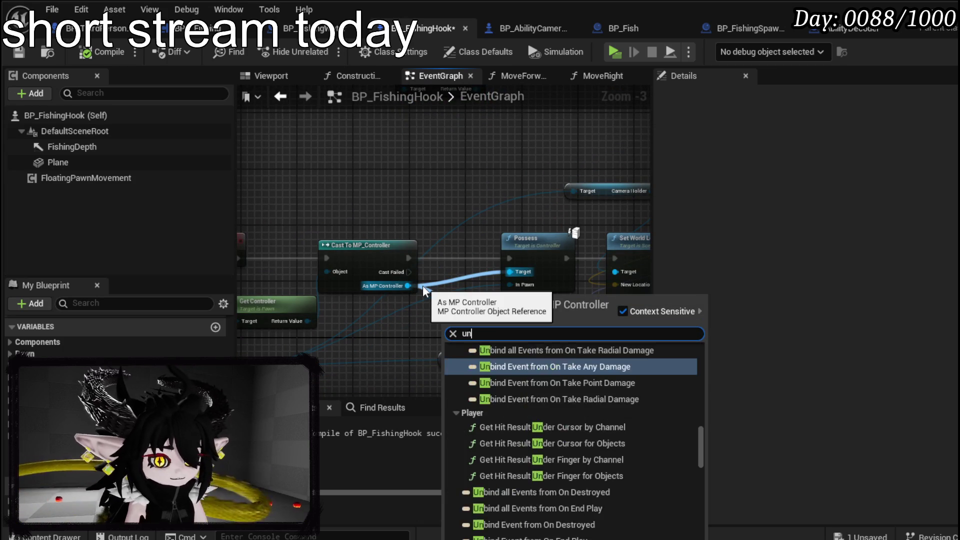
key(Return)
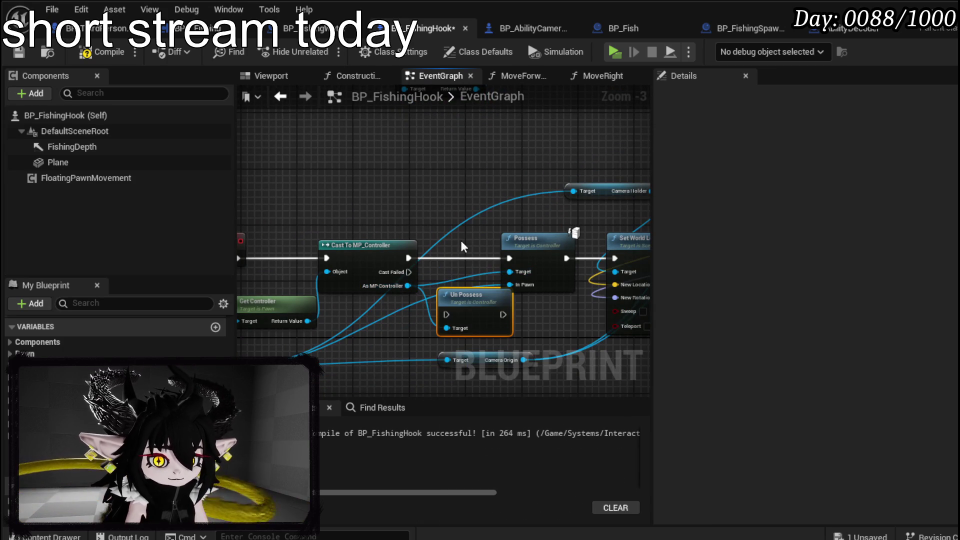
drag(465, 297, 479, 192)
drag(408, 257, 460, 209)
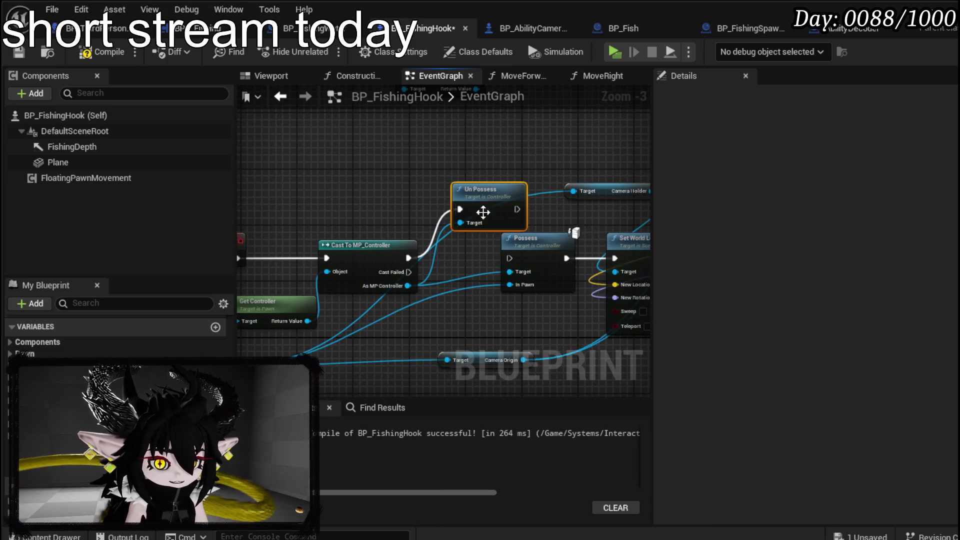
key(Delete)
mouse_move(338, 192)
mouse_down()
mouse_move(358, 234)
mouse_move(418, 259)
mouse_move(453, 256)
mouse_up()
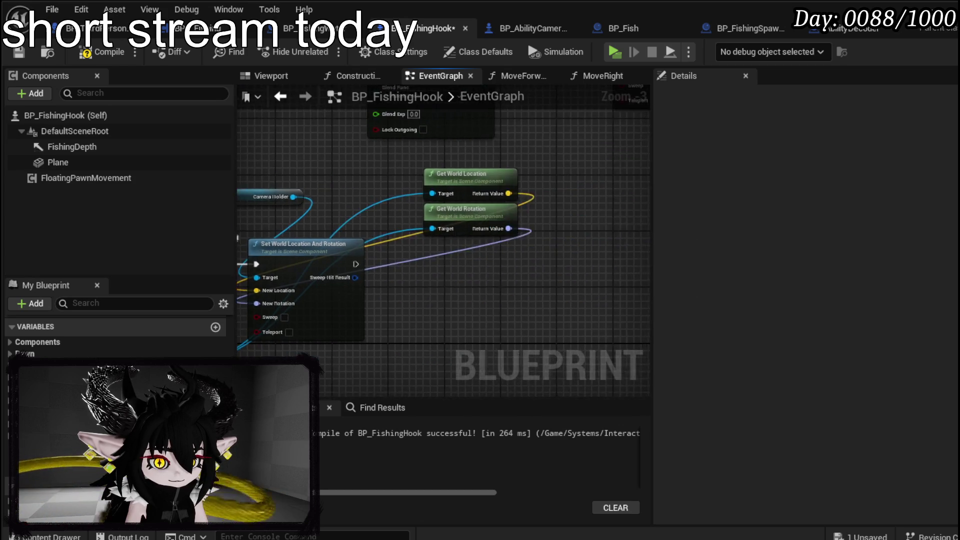
click(17, 54)
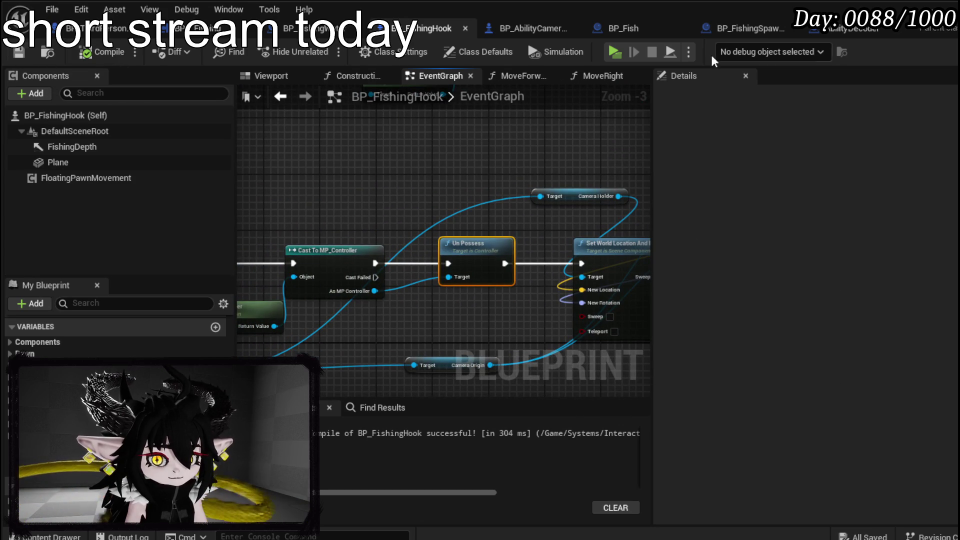
key(alt+Tab)
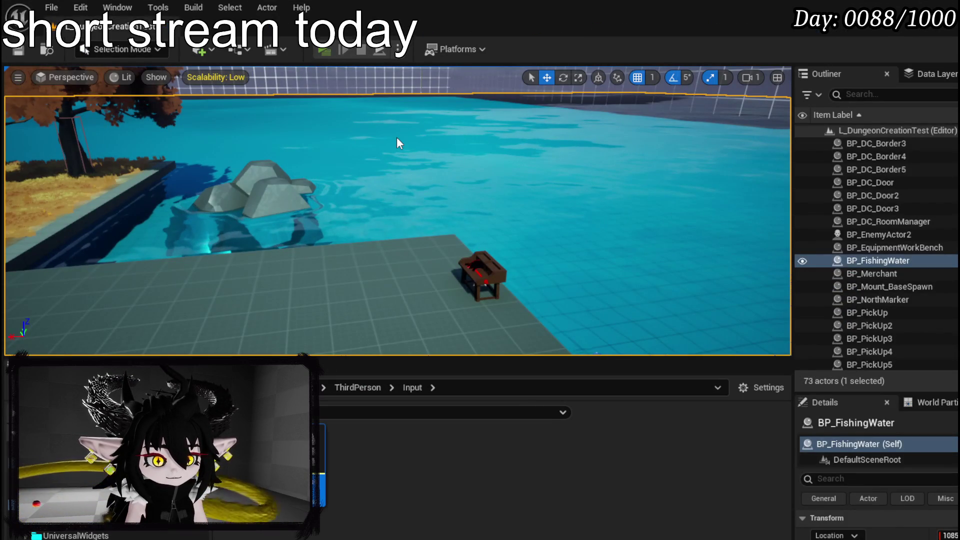
key(alt+p)
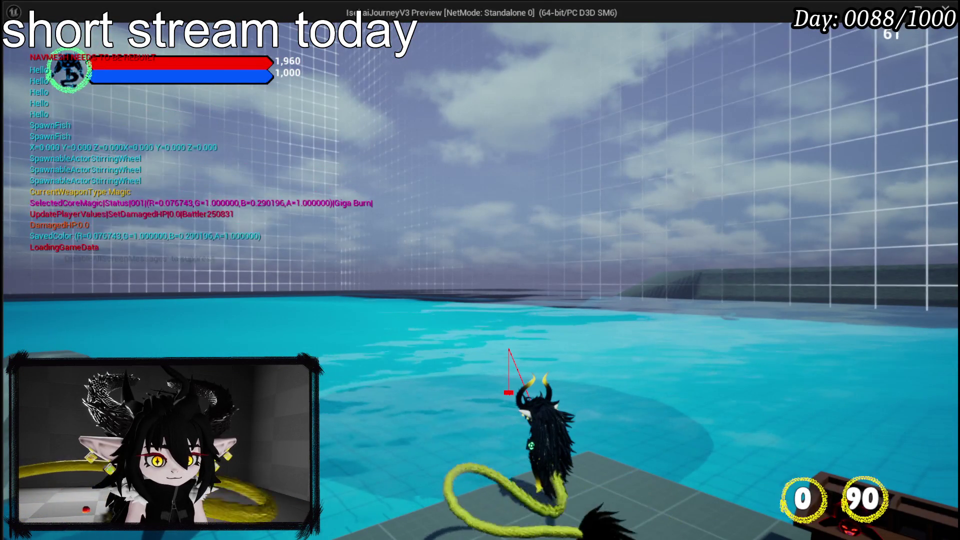
key(Escape)
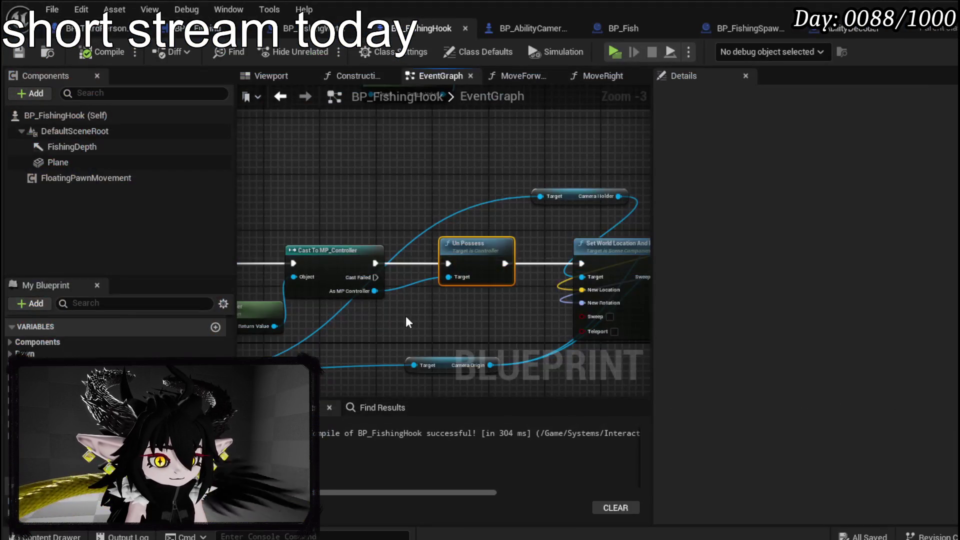
mouse_move(406, 316)
mouse_down()
mouse_move(583, 220)
mouse_move(480, 203)
mouse_move(449, 233)
mouse_move(561, 123)
mouse_move(598, 131)
mouse_move(559, 200)
mouse_up()
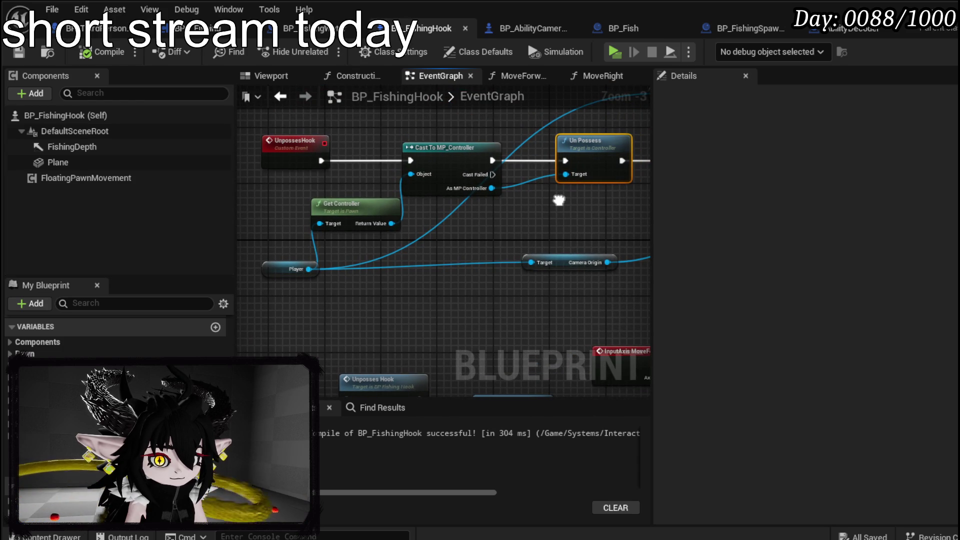
Step: Move the Hello Print String beside Un Possess and wire Un Possess's execution into it
right_click(590, 150)
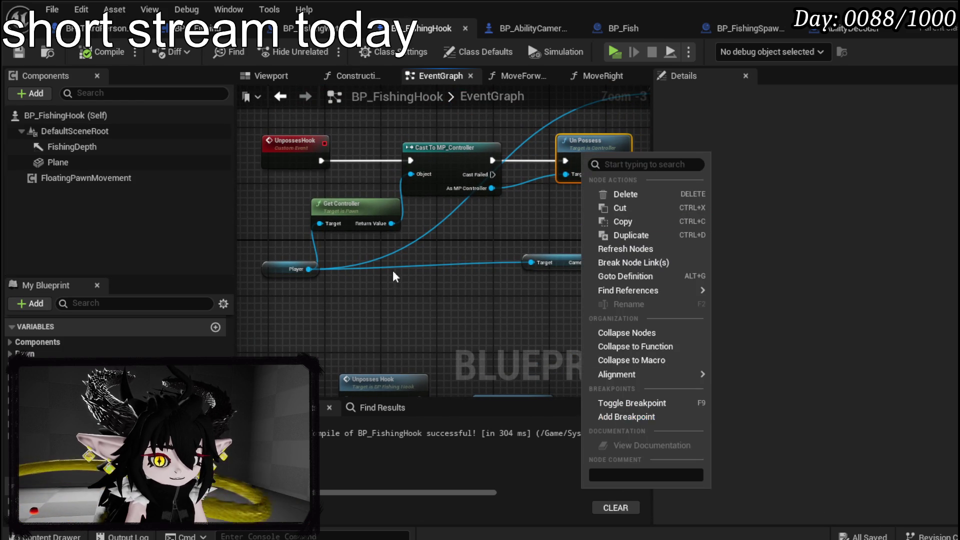
drag(358, 235, 424, 284)
drag(297, 324, 560, 180)
mouse_move(634, 200)
mouse_down()
mouse_move(469, 198)
mouse_move(473, 144)
mouse_up()
mouse_move(474, 311)
mouse_down()
mouse_move(515, 124)
mouse_move(508, 151)
mouse_up()
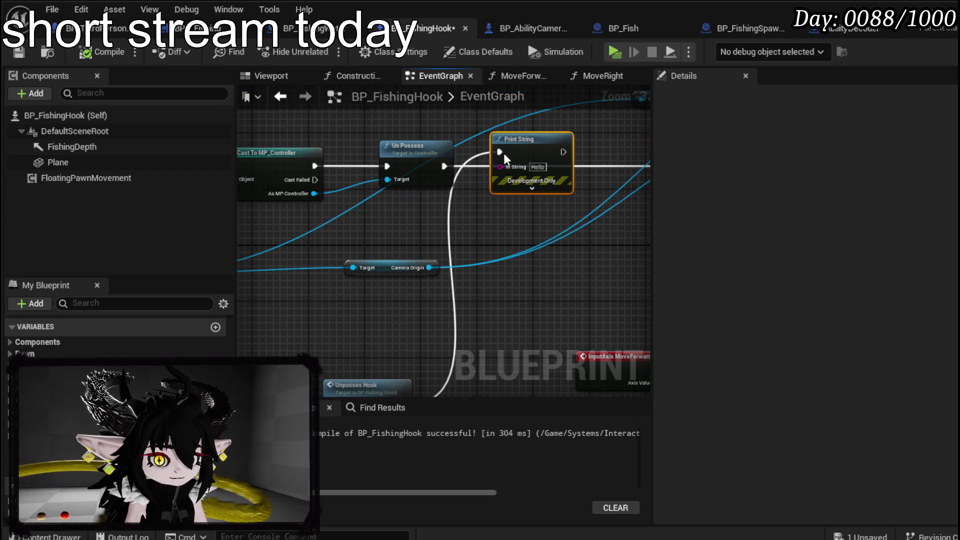
drag(448, 159, 500, 152)
drag(447, 202, 290, 234)
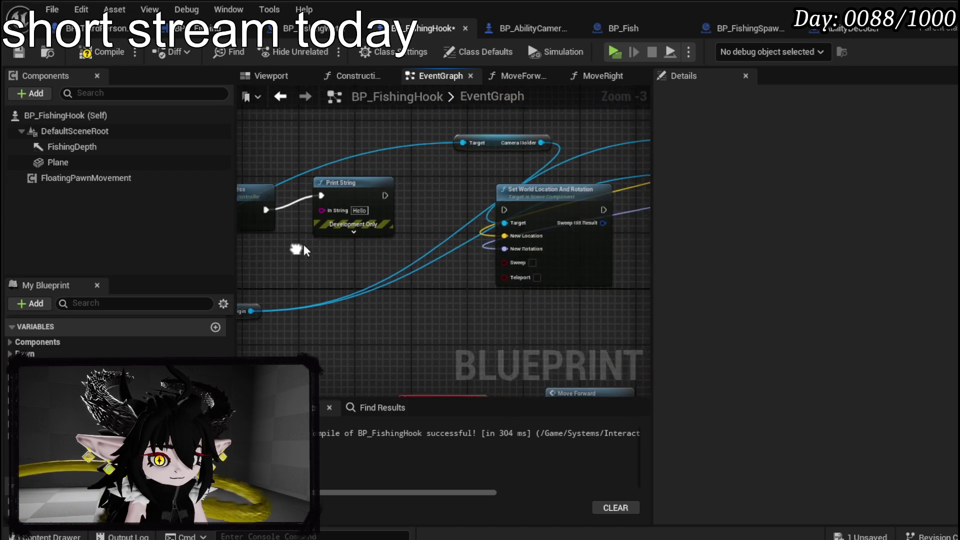
Step: Compile and save BP_FishingHook, then return to the level editor
click(362, 188)
drag(345, 303, 660, 307)
click(103, 52)
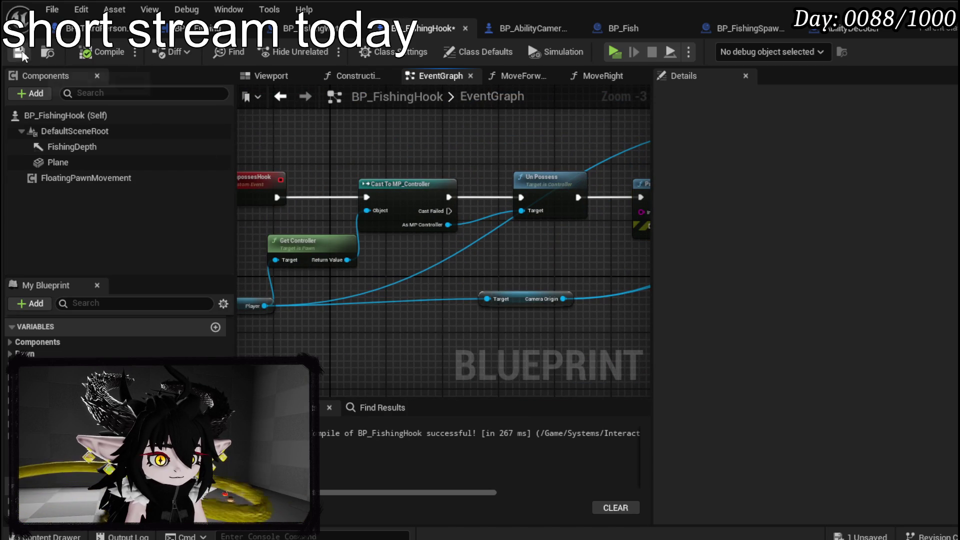
key(alt+Tab)
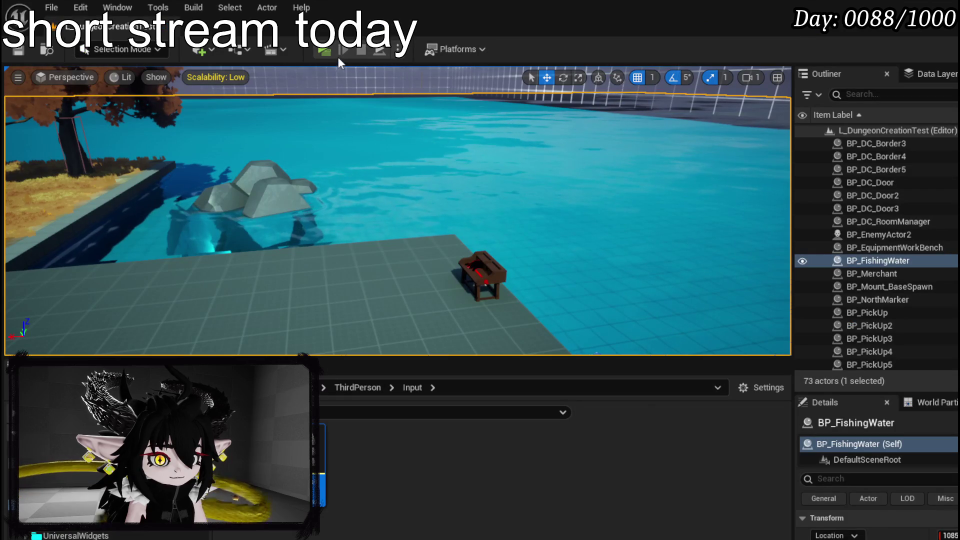
Step: Play-test casting the hook onto the pond, then return to BP_FishingHook's event graph
key(alt+p)
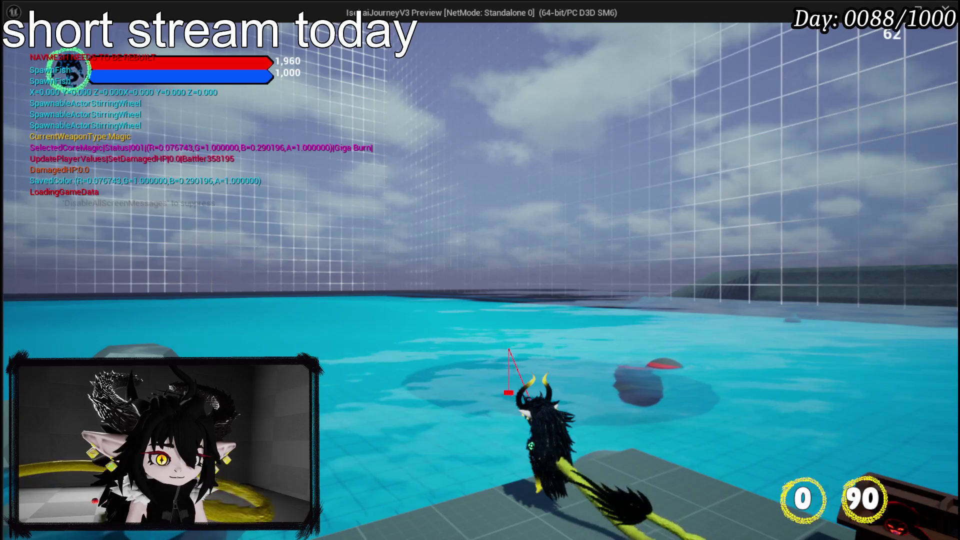
key(alt+Tab)
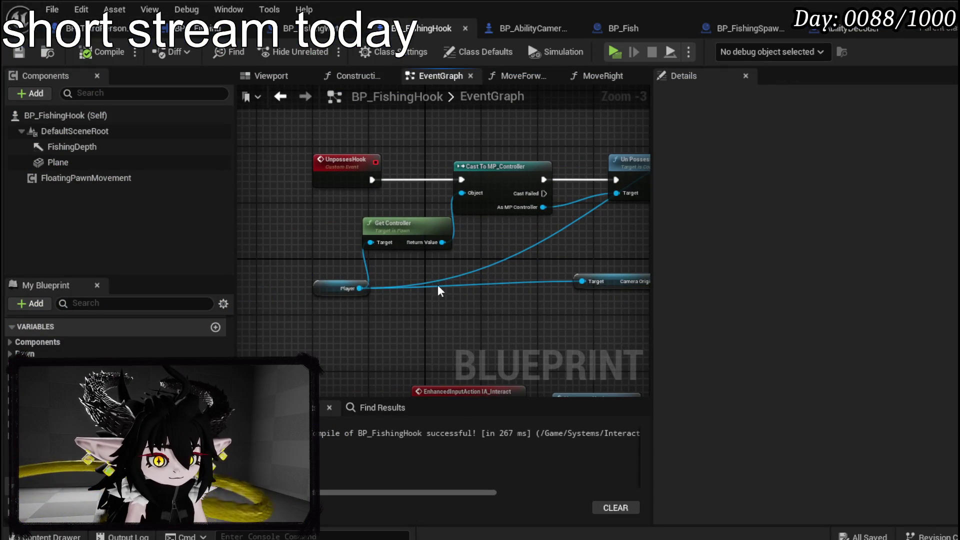
Step: Add a 'self' reference node and try using it as Un Possess's Target
click(323, 286)
mouse_move(464, 319)
mouse_down()
mouse_move(345, 271)
mouse_move(372, 288)
mouse_move(355, 332)
mouse_up()
scroll(709, 322, down, 5)
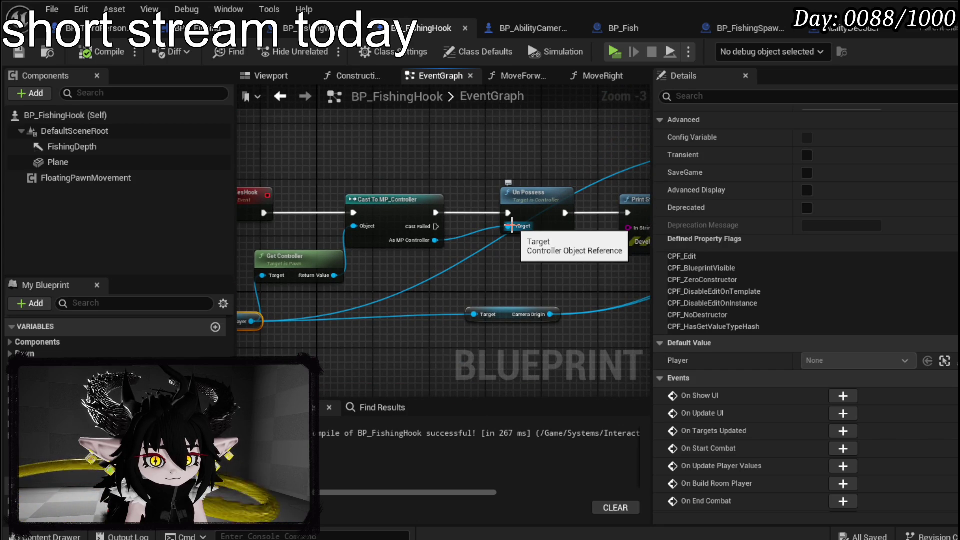
right_click(341, 160)
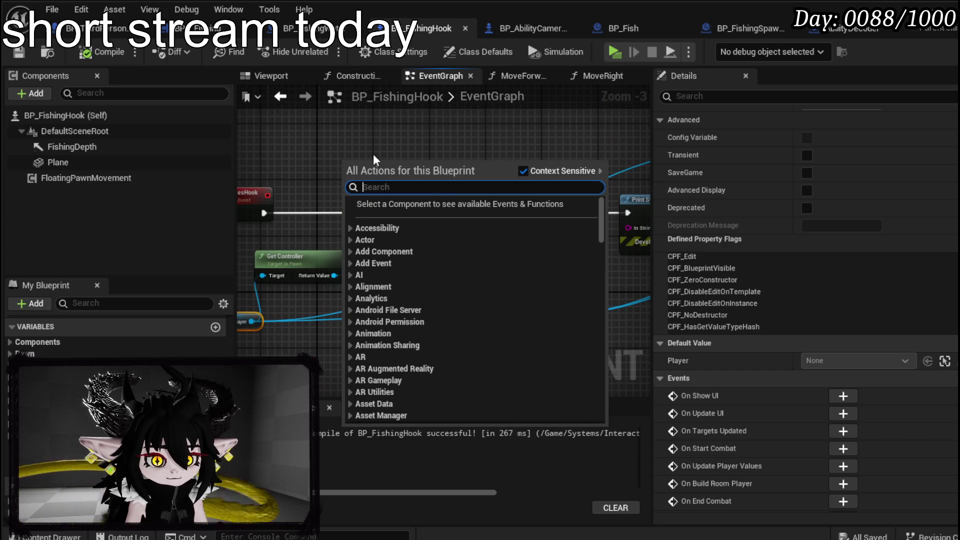
text(self)
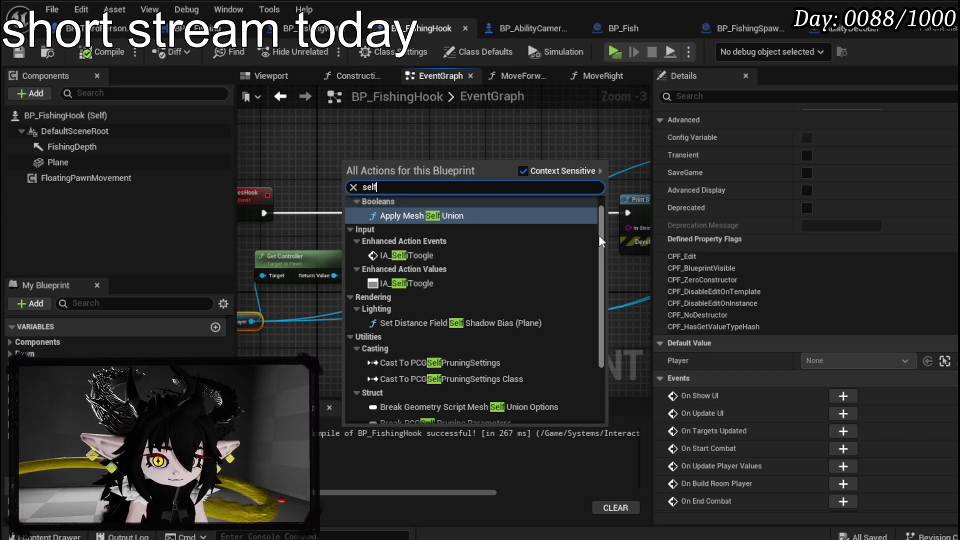
scroll(598, 235, down, 3)
click(573, 420)
drag(377, 170, 509, 226)
drag(472, 151, 513, 159)
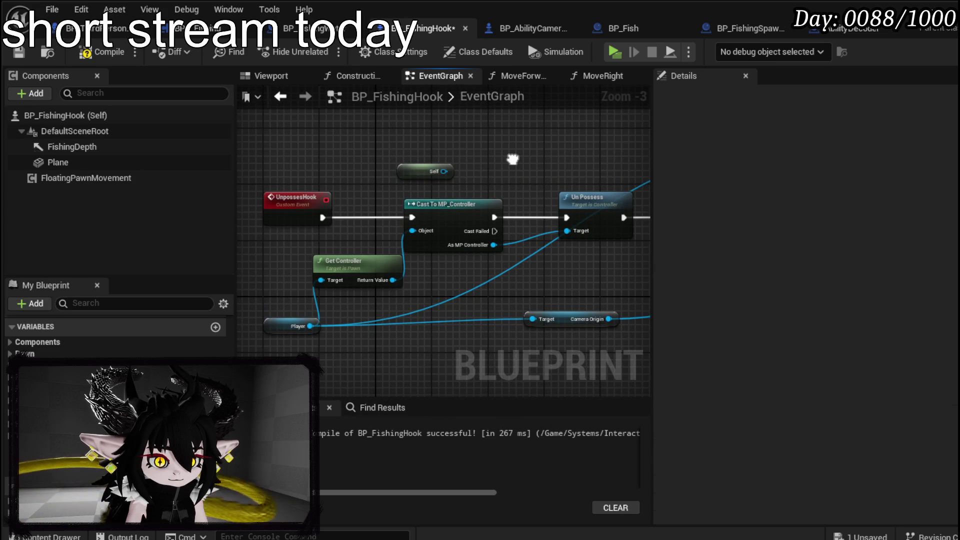
click(451, 177)
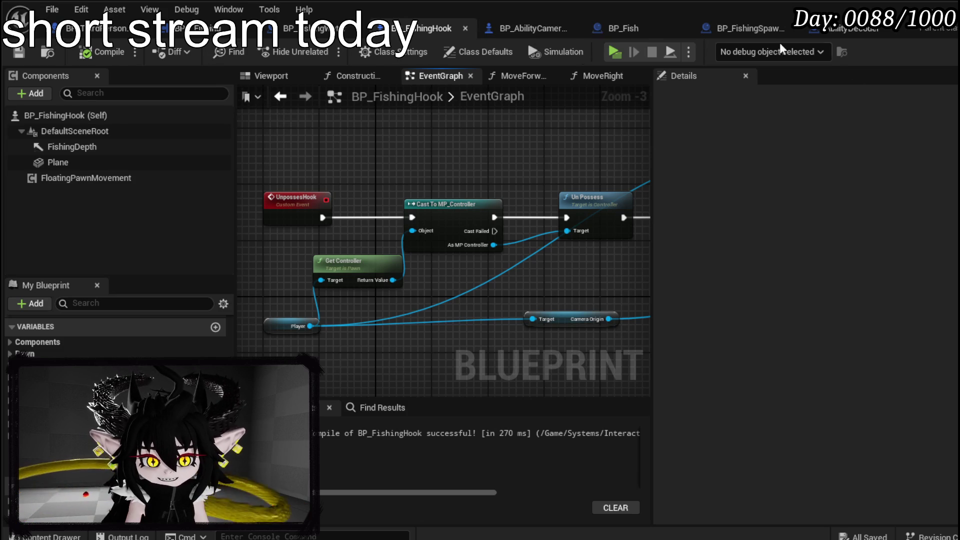
Step: Trace Server_UnpossesCam from AbilityDecoder to the Server Unposses definition in BP_AbilityCameraPawn
click(839, 34)
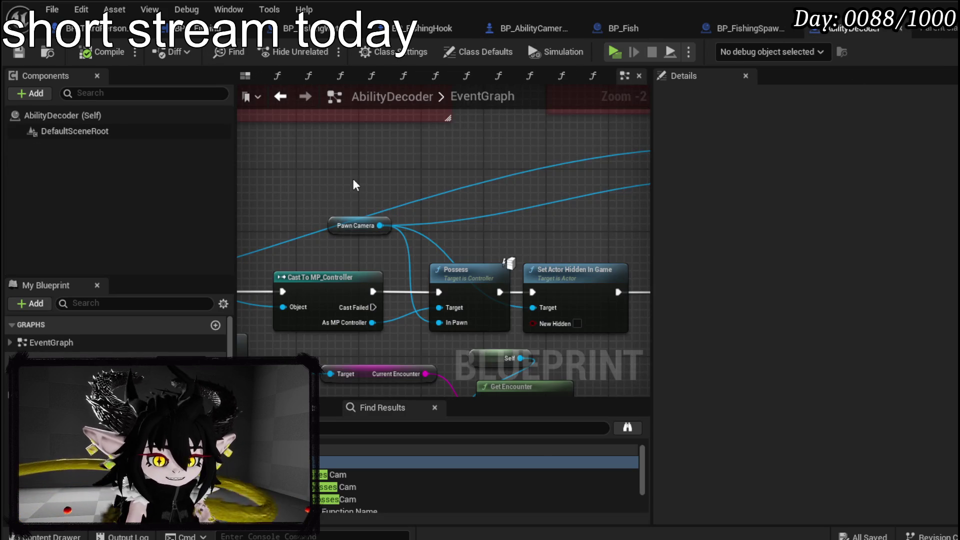
scroll(354, 186, down, 5)
scroll(354, 186, up, 4)
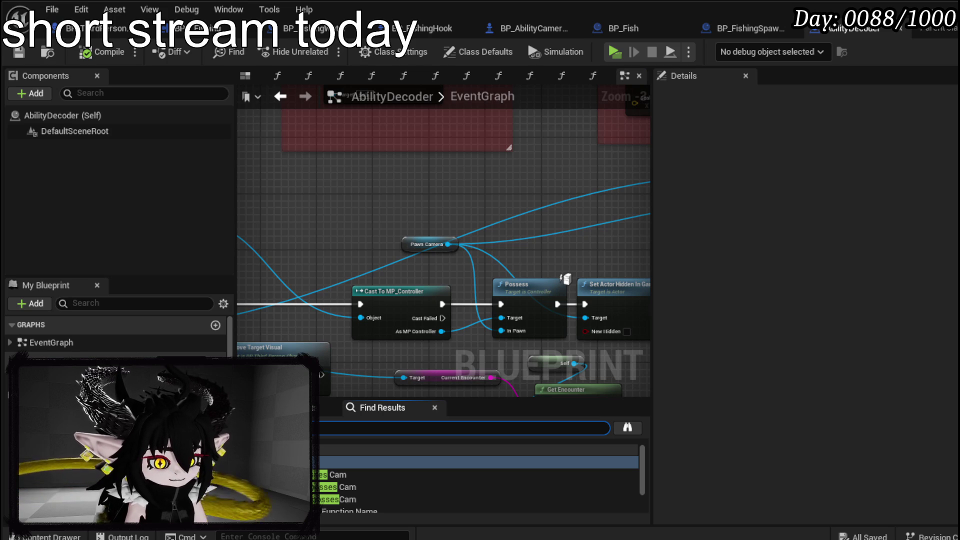
scroll(475, 480, down, 1)
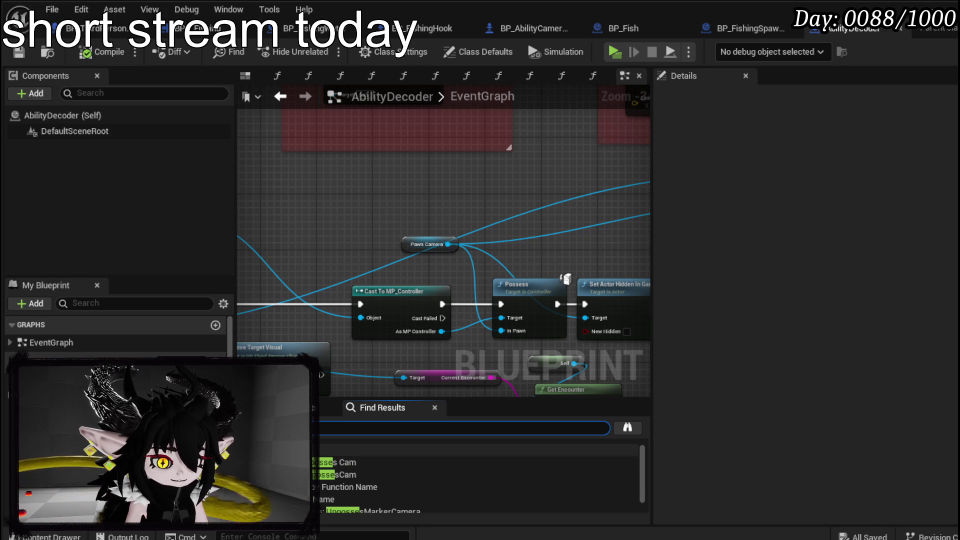
double_click(380, 461)
drag(501, 279, 270, 294)
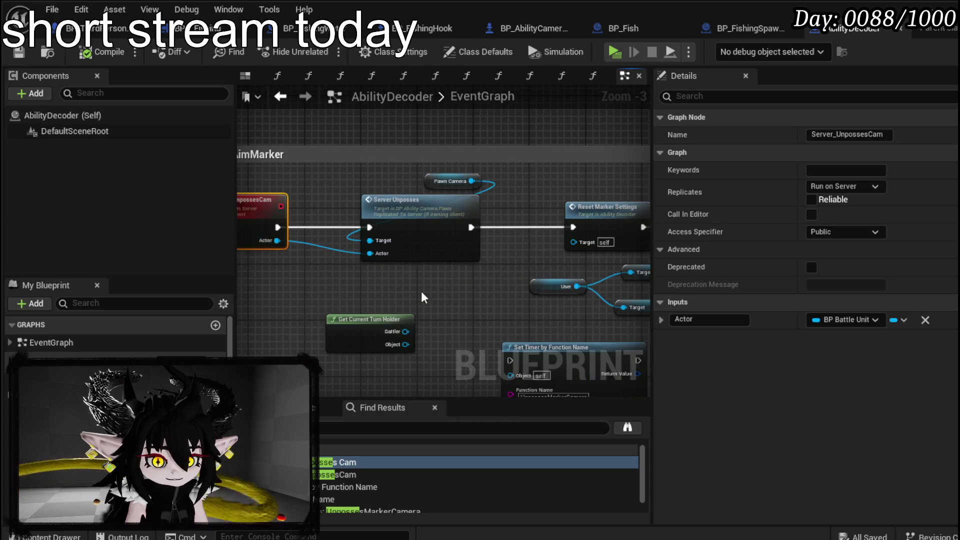
click(405, 180)
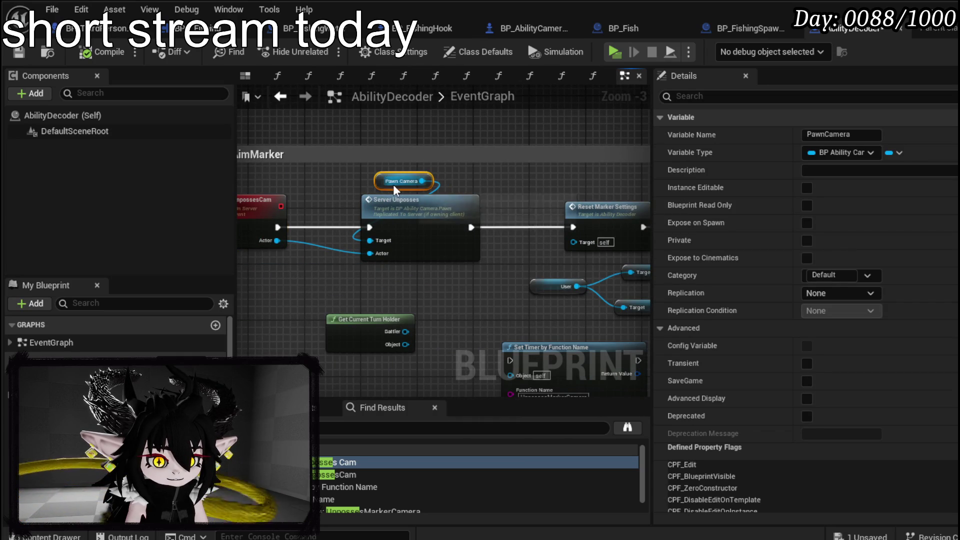
double_click(419, 224)
drag(294, 197, 311, 186)
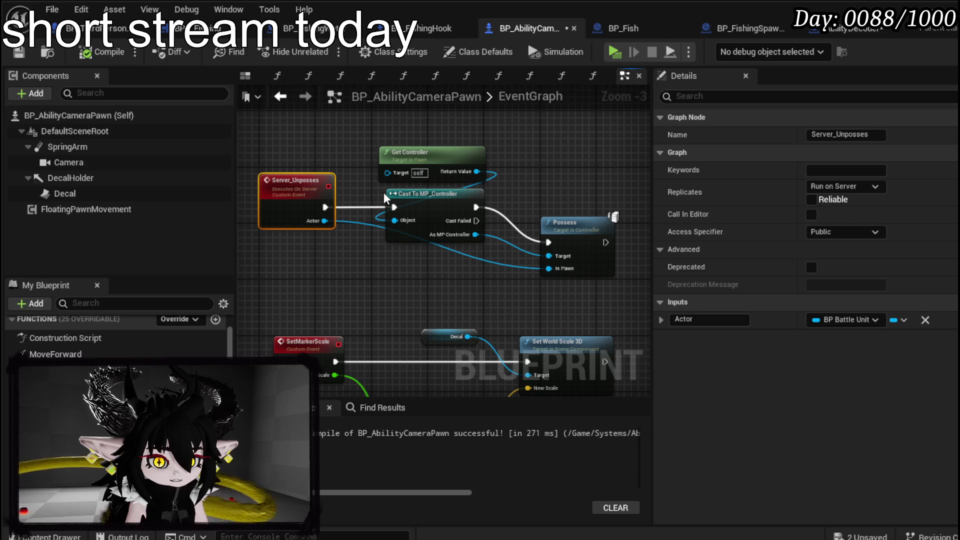
Step: Copy Get Controller and Cast To MP_Controller, save the camera pawn, and paste them into BP_FishingHook
drag(403, 121, 465, 250)
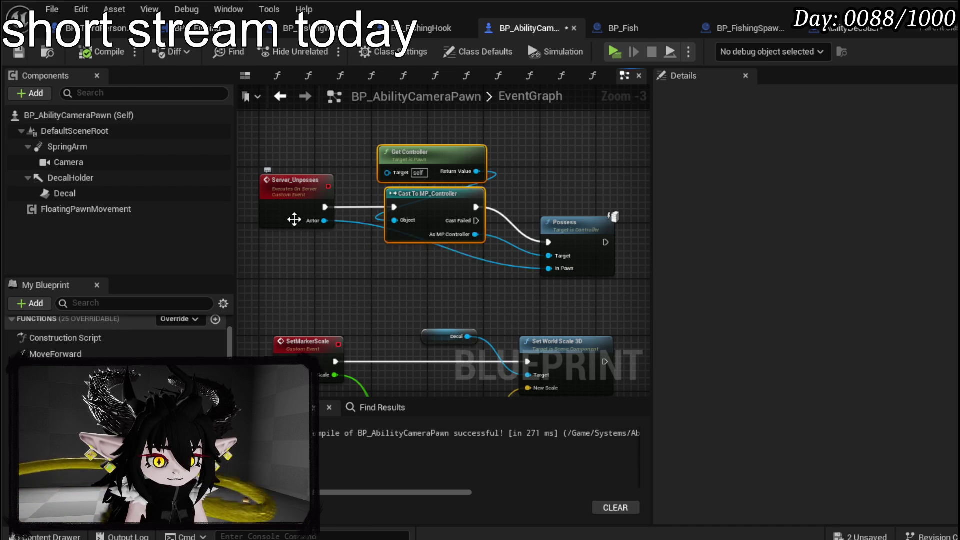
click(397, 145)
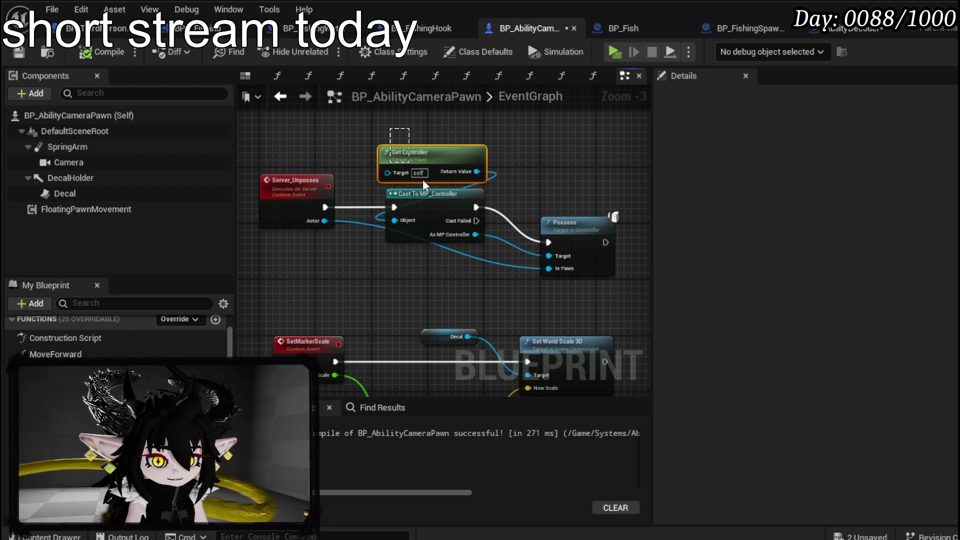
key(ctrl+Tab)
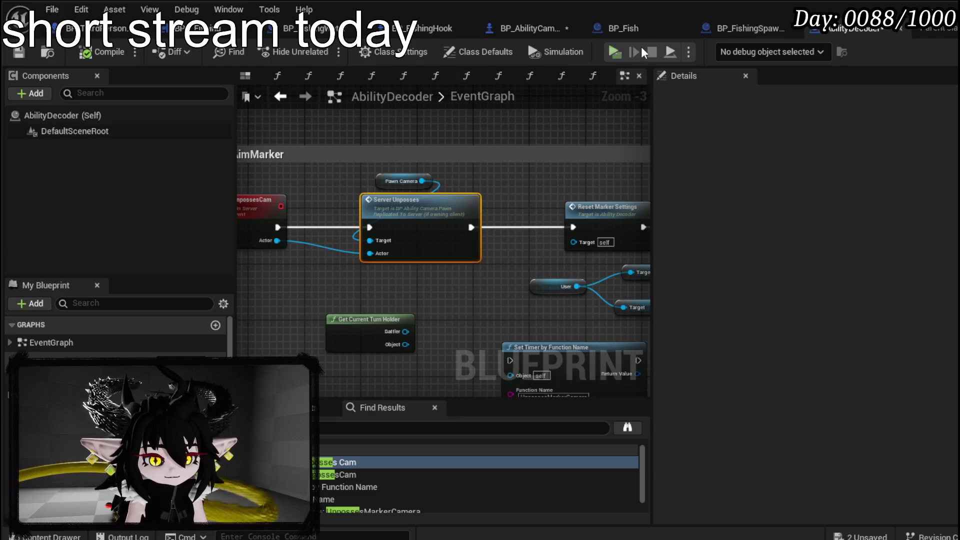
click(531, 30)
drag(407, 181, 391, 238)
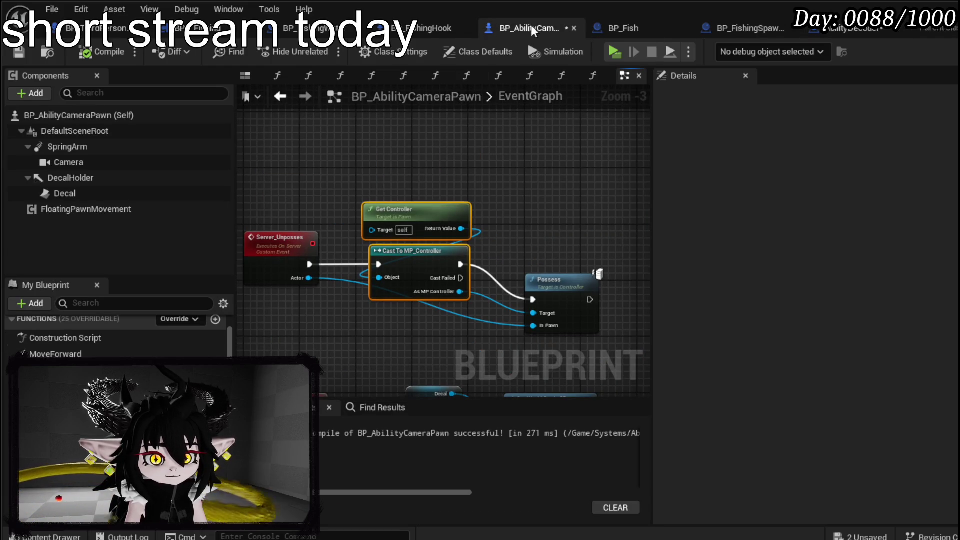
click(20, 53)
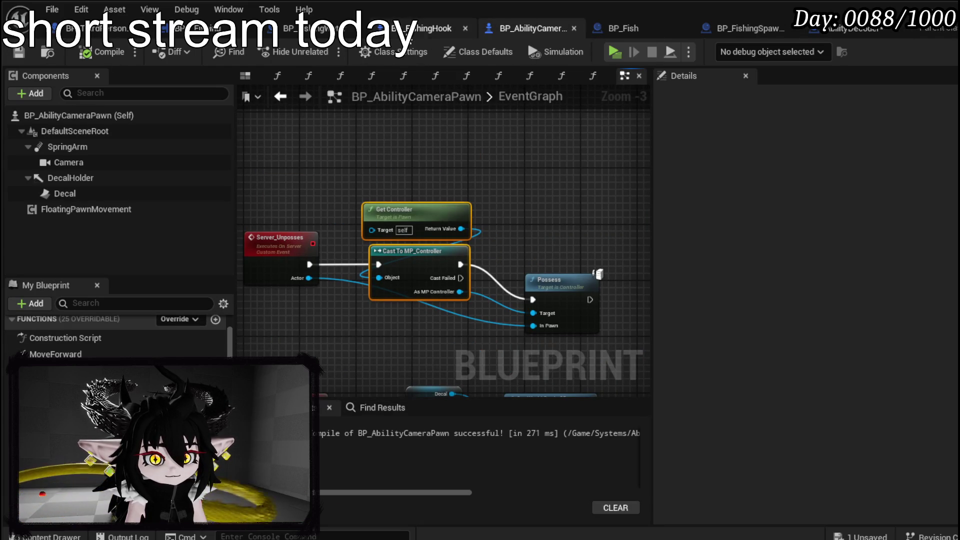
click(430, 28)
key(ctrl+v)
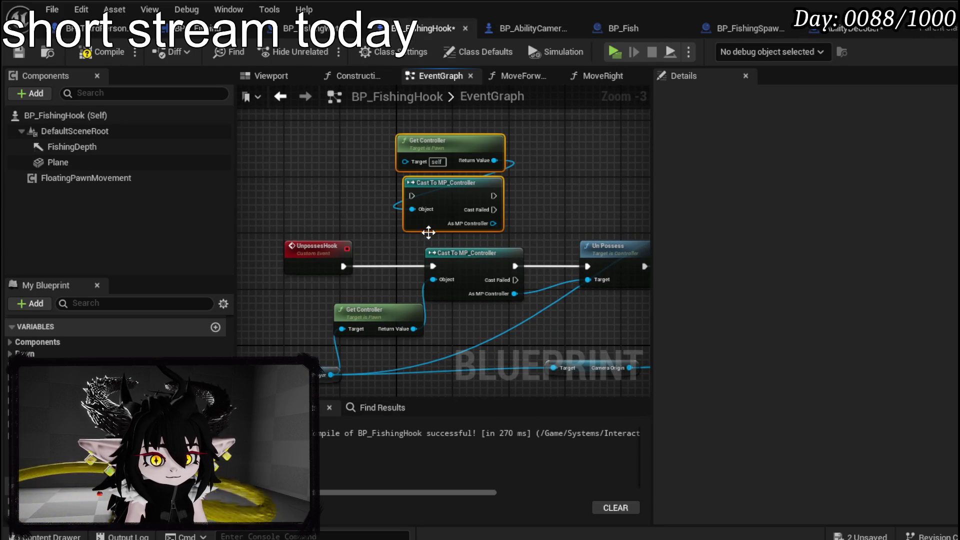
Step: Feed Self into Get Controller, route UnpossesHook into the new cast, and delete the old cast and Un Possess
drag(389, 152, 318, 147)
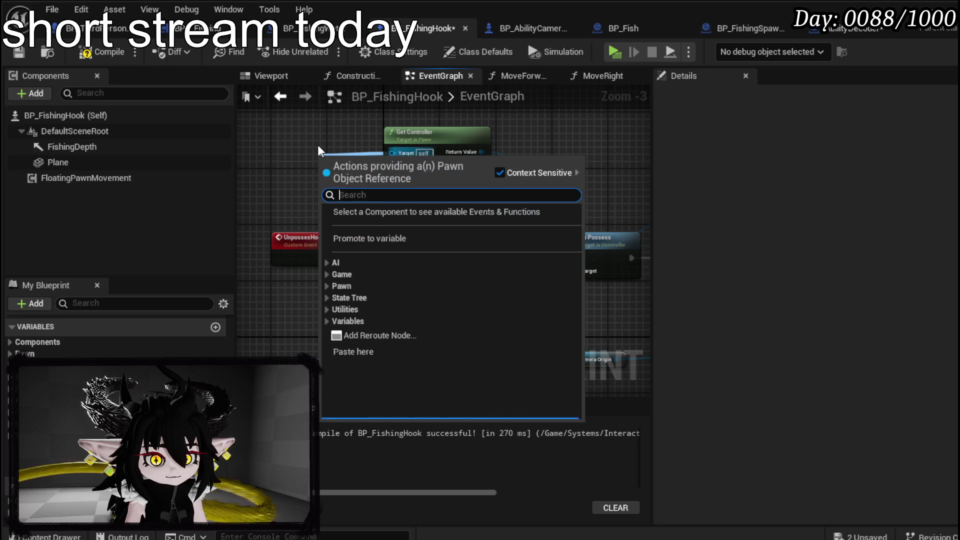
text(self)
key(Return)
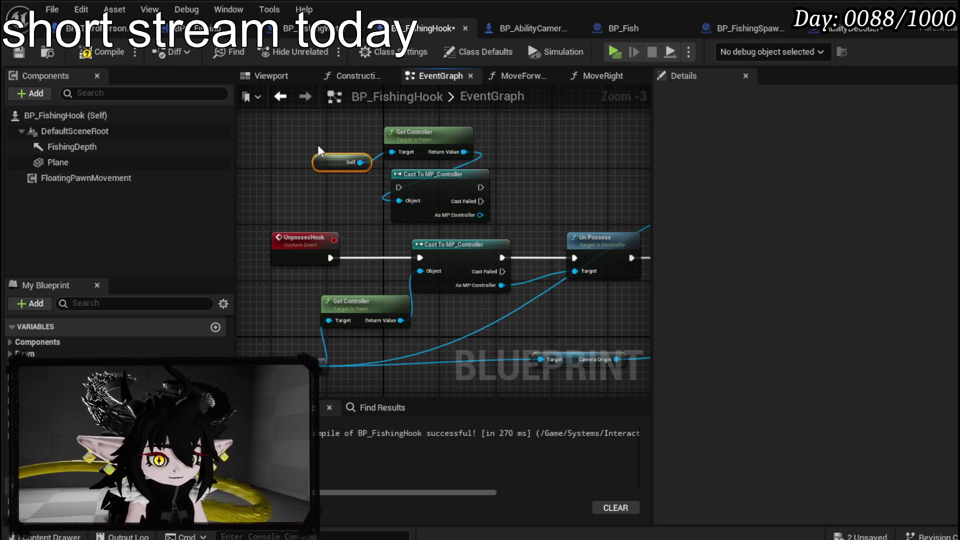
drag(398, 182, 411, 195)
mouse_move(329, 252)
mouse_down()
mouse_move(331, 264)
mouse_move(413, 202)
mouse_move(487, 239)
mouse_up()
drag(385, 263, 456, 250)
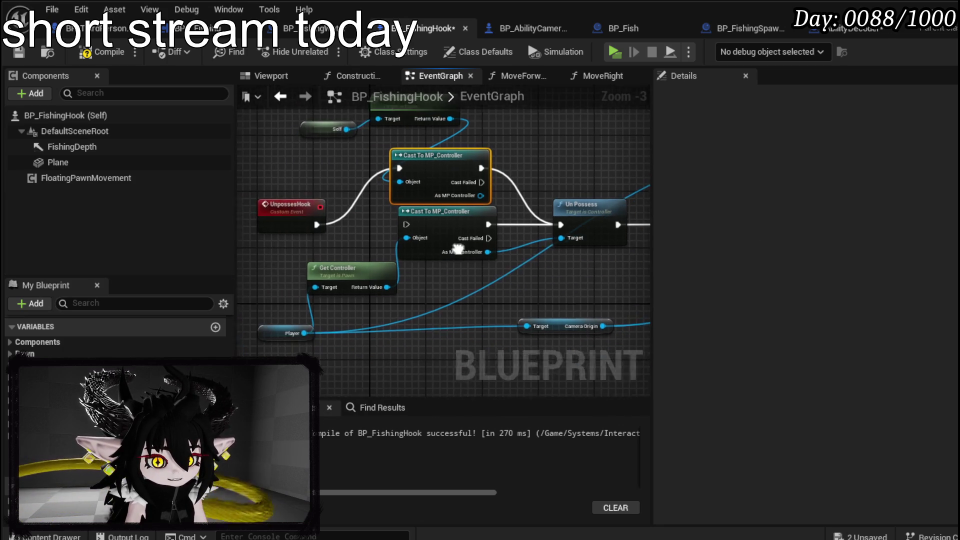
click(455, 250)
key(Delete)
drag(566, 266, 446, 279)
click(450, 235)
key(Delete)
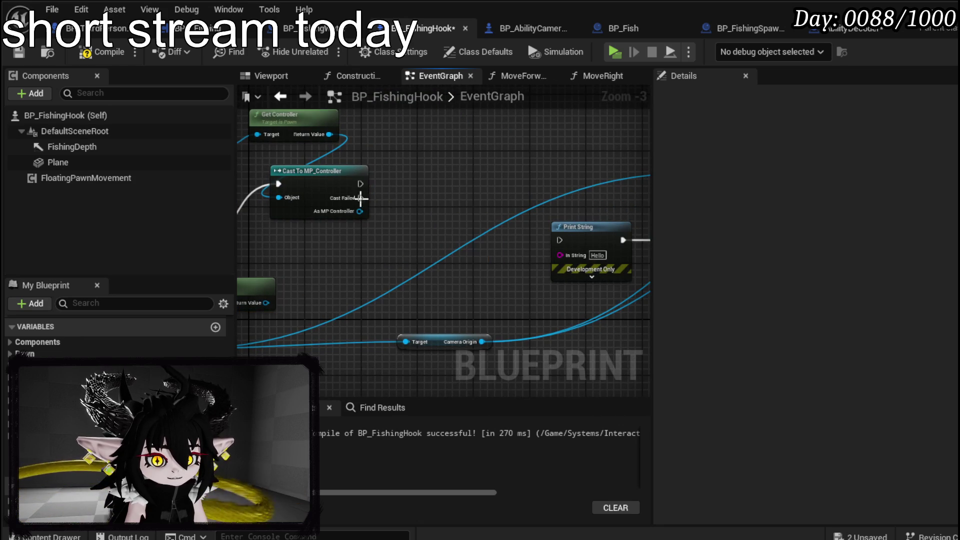
mouse_move(358, 217)
mouse_down()
mouse_move(340, 269)
mouse_move(402, 266)
mouse_up()
Step: Add a Possess node with Player as In Pawn, leading into Print String, and compile
text(posses)
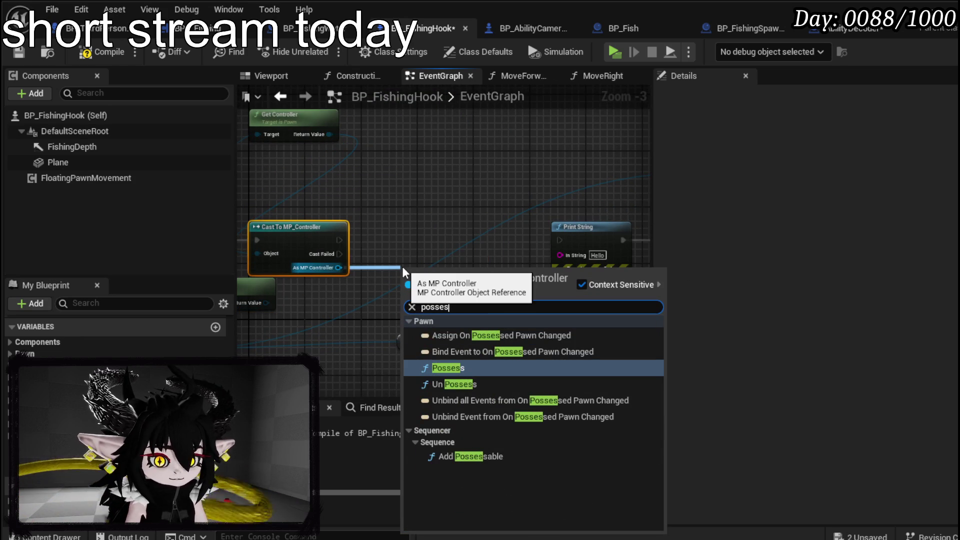
click(450, 367)
mouse_move(420, 273)
mouse_down()
mouse_move(470, 245)
mouse_move(437, 274)
mouse_move(548, 252)
mouse_up()
mouse_move(315, 320)
mouse_down()
mouse_move(510, 274)
mouse_move(564, 244)
mouse_up()
mouse_move(617, 219)
mouse_down()
mouse_move(430, 257)
mouse_move(501, 247)
mouse_up()
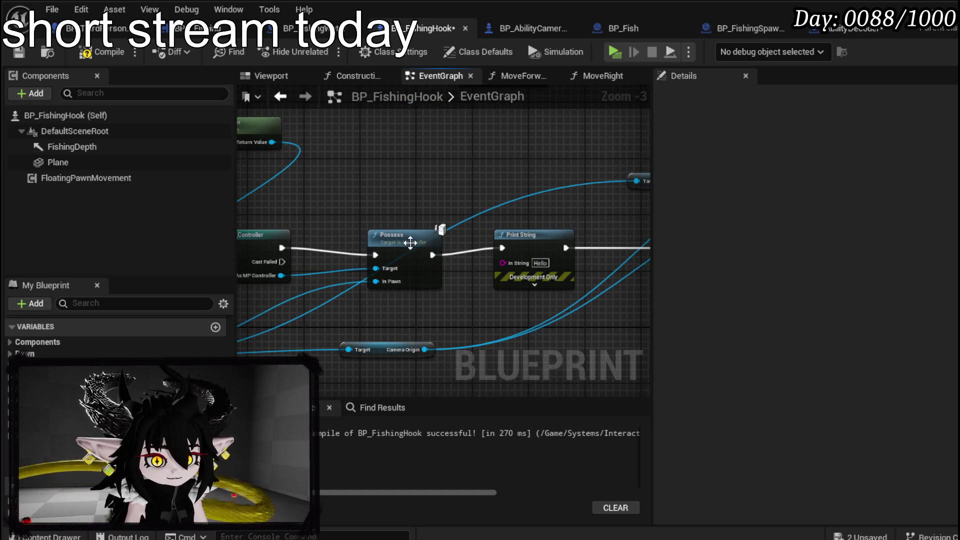
drag(410, 243, 407, 219)
key(F7)
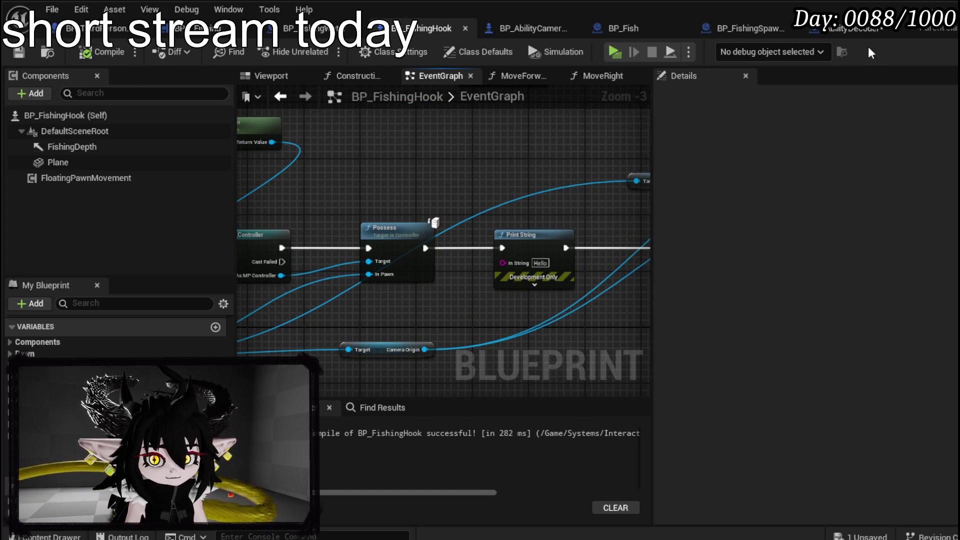
click(825, 31)
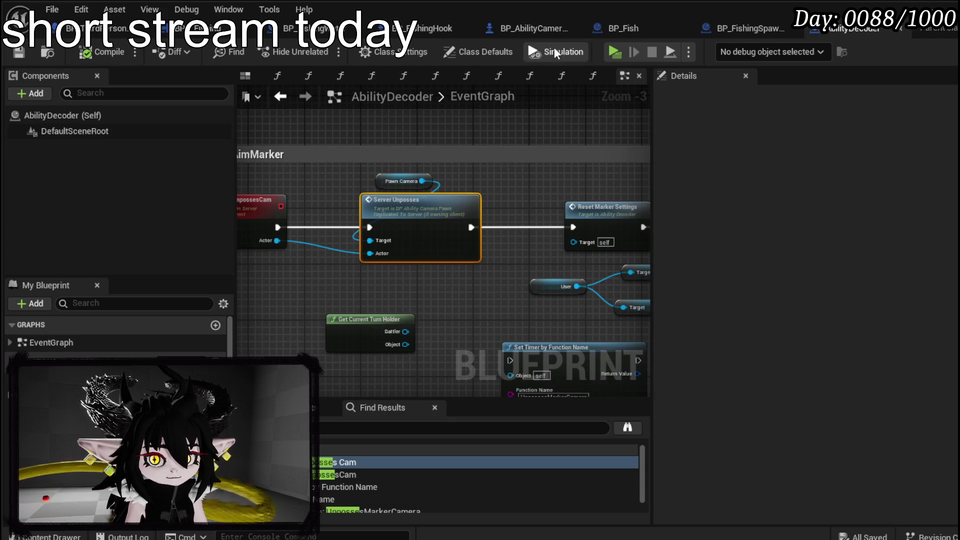
click(440, 29)
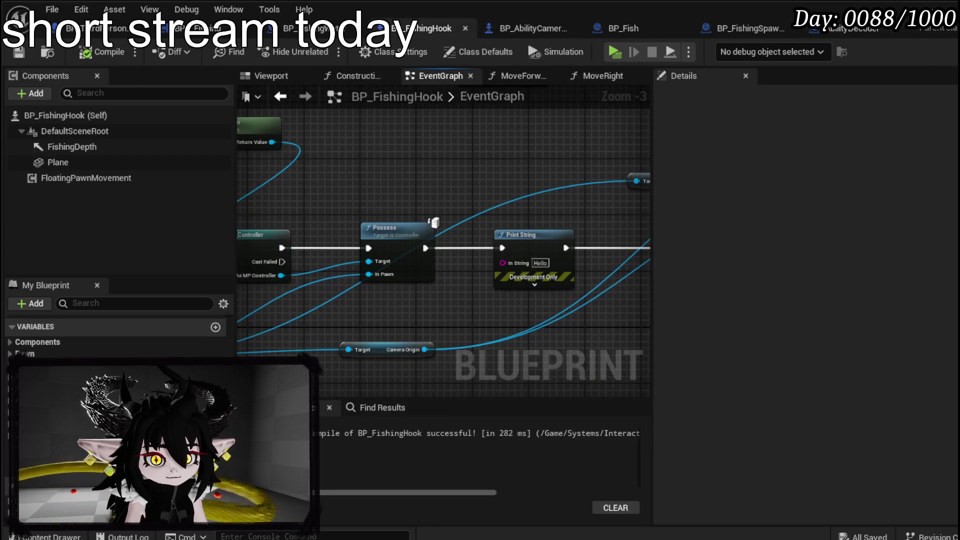
key(alt+Tab)
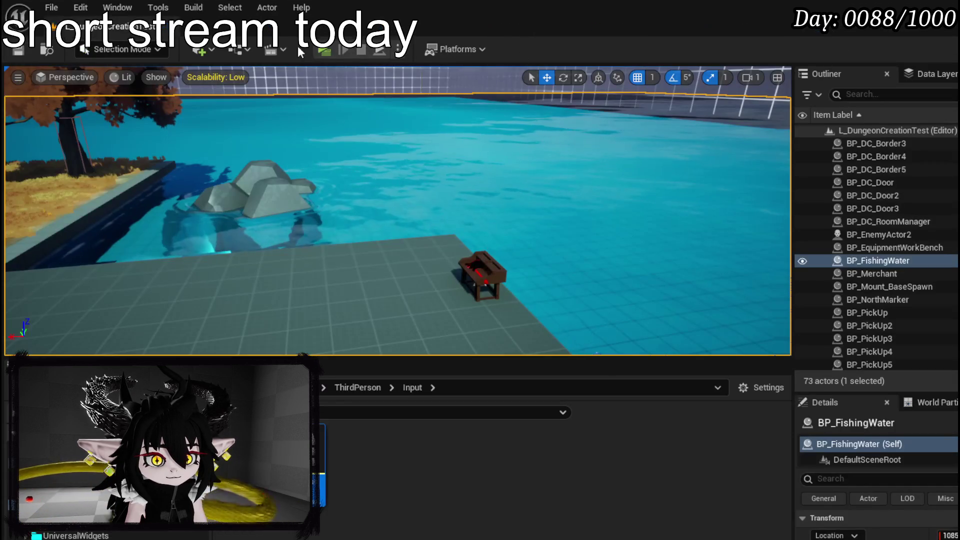
Step: Play-test walking across the dock to cast at the water, then stop and save the level
click(325, 50)
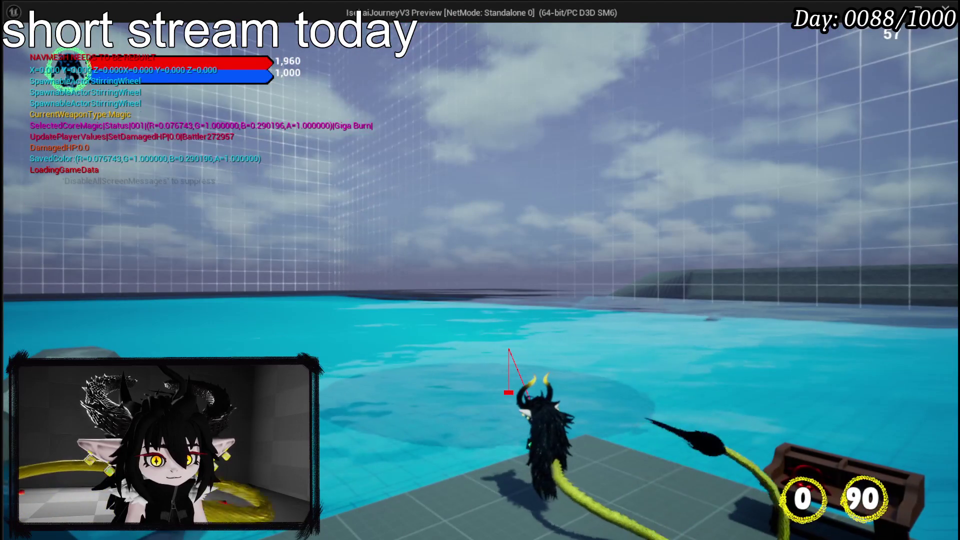
key(w)
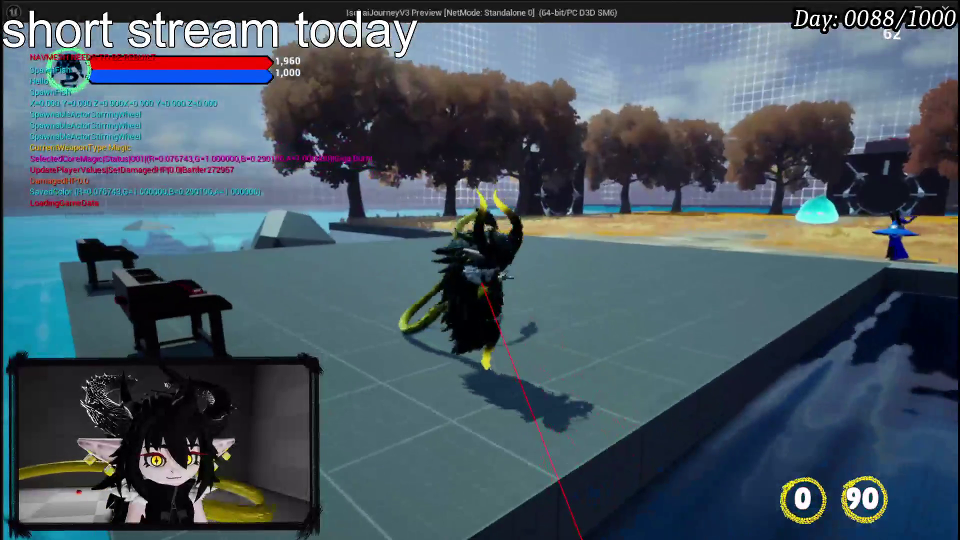
key(space)
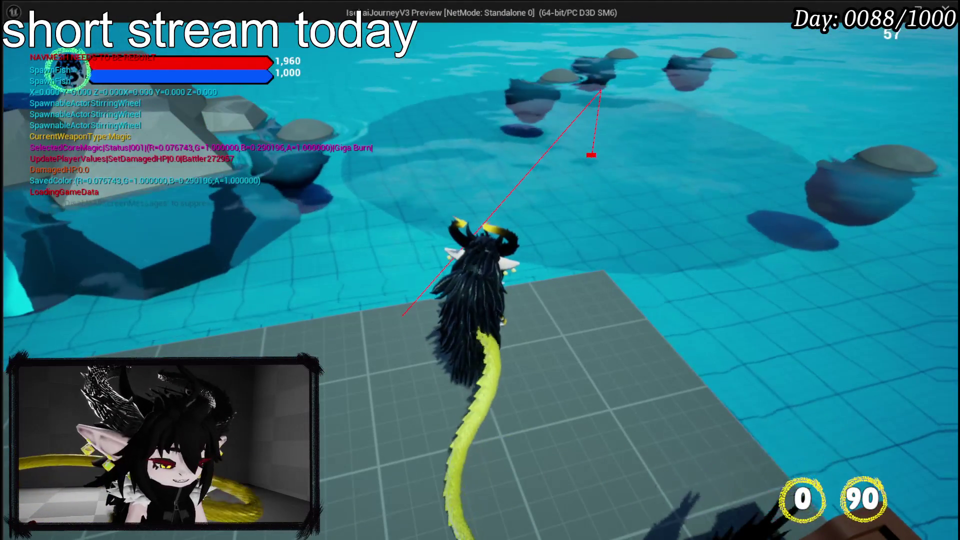
key(space)
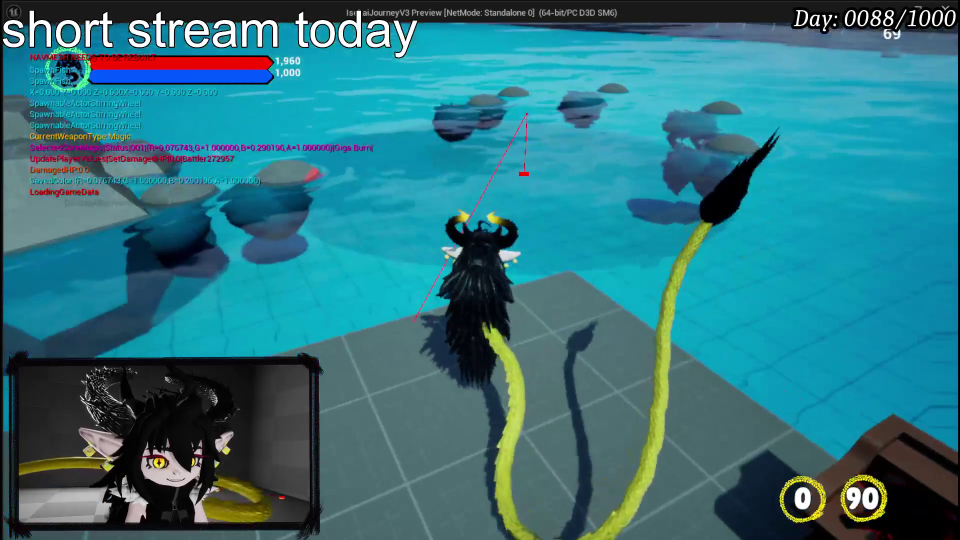
key(Escape)
key(ctrl+s)
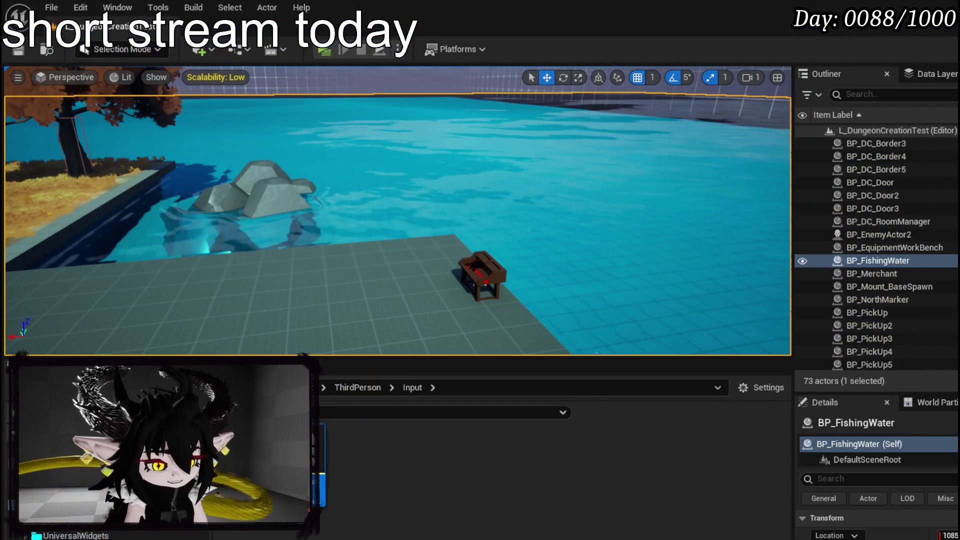
key(alt+Tab)
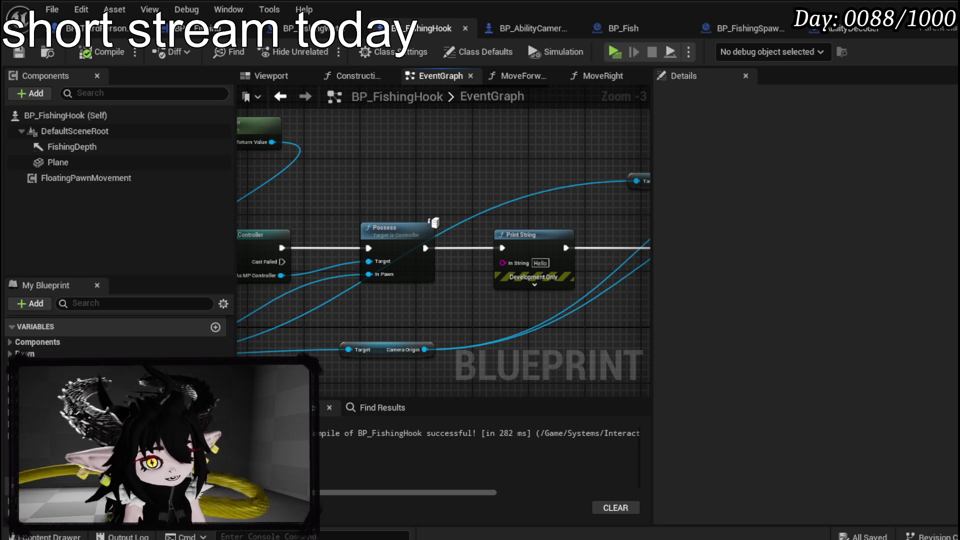
Step: Delete Print String, wire Possess into Set World Location and Rotation, tidy the getters, and compile
mouse_move(479, 241)
mouse_down()
mouse_move(349, 211)
mouse_move(424, 225)
mouse_move(631, 227)
mouse_move(614, 230)
mouse_up()
click(485, 270)
key(Delete)
mouse_move(485, 283)
mouse_down()
mouse_move(374, 253)
mouse_move(403, 296)
mouse_up()
drag(497, 239, 413, 220)
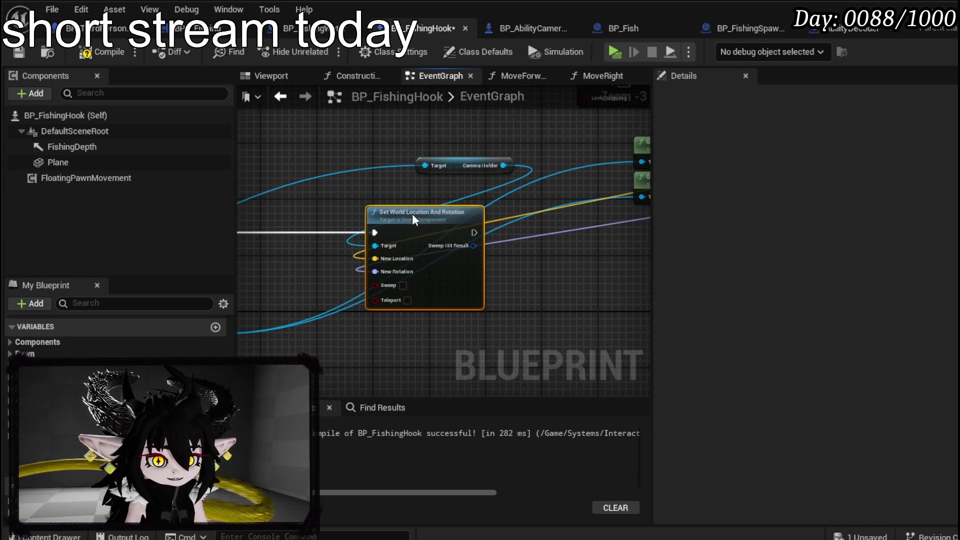
drag(479, 166, 363, 165)
mouse_move(391, 208)
mouse_down()
mouse_move(350, 208)
mouse_move(606, 211)
mouse_up()
drag(444, 240, 554, 325)
drag(500, 280, 485, 274)
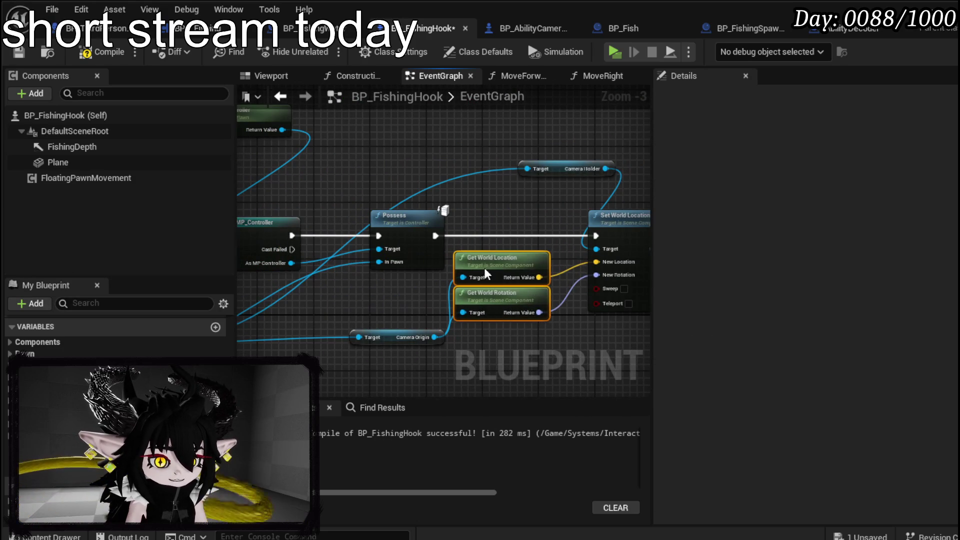
click(103, 52)
Step: Review the Possess chain, then switch to BPC_Fishing's Catch function graph
scroll(435, 203, down, 4)
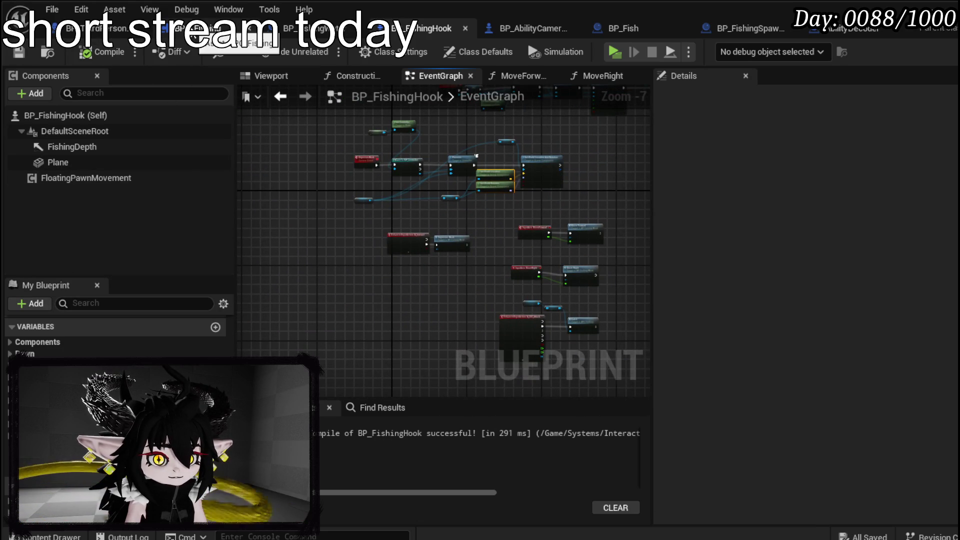
scroll(447, 246, down, 2)
scroll(462, 239, up, 4)
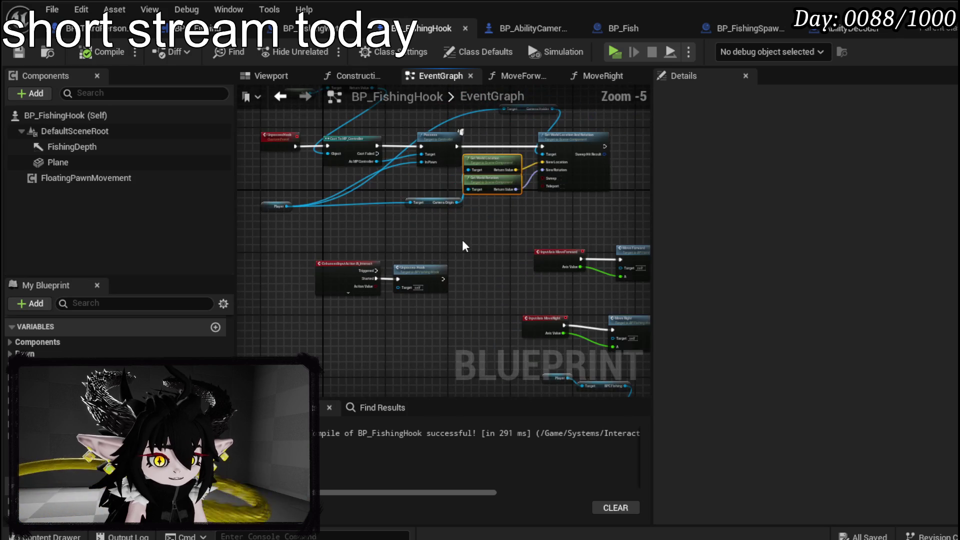
mouse_move(462, 239)
mouse_down()
mouse_move(443, 289)
mouse_move(401, 203)
mouse_move(398, 231)
mouse_move(610, 195)
mouse_move(554, 326)
mouse_move(495, 320)
mouse_up()
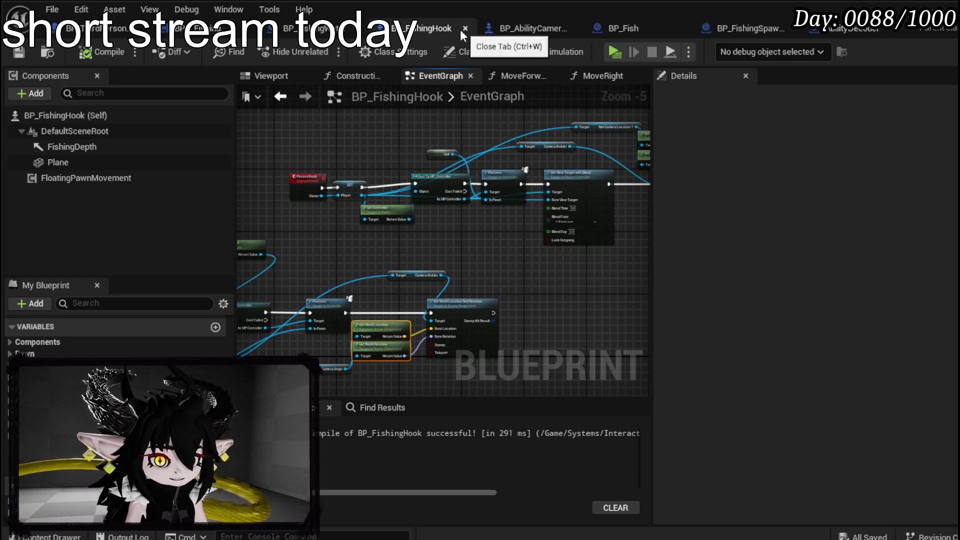
click(210, 28)
Step: Add a Spawn System at Location node after the Catch entry
mouse_move(298, 204)
mouse_down()
mouse_move(312, 217)
mouse_move(403, 209)
mouse_up()
text(Spaw)
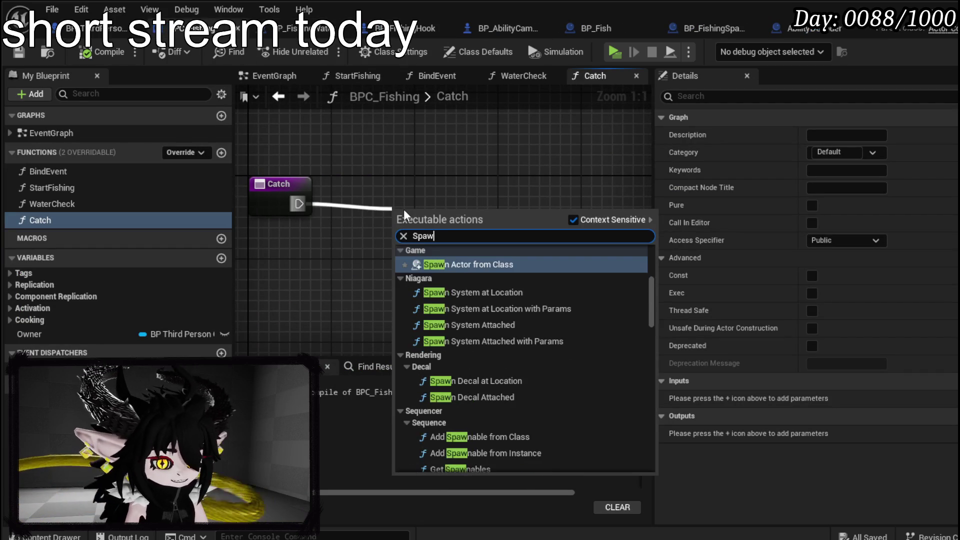
text(n system)
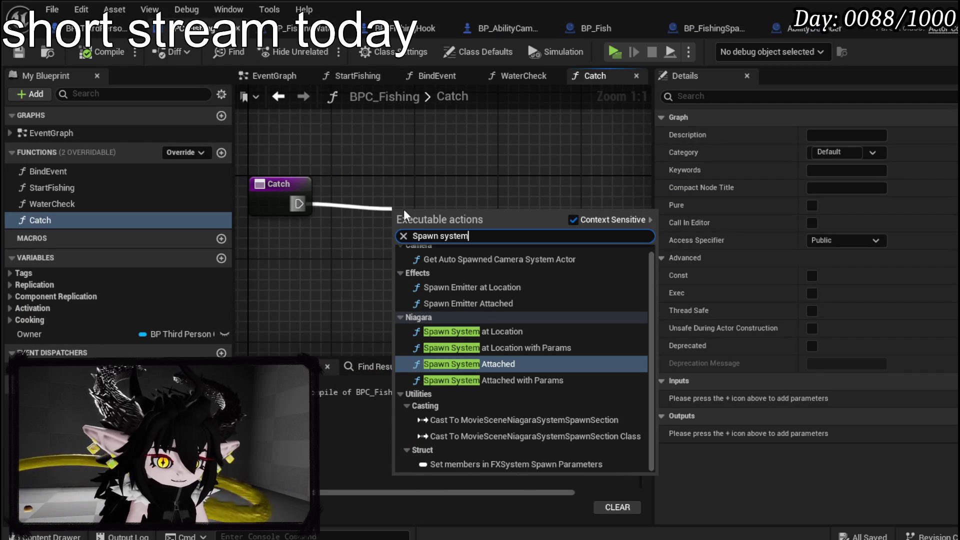
click(478, 331)
drag(483, 215, 514, 184)
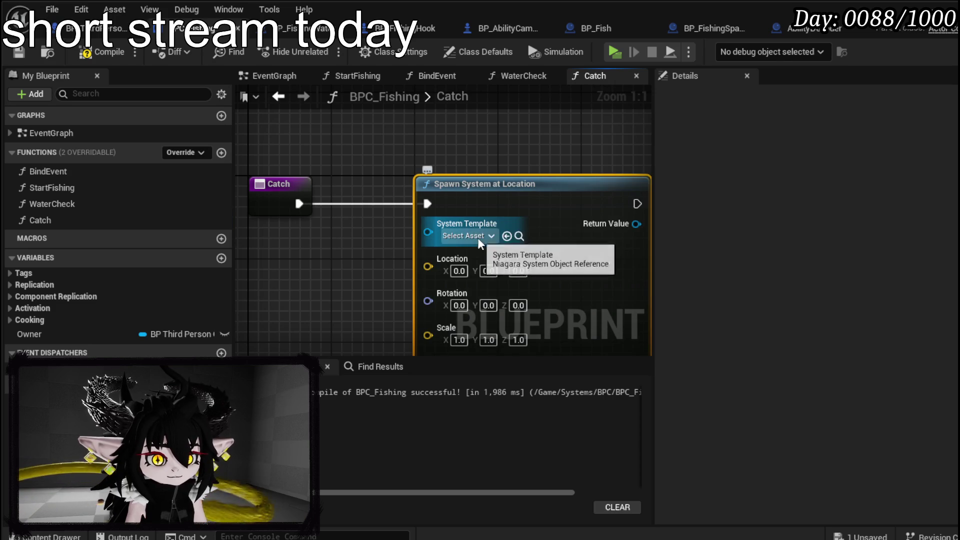
Step: Set the spawned system to NS_WaterSplashUpwards and open the StartFishing function graph
click(478, 235)
text(water spk)
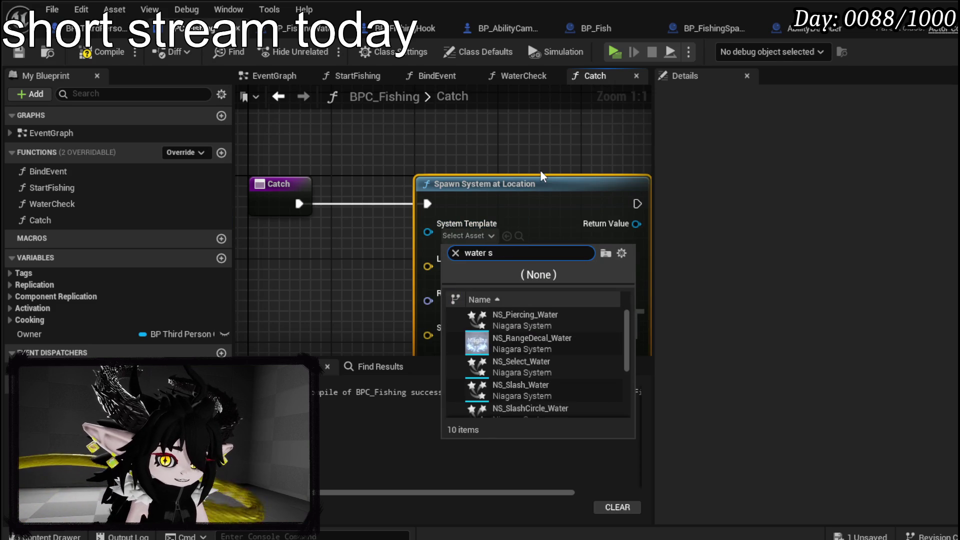
key(BackSpace)
text(lash)
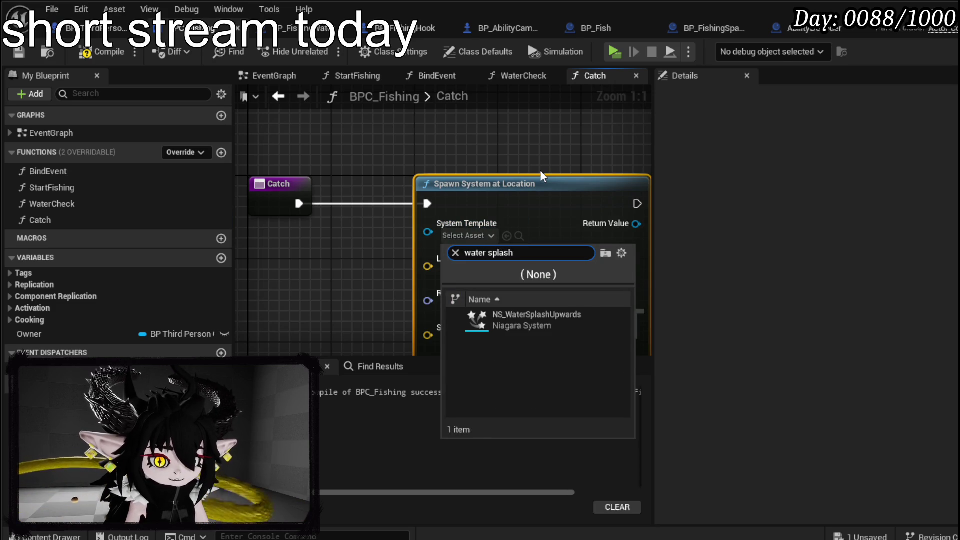
click(536, 315)
scroll(460, 190, down, 3)
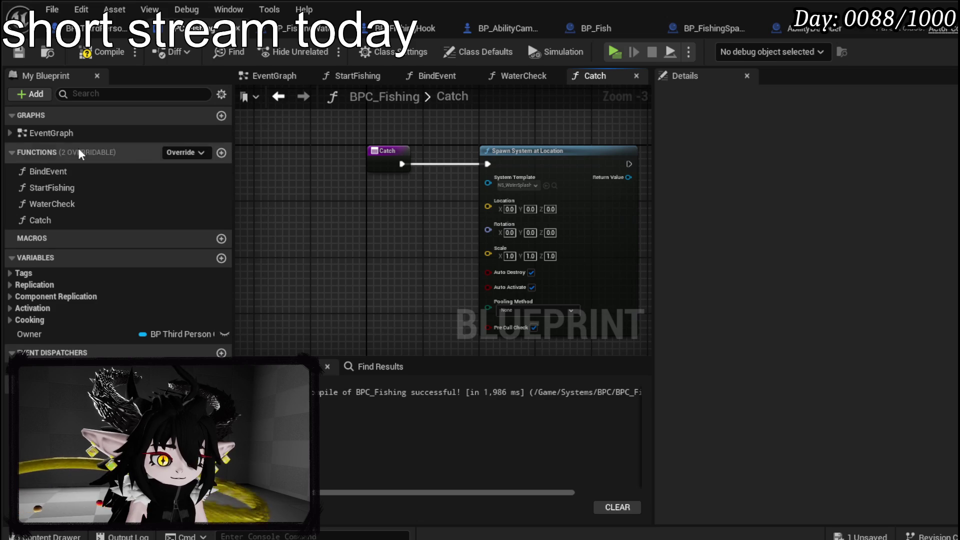
double_click(67, 189)
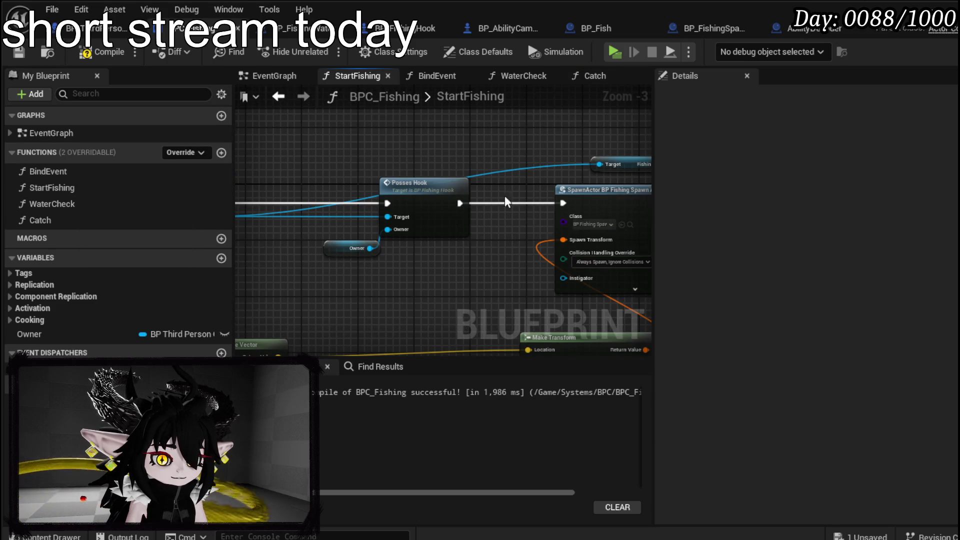
Step: Promote the spawn area node's Return Value to a variable named HookActor_Ref
drag(440, 193, 125, 175)
click(396, 186)
scroll(425, 212, up, 3)
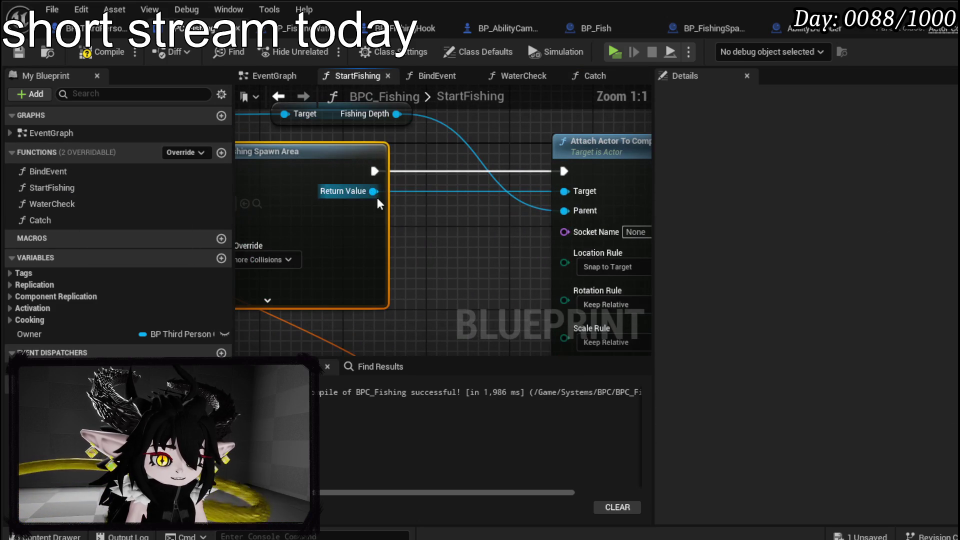
right_click(365, 191)
mouse_move(420, 276)
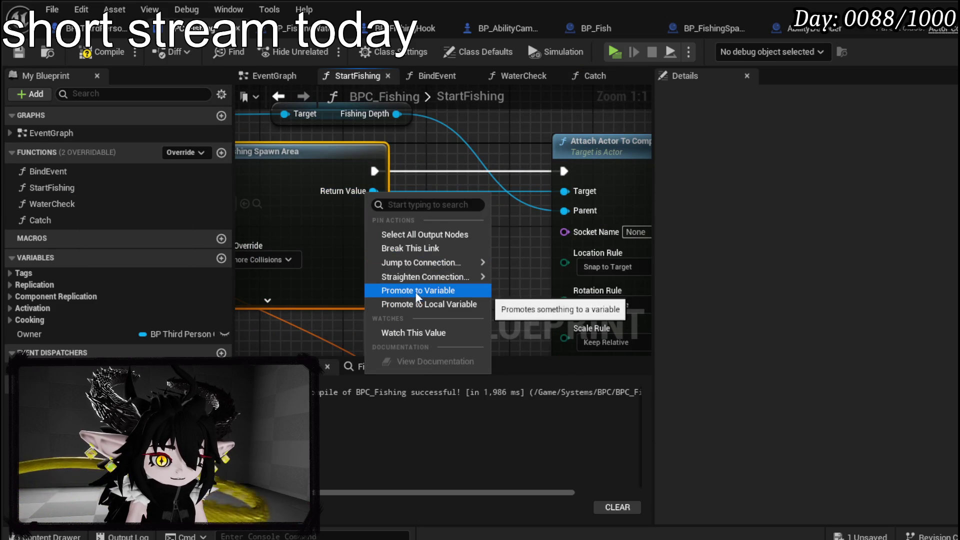
click(411, 292)
text(HookActor_)
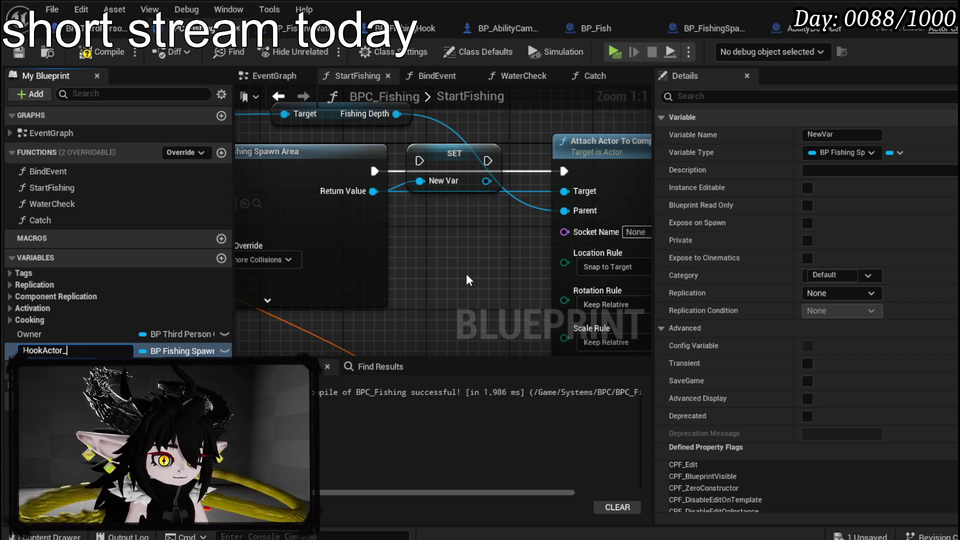
text(REf)
key(Return)
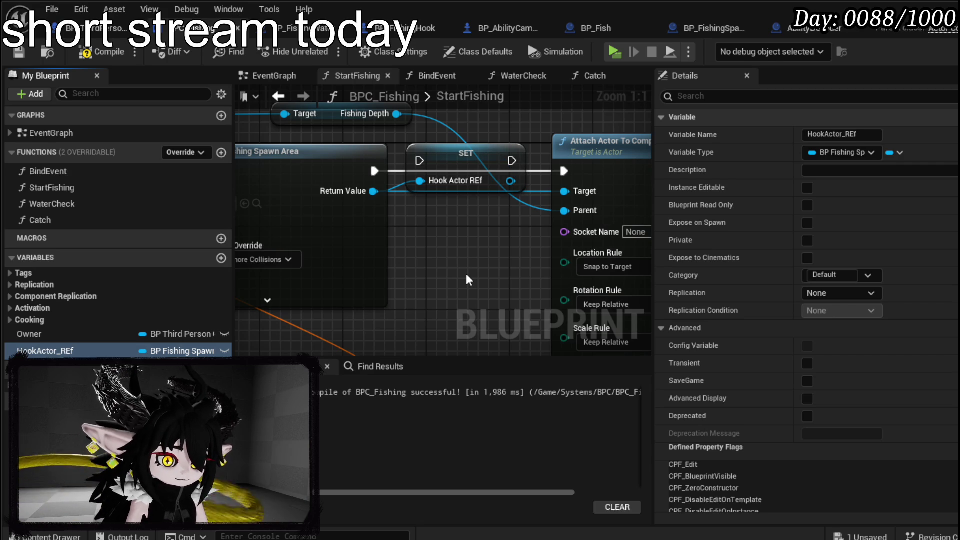
key(BackSpace)
text(e)
Step: Delete that SET node and the mistaken HookActor_Ref variable
click(457, 159)
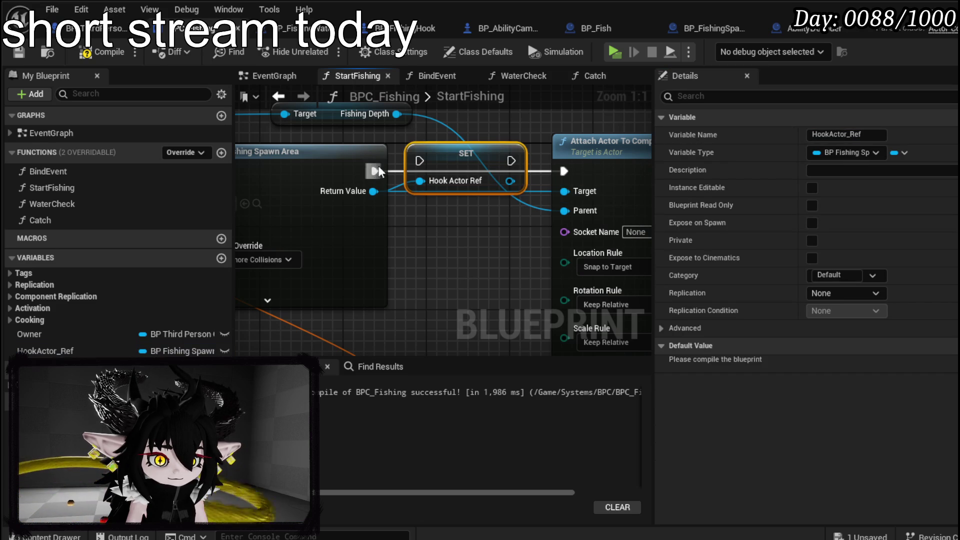
drag(371, 173, 607, 182)
drag(455, 212, 454, 212)
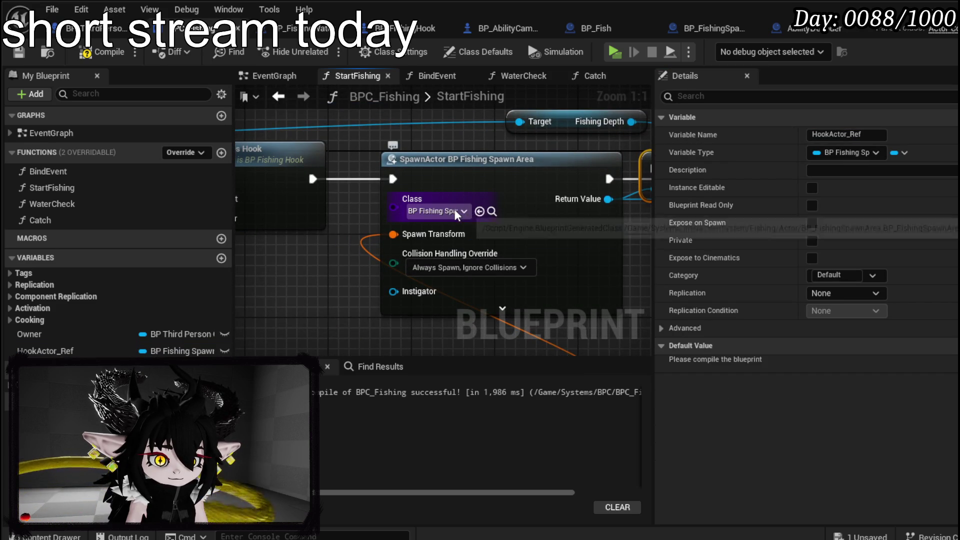
drag(480, 172, 243, 210)
key(Delete)
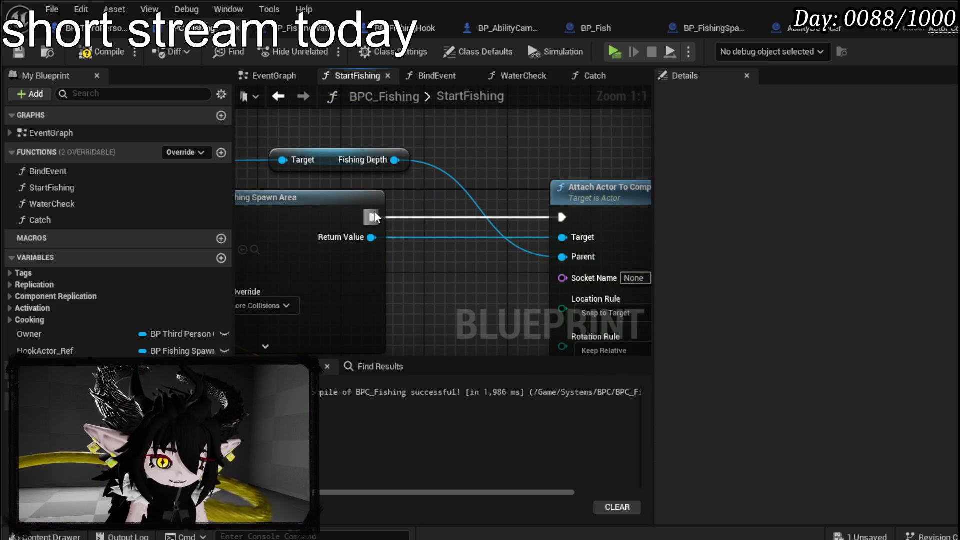
click(45, 350)
key(Delete)
Step: Promote the spawned fishing hook's Return Value to a new HookActor_Ref variable
mouse_move(356, 255)
mouse_down()
mouse_move(349, 250)
mouse_move(447, 241)
mouse_up()
right_click(461, 222)
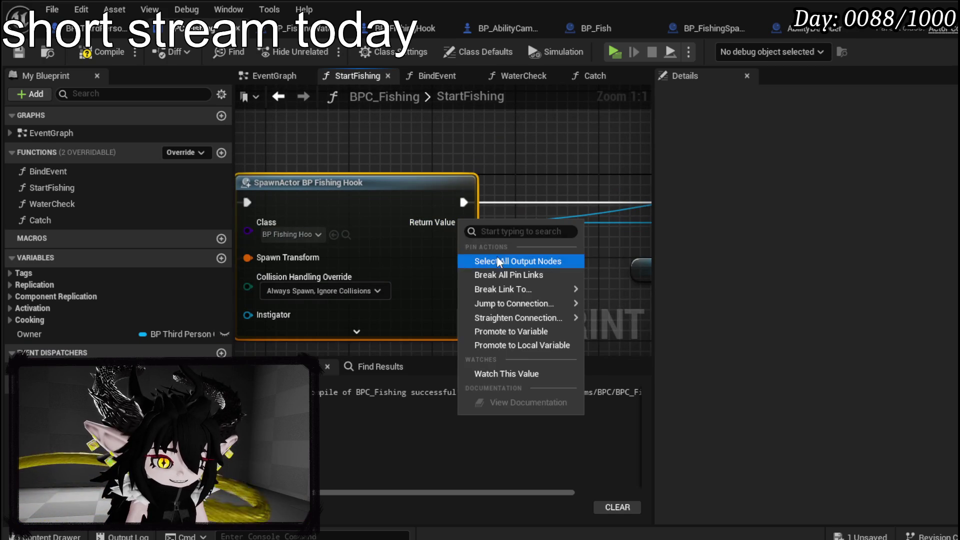
click(502, 332)
text(HookActor_Re)
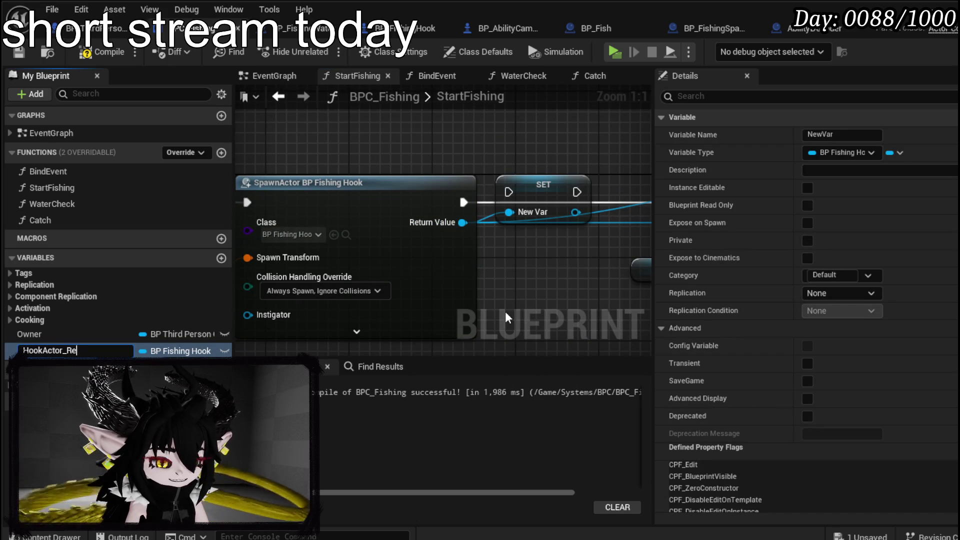
text(f)
key(Return)
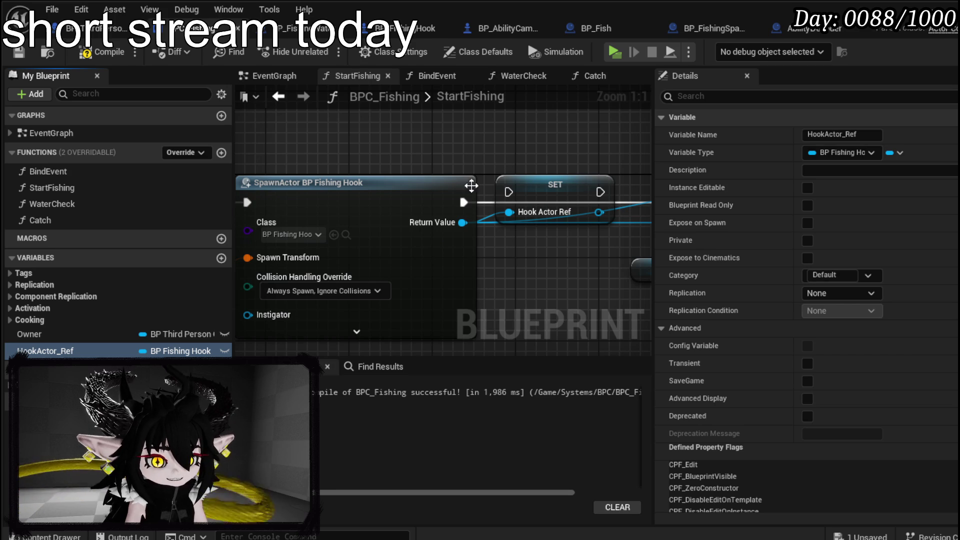
Step: Wire HookActor_Ref into Posses Hook's target, compile and save, and open Catch
mouse_move(409, 203)
mouse_down()
mouse_move(533, 213)
mouse_move(385, 188)
mouse_up()
mouse_move(272, 232)
mouse_down()
mouse_move(408, 212)
mouse_move(383, 230)
mouse_up()
click(391, 231)
click(361, 135)
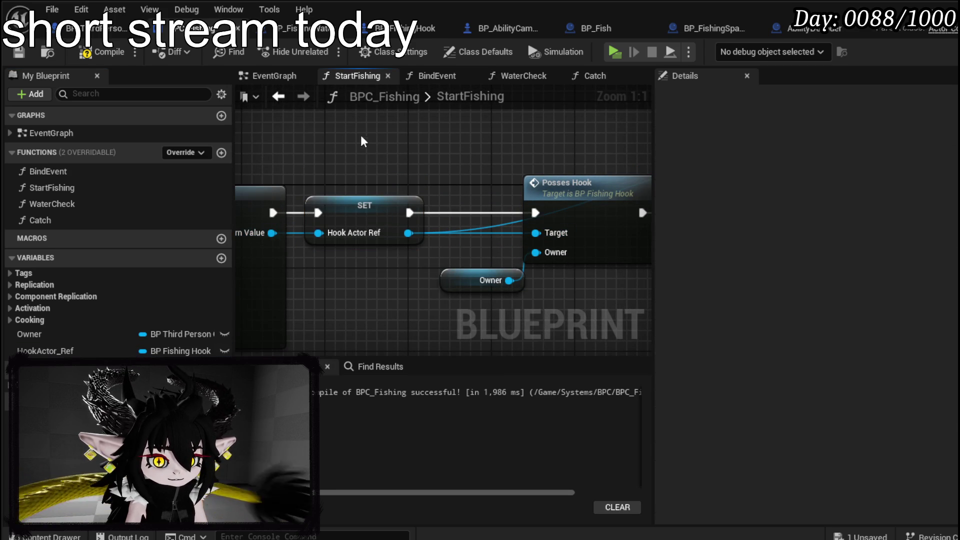
click(19, 52)
double_click(73, 220)
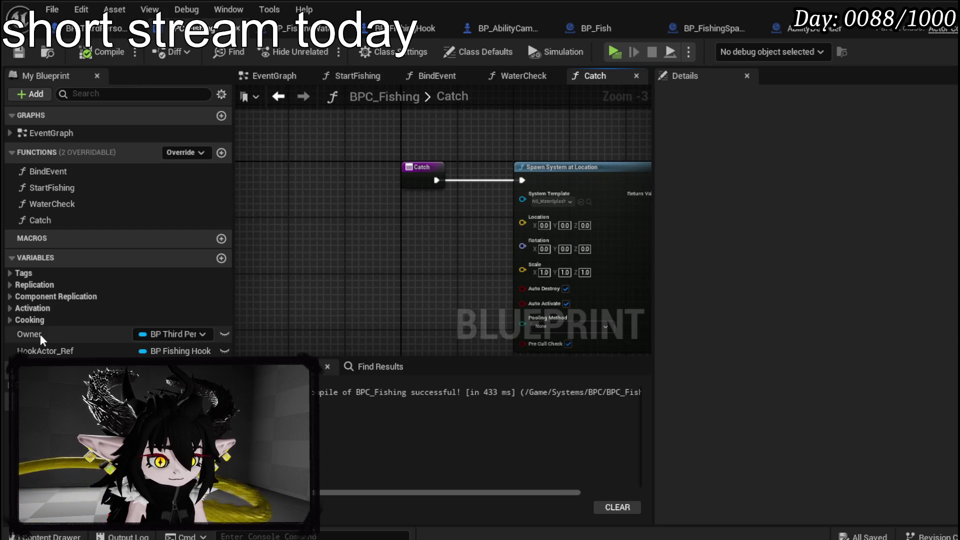
Step: Wire HookActor_Ref's Get Actor Location into the splash Spawn System's Location in Catch
mouse_move(45, 350)
mouse_down()
mouse_move(298, 215)
mouse_move(339, 267)
mouse_move(349, 260)
mouse_up()
text(get actor location)
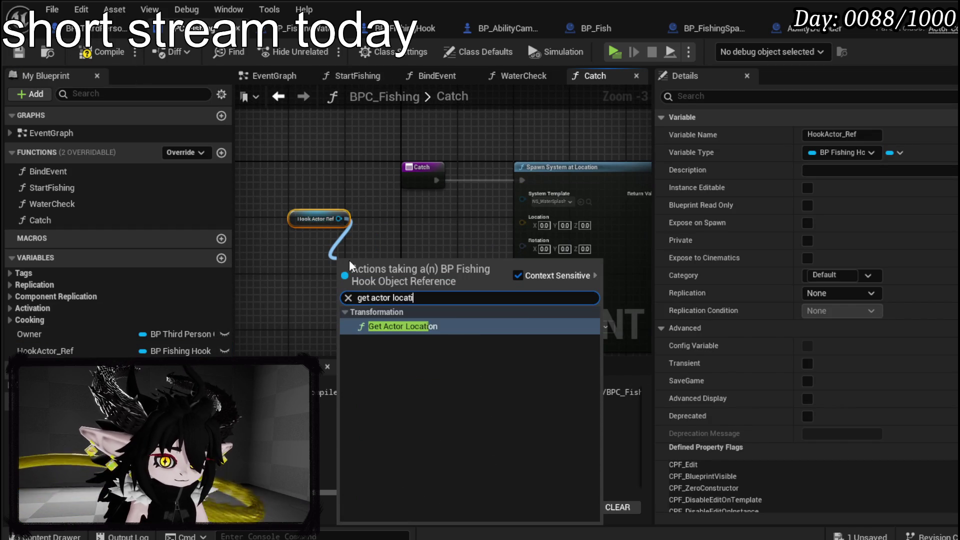
key(Return)
mouse_move(411, 278)
mouse_down()
mouse_move(425, 280)
mouse_move(522, 216)
mouse_up()
drag(402, 260, 438, 217)
click(323, 323)
Step: Compile BPC_Fishing and launch the game in a Standalone preview
click(102, 52)
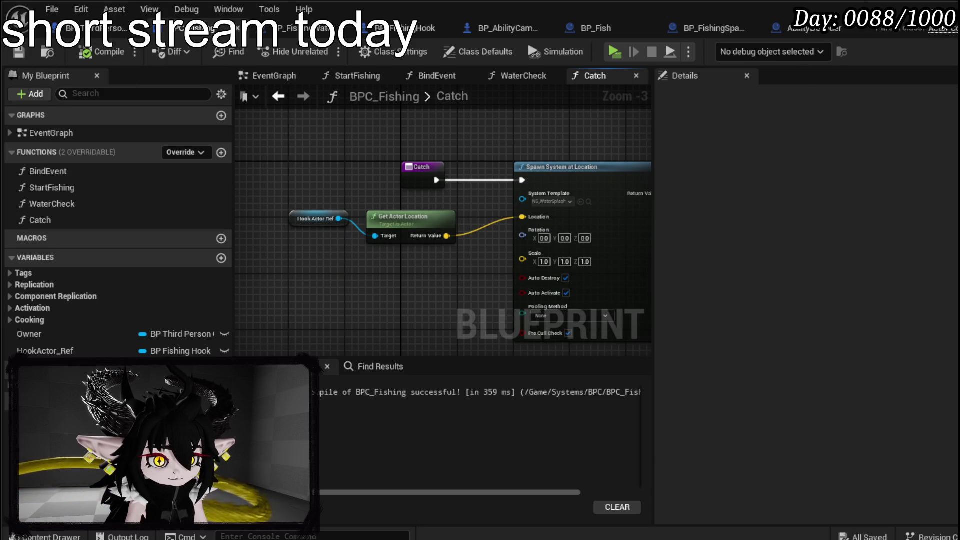
click(950, 34)
click(336, 47)
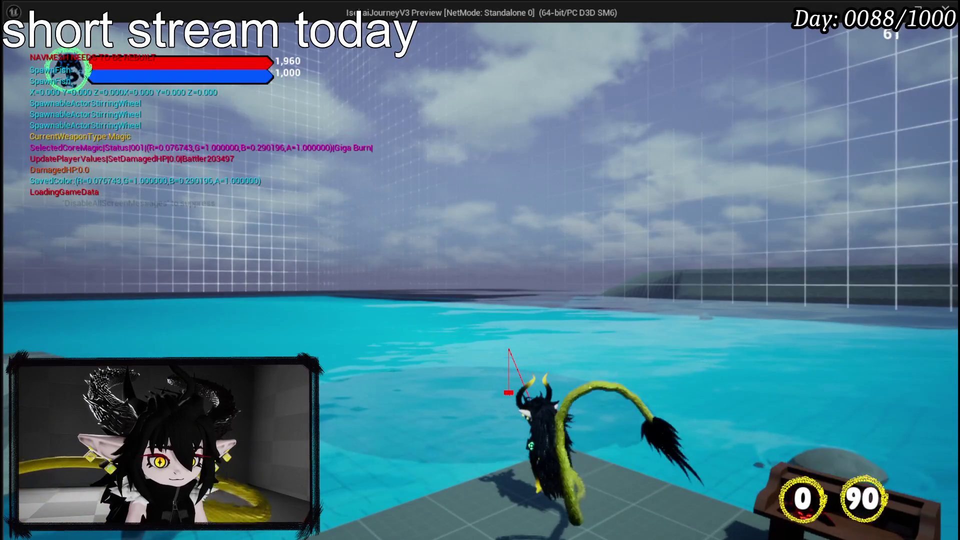
Step: Stop the standalone preview, review BPC_Fishing's Catch graph, and return to the pond level editor
key(Escape)
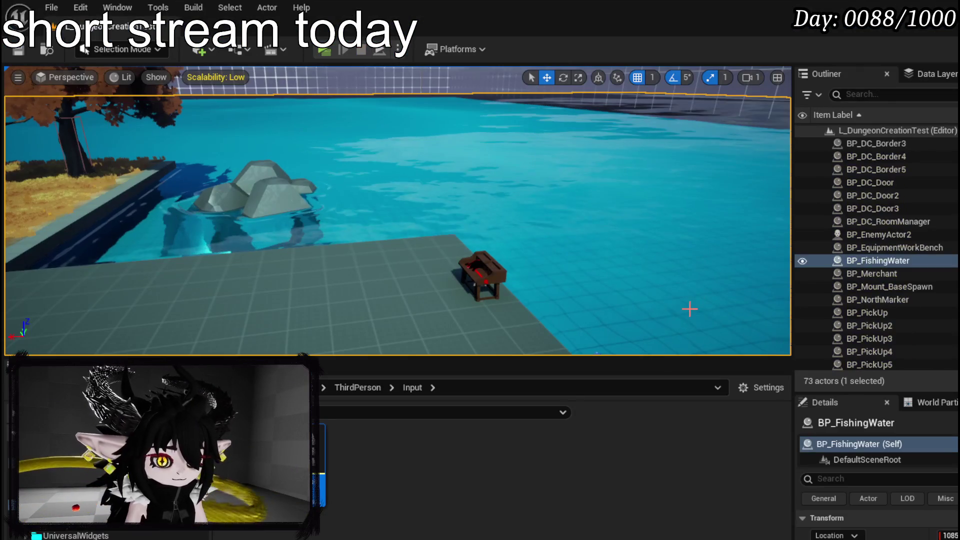
key(alt+Tab)
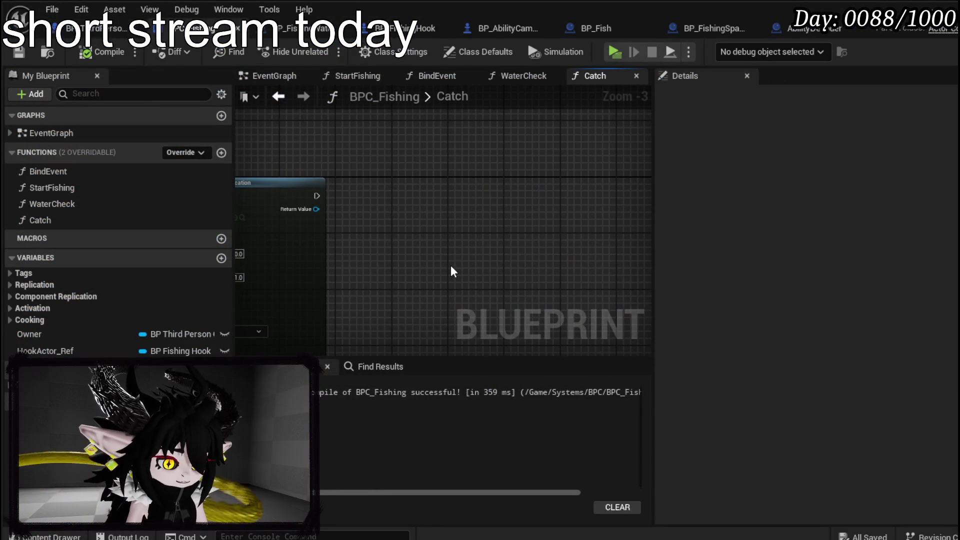
drag(450, 266, 451, 212)
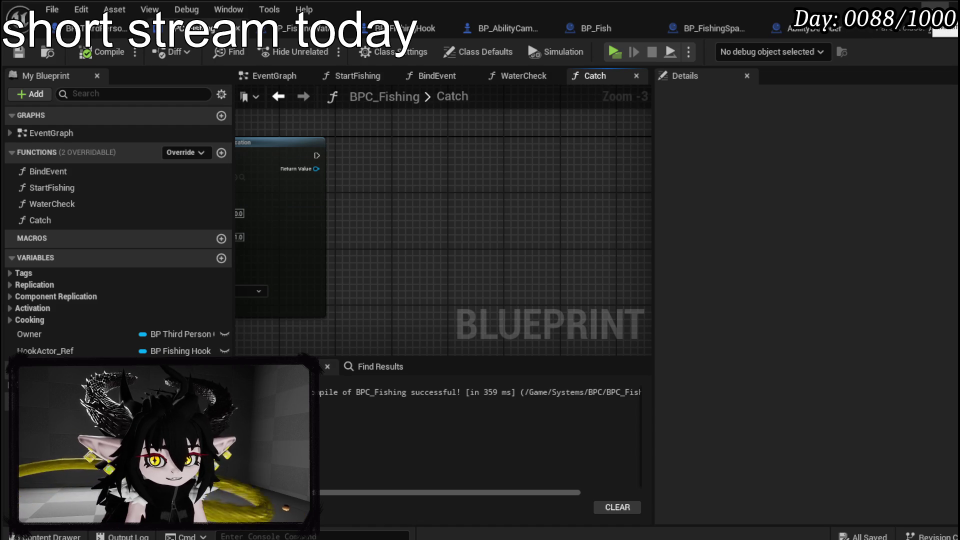
mouse_move(450, 225)
mouse_down()
mouse_move(610, 225)
mouse_move(456, 229)
mouse_up()
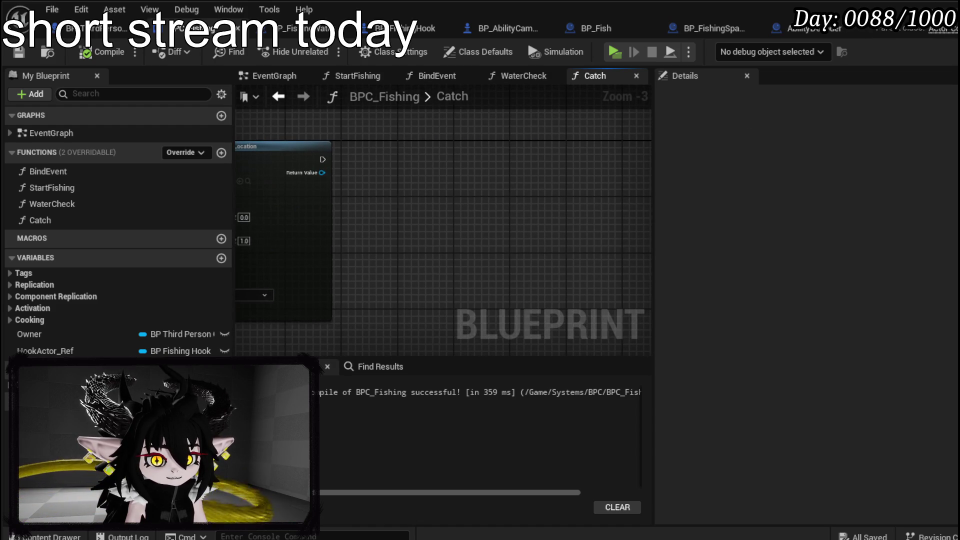
key(alt+Tab)
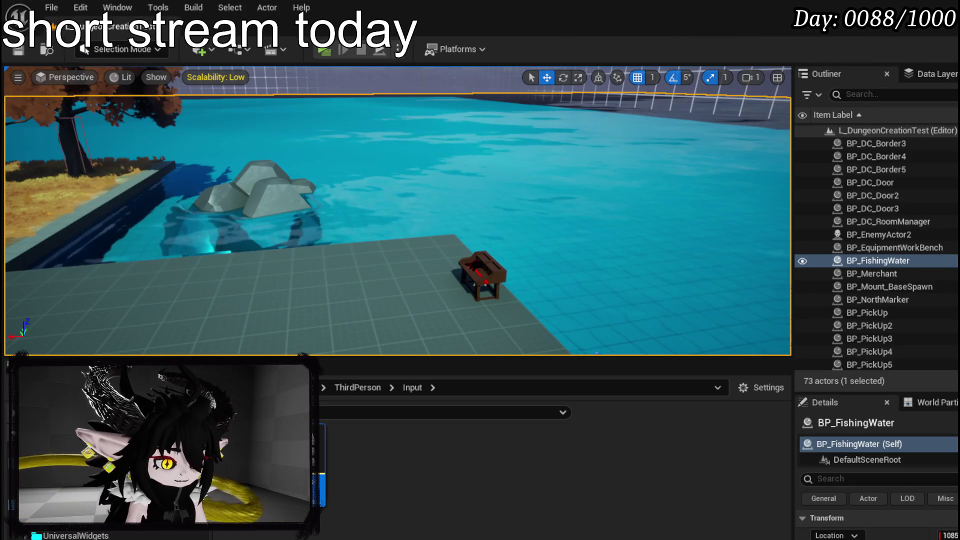
key(alt+Tab)
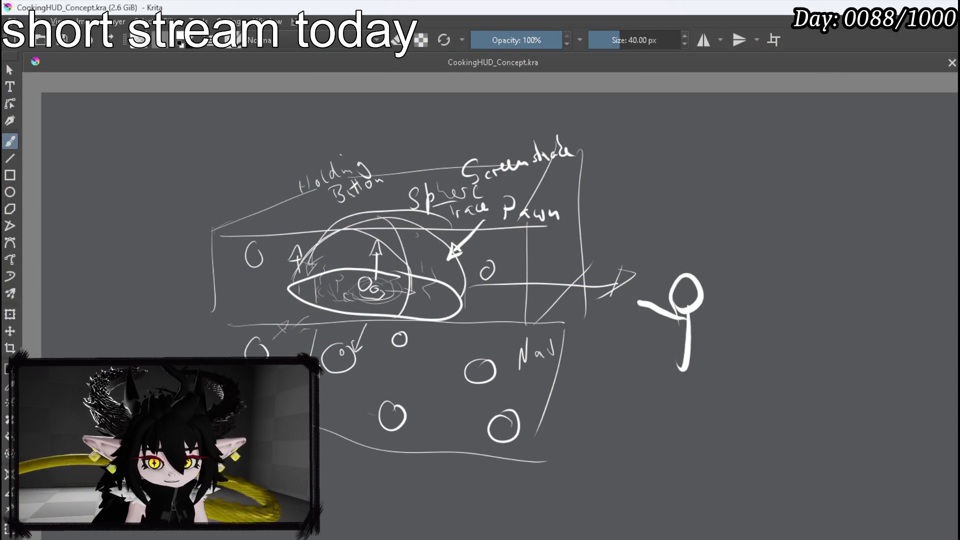
scroll(697, 303, down, 3)
scroll(529, 223, up, 3)
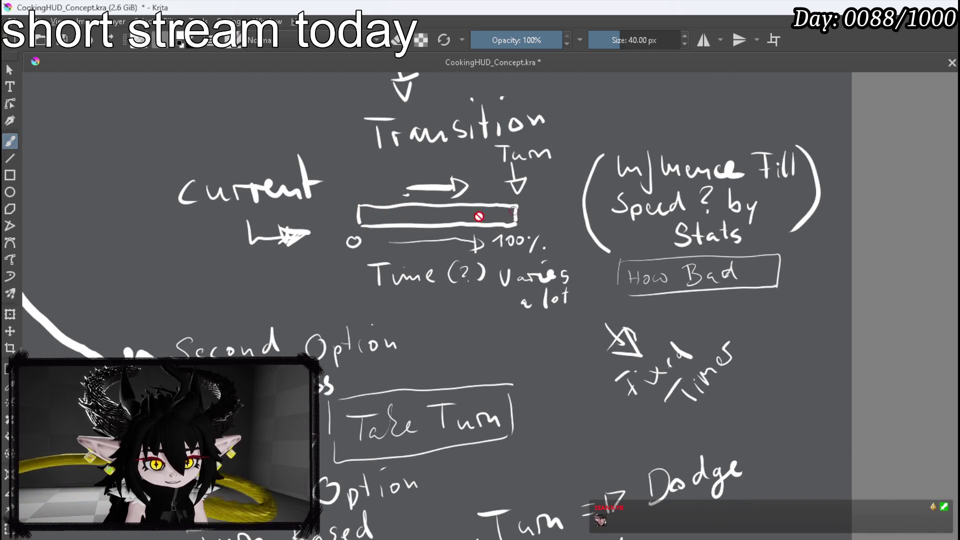
key(alt+Tab)
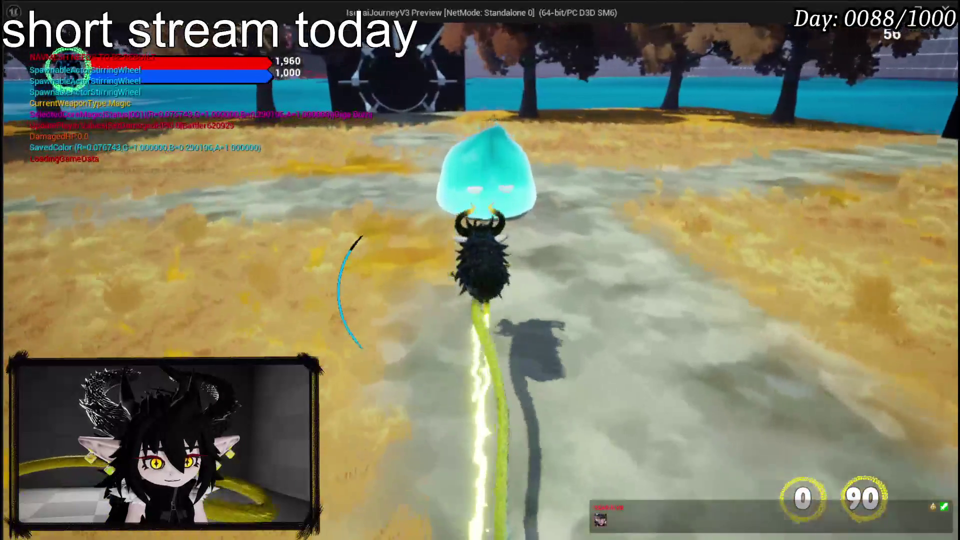
Step: Steer the character toward the Water Elemental Slime to start the elite encounter
key(1)
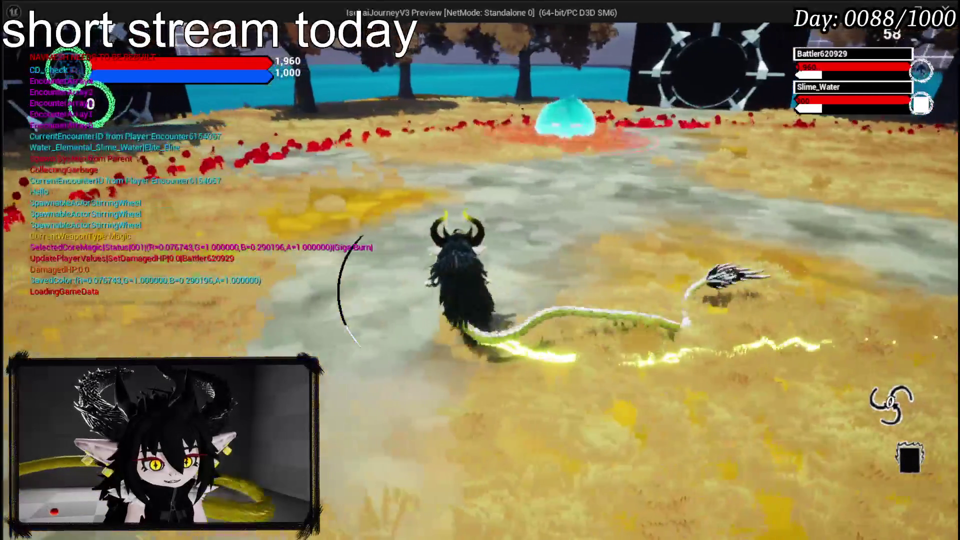
key(w)
key(w)
key(w)
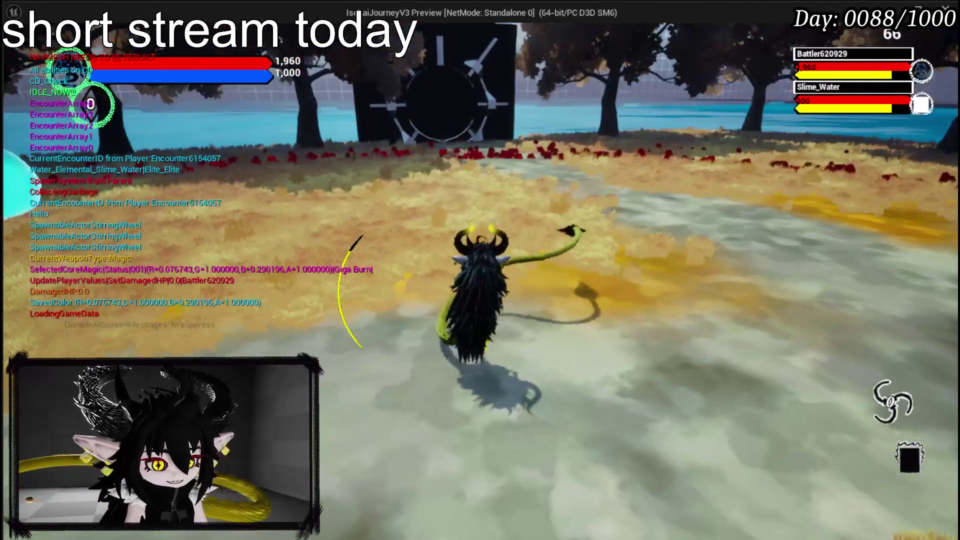
key(w)
key(w)
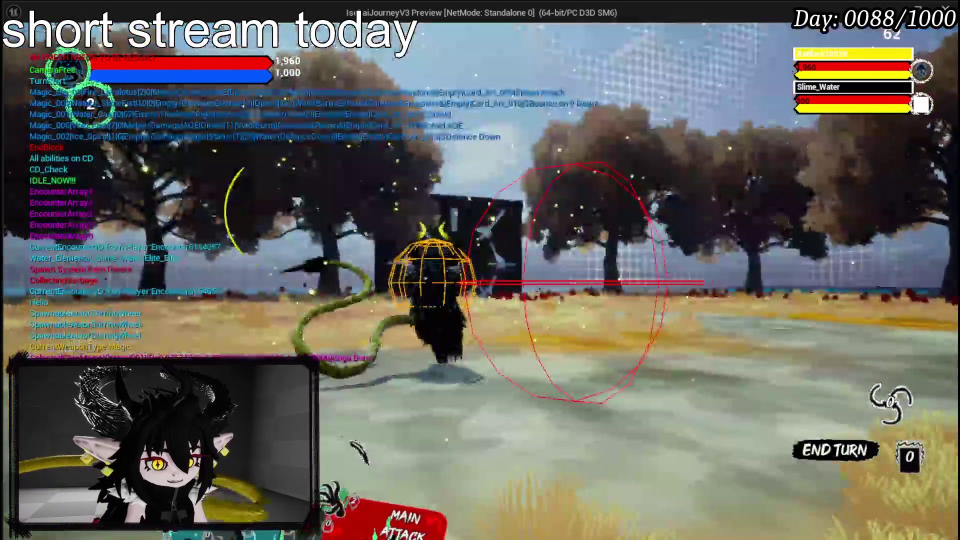
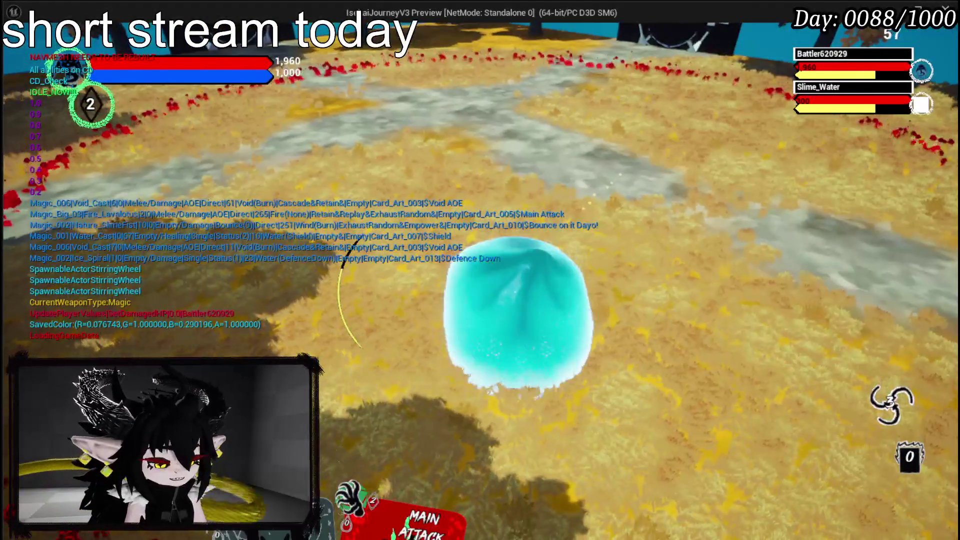
Step: Stop the running play test, save all work, and return to BPC_Fishing's Catch function graph
key(Escape)
key(ctrl+s)
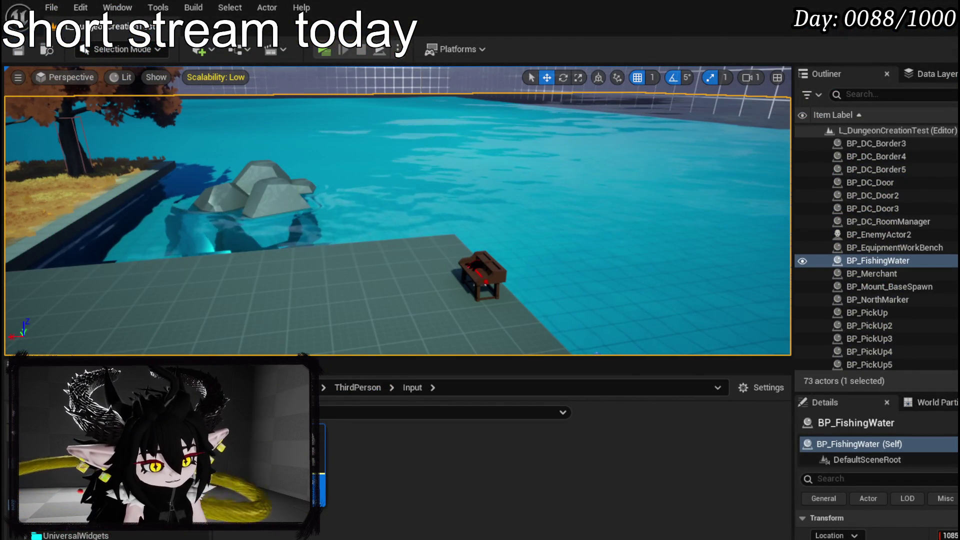
key(alt+Tab)
scroll(550, 313, down, 1)
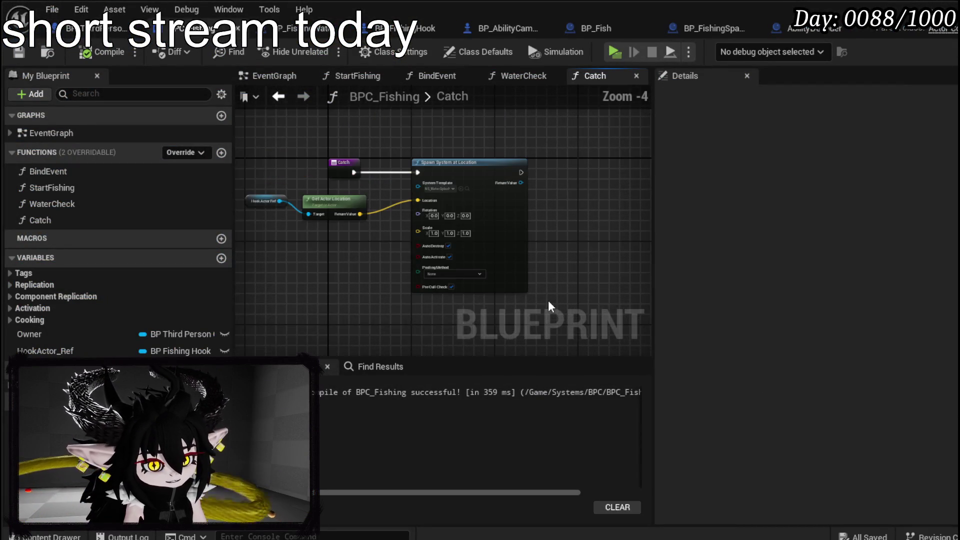
Step: Add a Set Niagara Variable (Vector3) node named TargetLocation on the spawned effect
scroll(374, 320, up, 2)
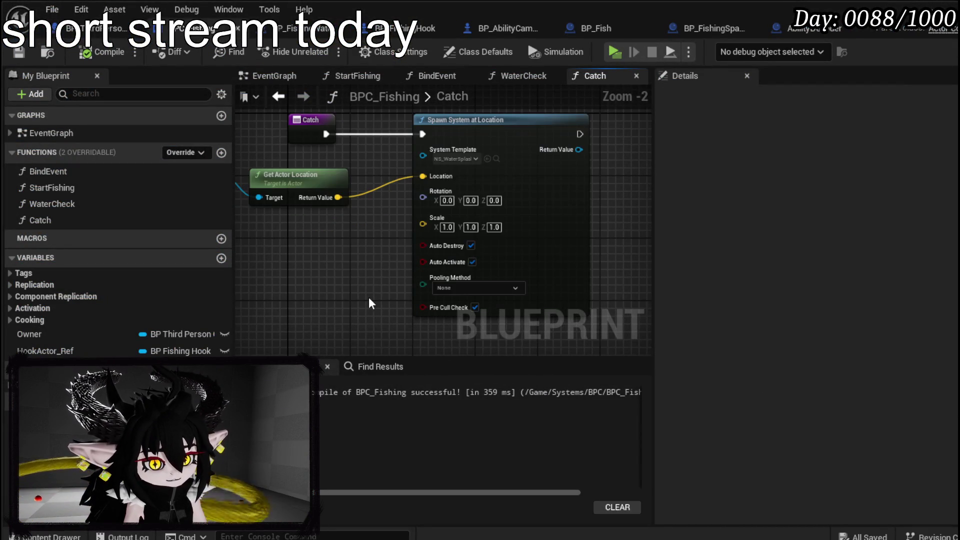
drag(411, 189, 479, 202)
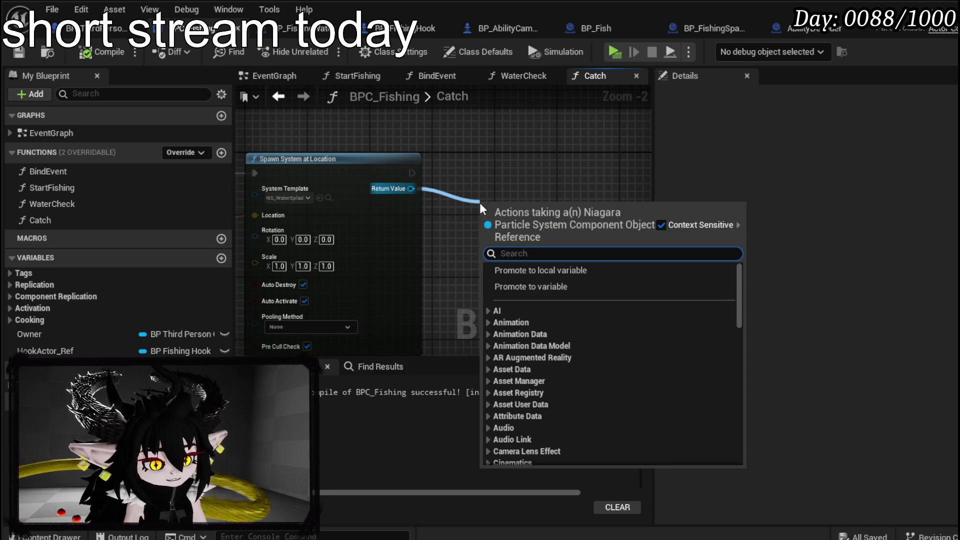
text(Set Vector)
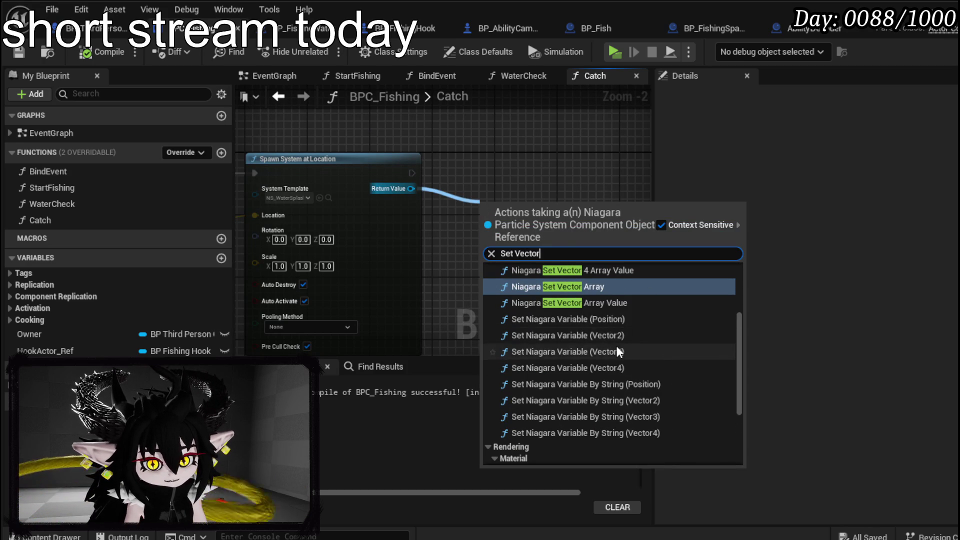
click(569, 351)
drag(571, 239, 556, 192)
click(538, 214)
text(Target)
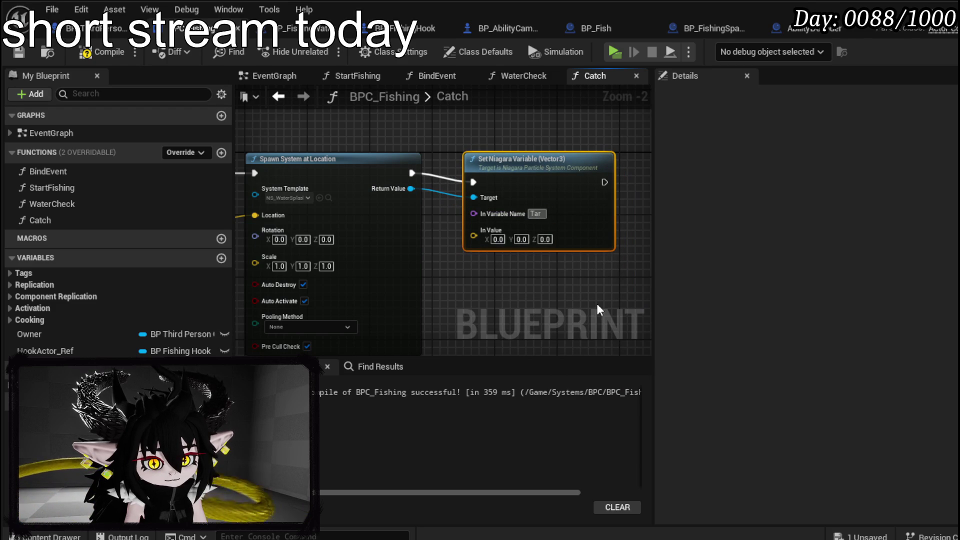
key(Return)
key(Return)
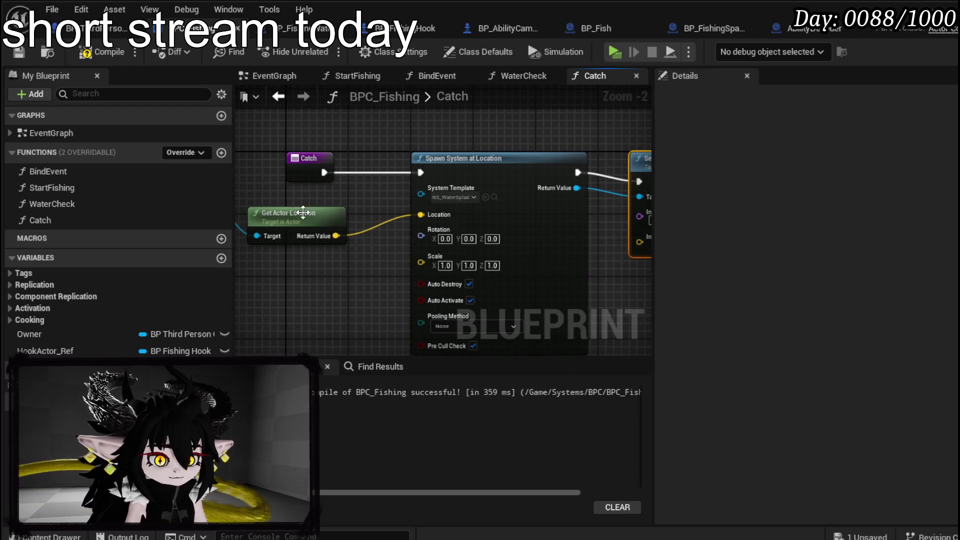
Step: Feed the hook's location into the variable's In Value and compile BPC_Fishing
drag(332, 237, 605, 235)
drag(389, 302, 376, 291)
click(103, 51)
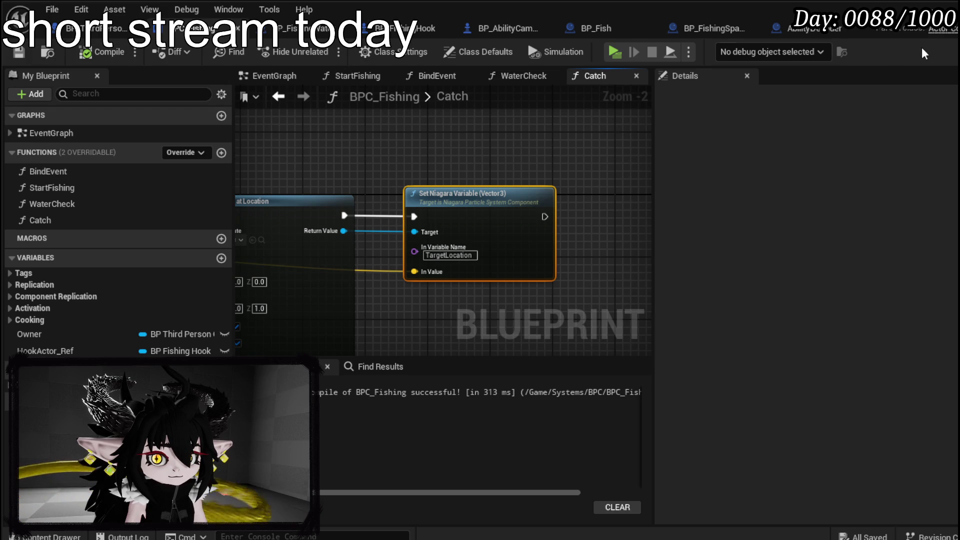
key(alt+Tab)
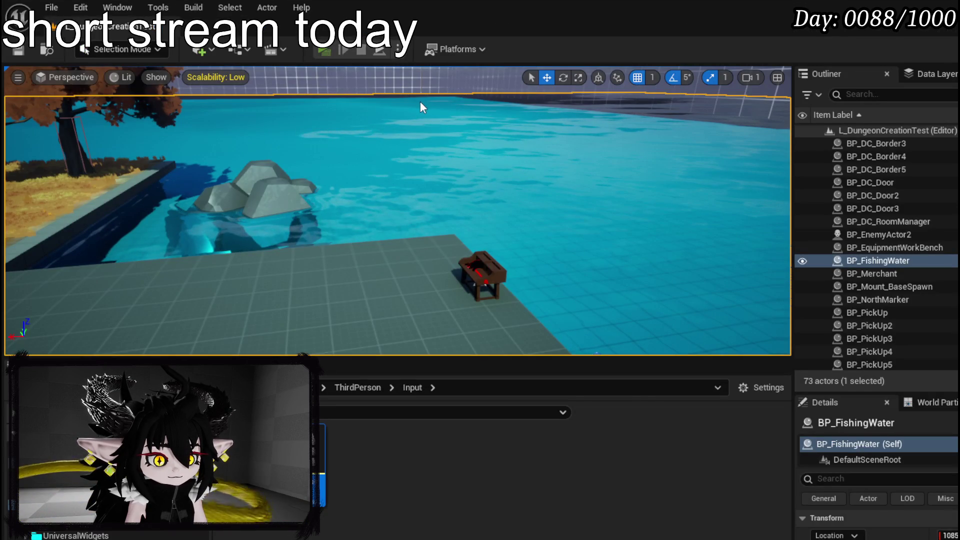
Step: Play-test by walking to the water and casting the fishing line, then stop
key(alt+p)
key(w)
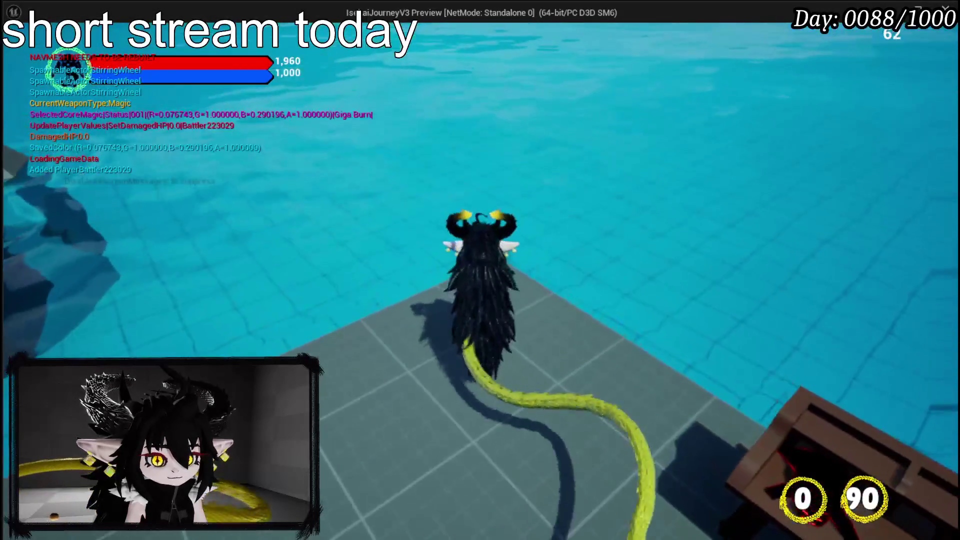
key(e)
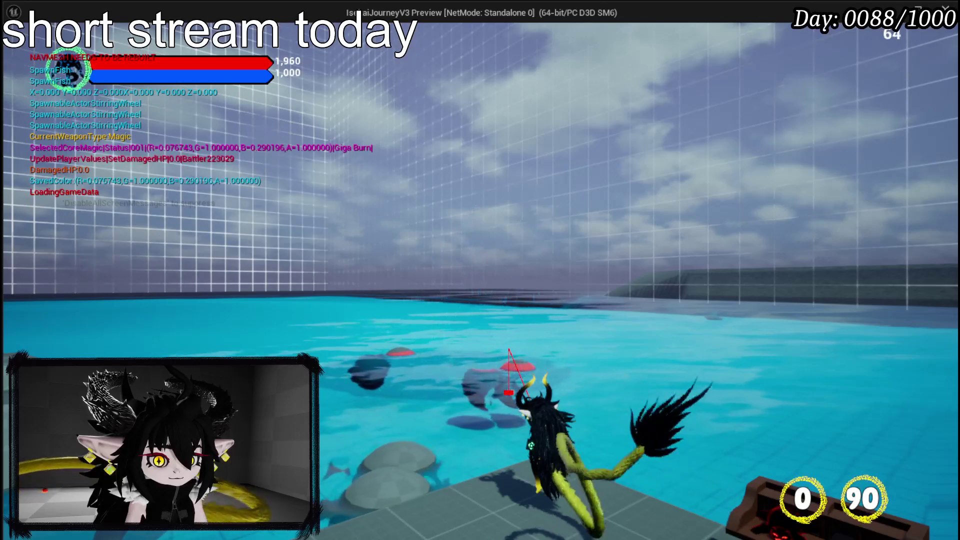
key(Escape)
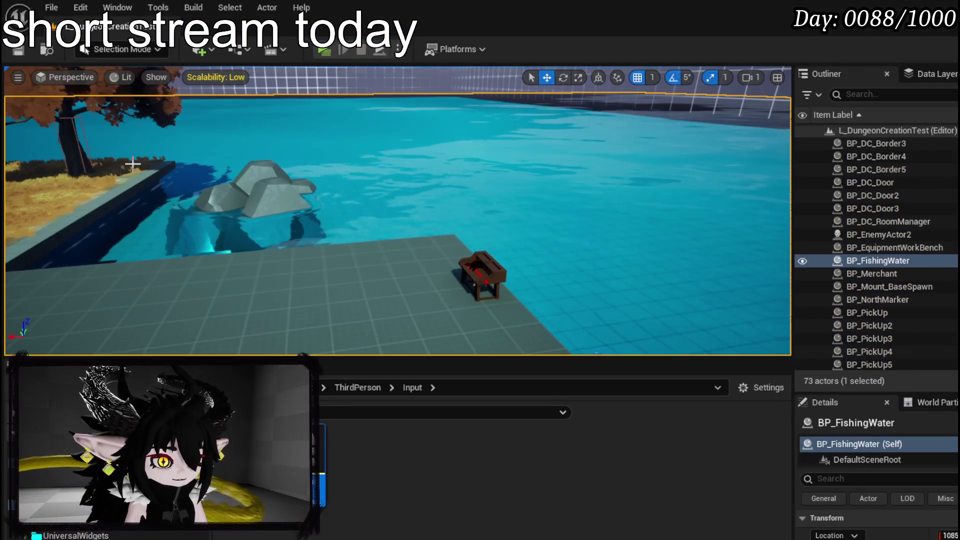
Step: Save all changes and return to the end of BPC_Fishing's Catch graph
key(ctrl+s)
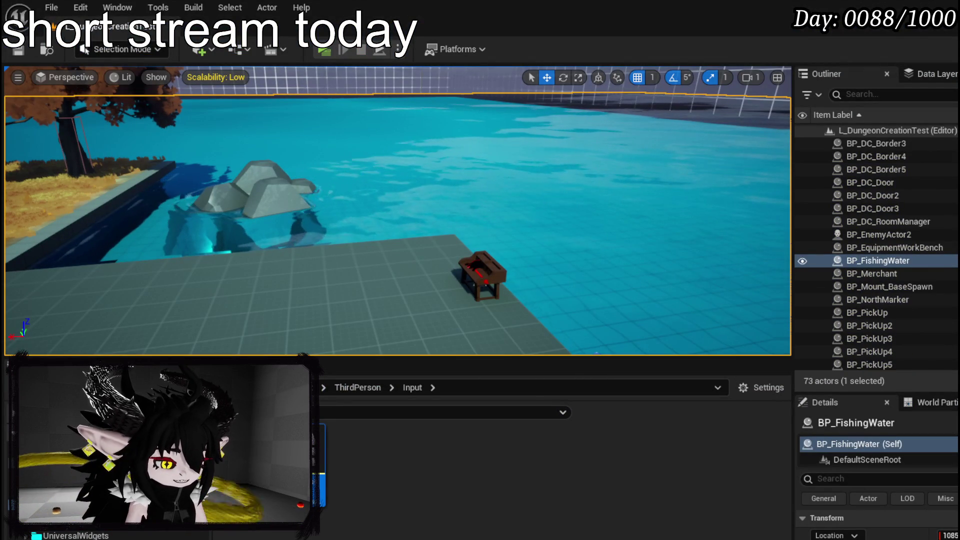
key(alt+Tab)
drag(460, 290, 257, 273)
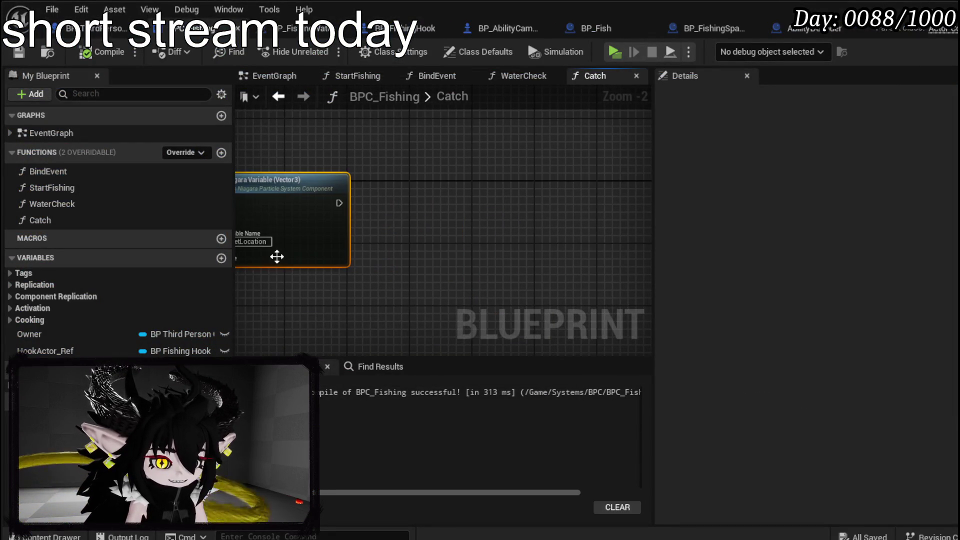
Step: Add a Multi Sphere Trace For Objects node after the Set Niagara Variable node
mouse_move(249, 225)
mouse_down()
mouse_move(650, 213)
mouse_move(259, 208)
mouse_up()
drag(350, 186, 463, 193)
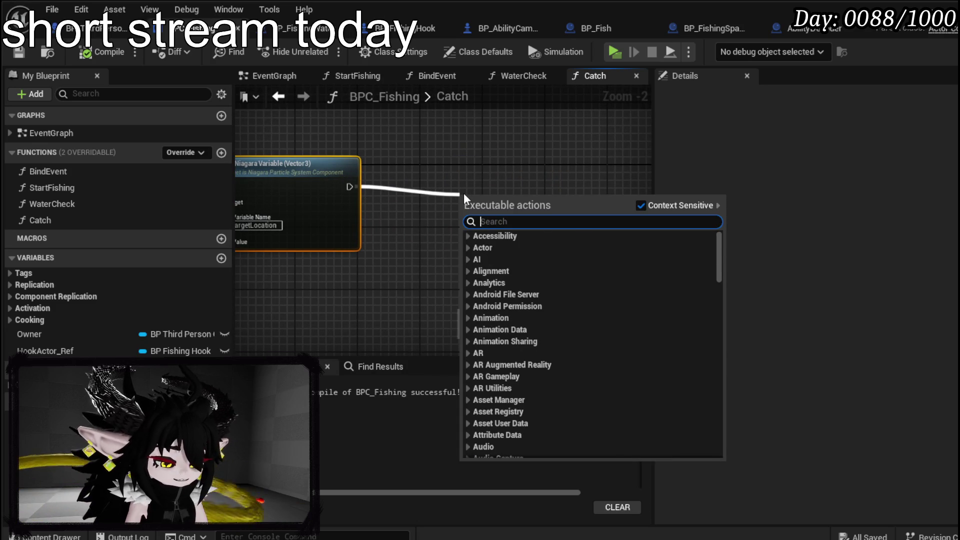
text(Spher Trace)
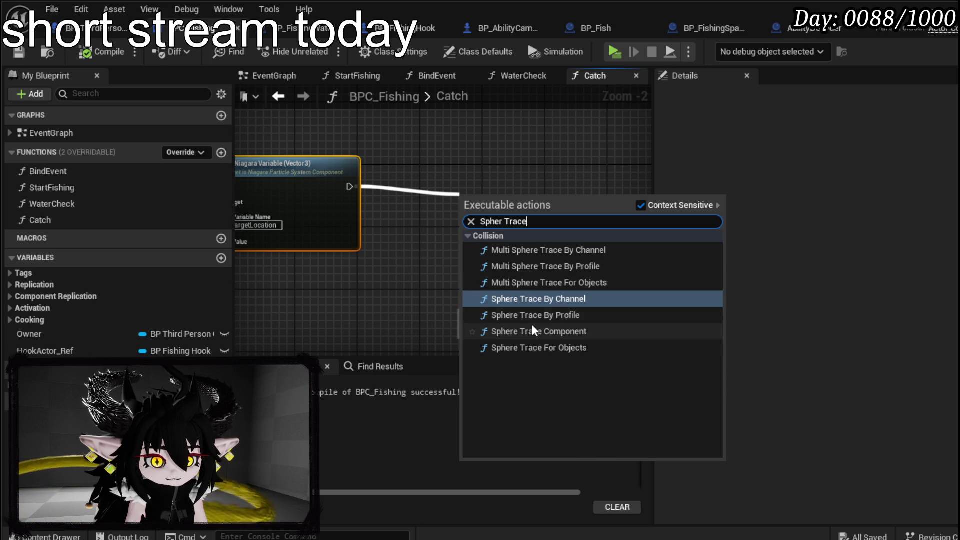
click(541, 284)
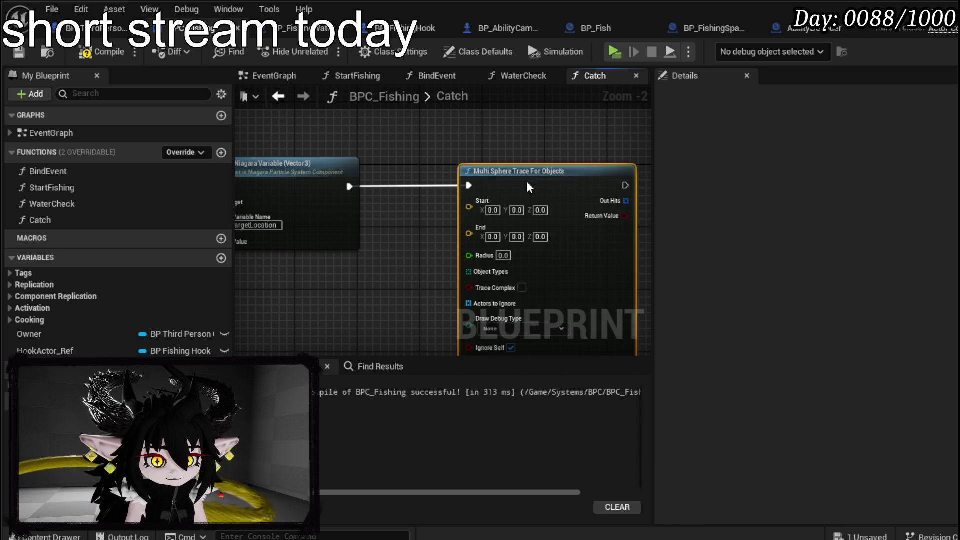
mouse_move(420, 238)
mouse_down()
mouse_move(467, 258)
mouse_move(337, 226)
mouse_move(640, 210)
mouse_move(366, 196)
mouse_up()
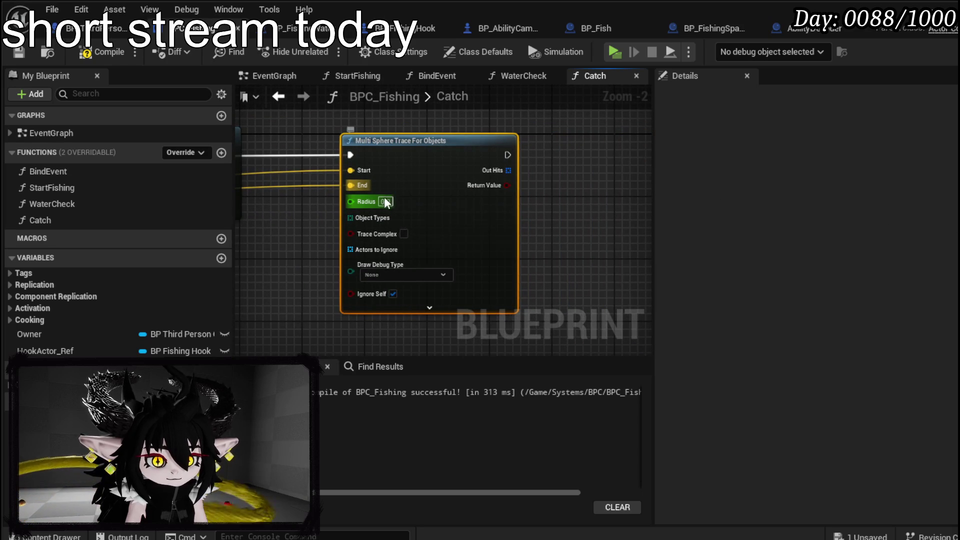
Step: Set the trace radius to 800 with a WorldStatic Make Array, then compile and save
text(80)
drag(407, 259, 372, 149)
text(make)
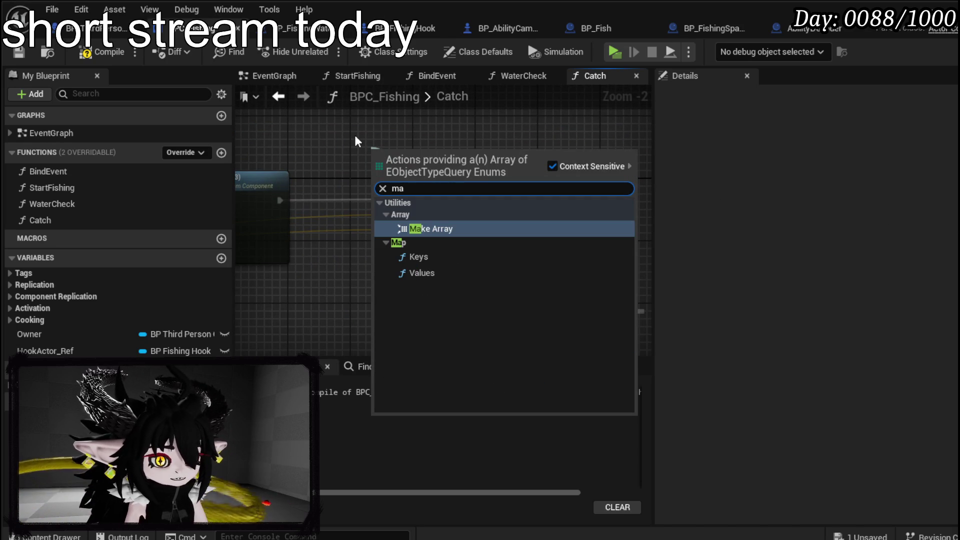
key(Return)
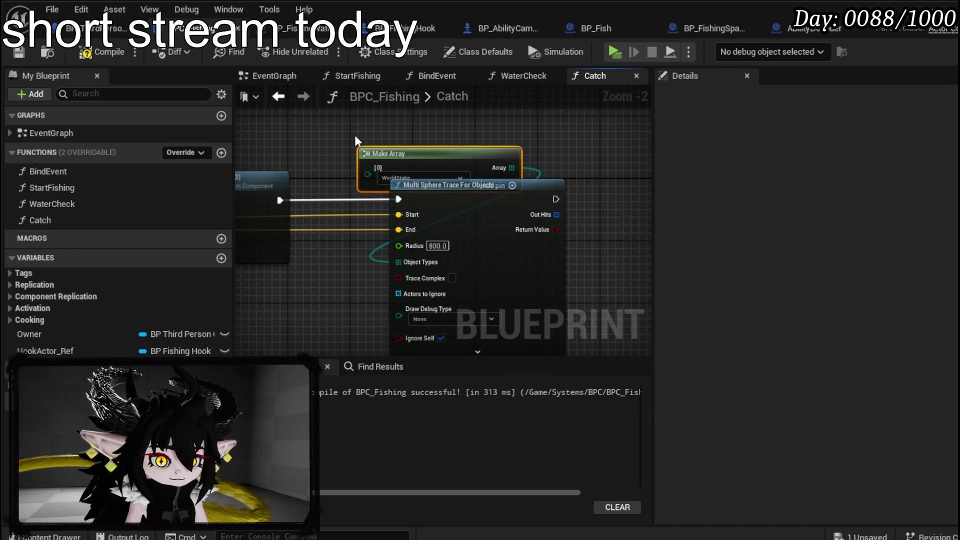
drag(396, 155, 297, 125)
click(101, 49)
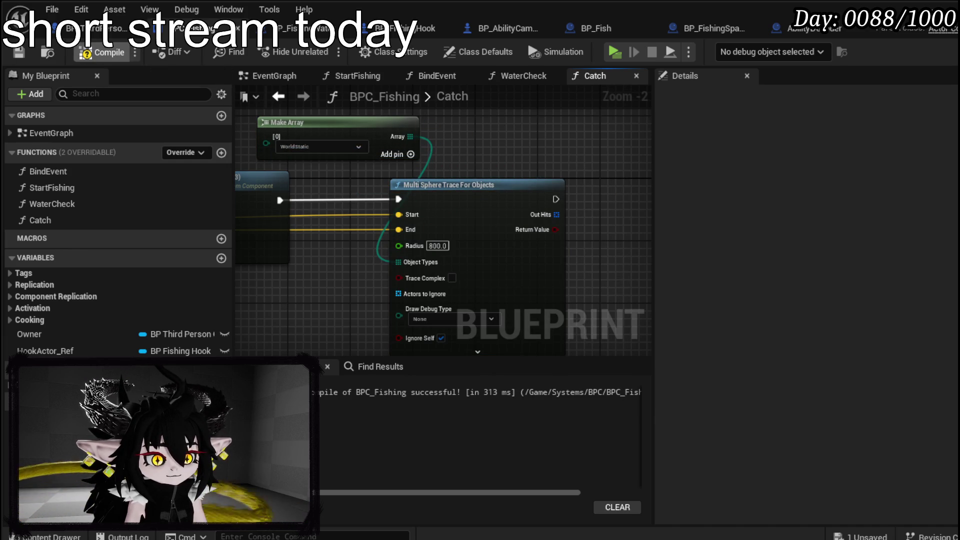
click(22, 52)
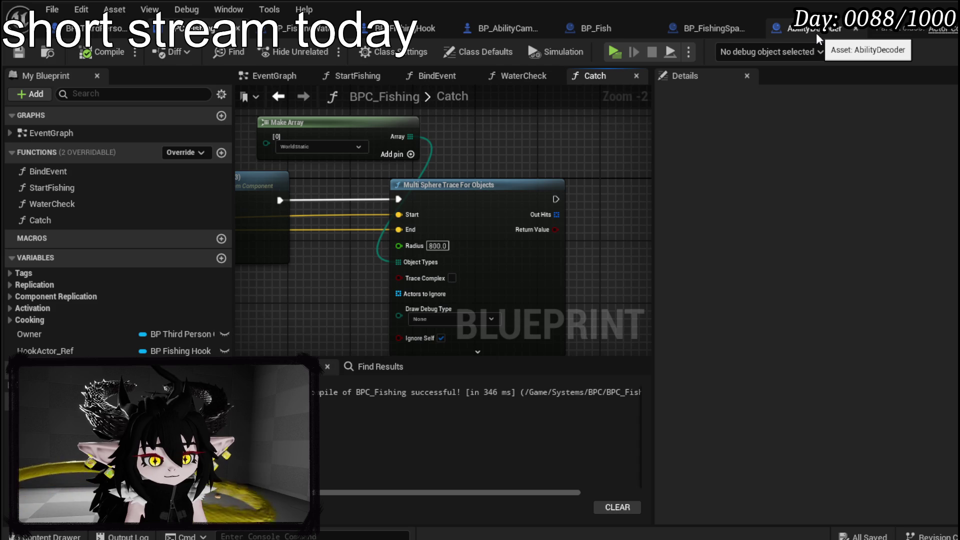
click(589, 28)
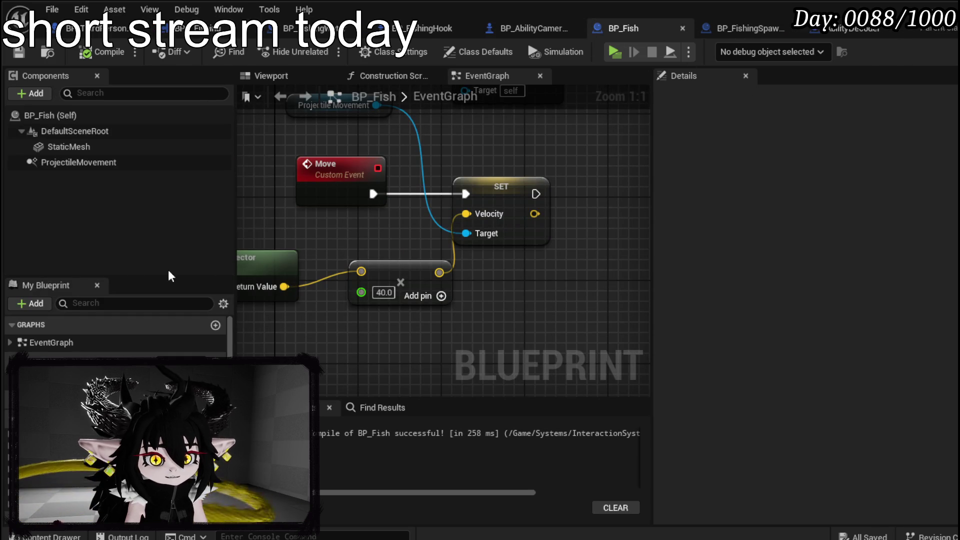
Step: Clear the old Grav filter and browse BP_Fish's class defaults and StaticMesh properties
click(71, 116)
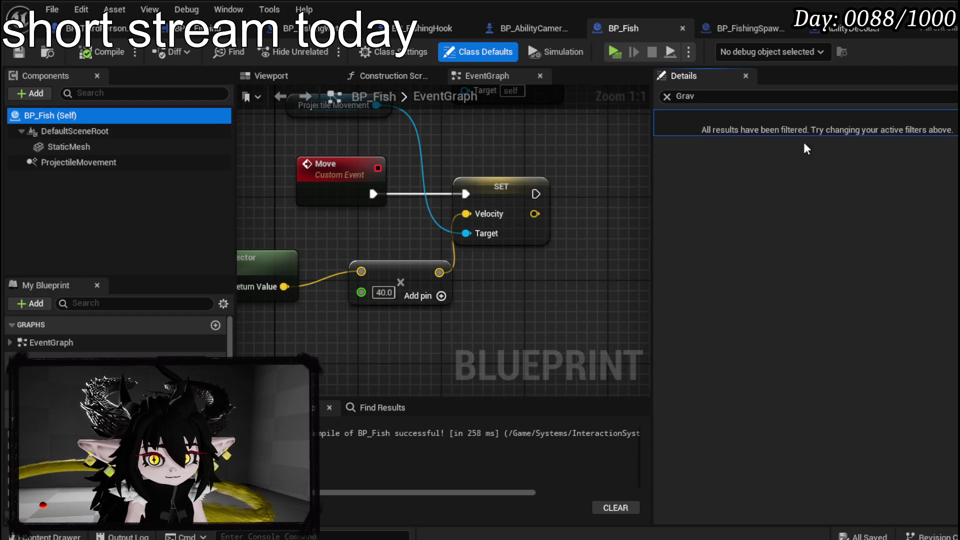
click(668, 96)
key(BackSpace)
key(BackSpace)
key(BackSpace)
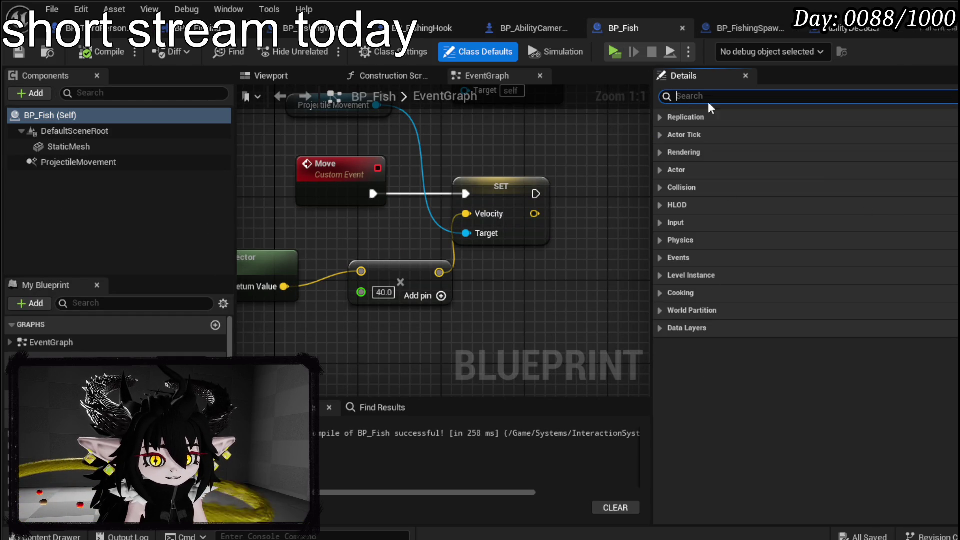
click(659, 170)
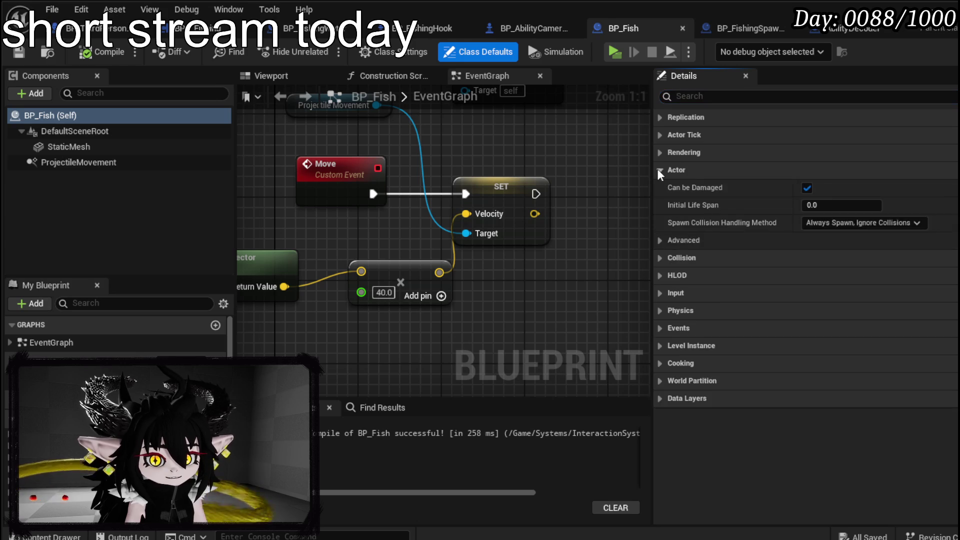
click(659, 170)
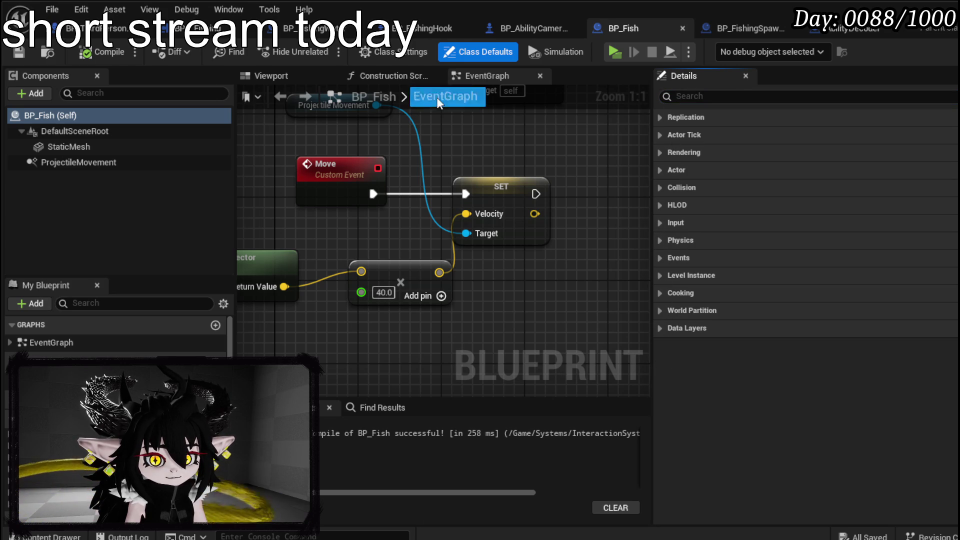
click(75, 147)
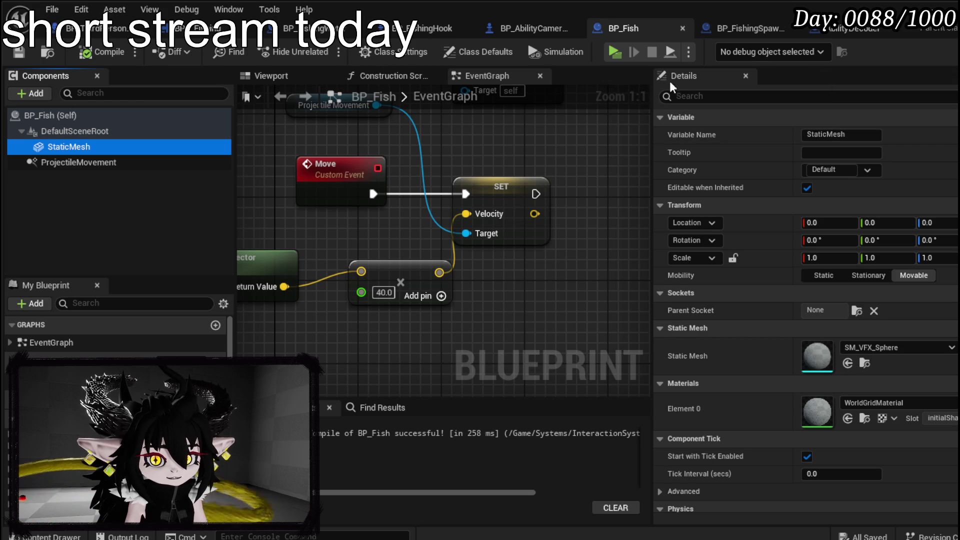
Step: Filter BP_Fish's class default properties for Tag
click(395, 51)
click(742, 96)
text(Tag)
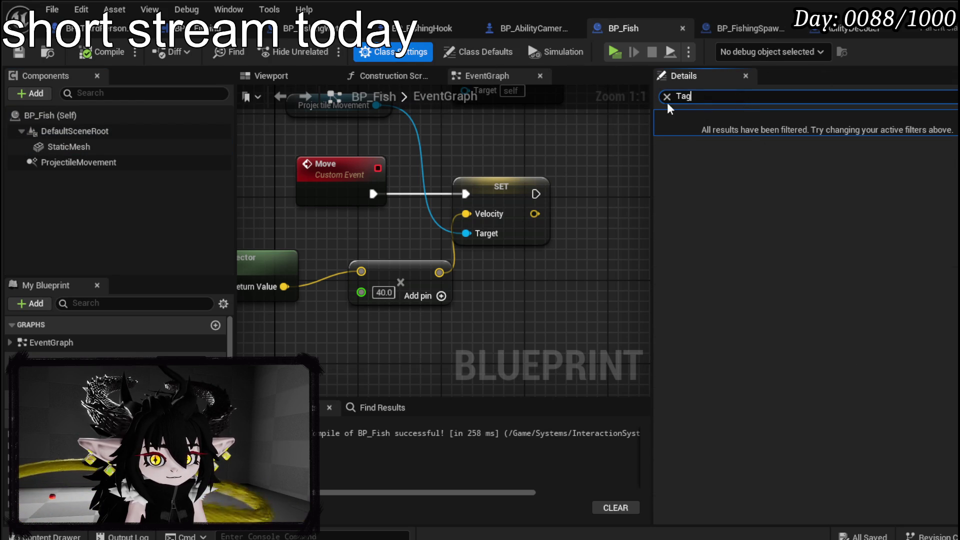
click(667, 98)
text(Tag)
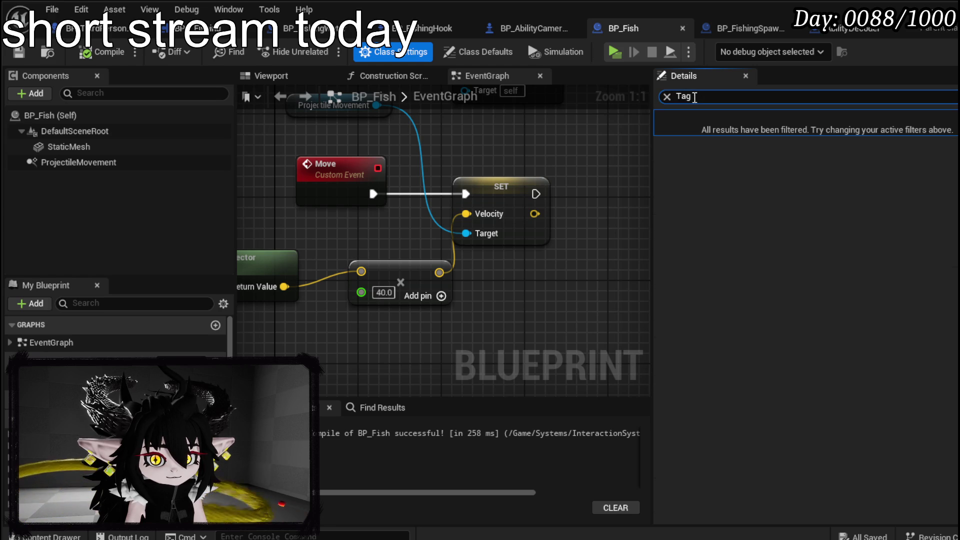
click(57, 118)
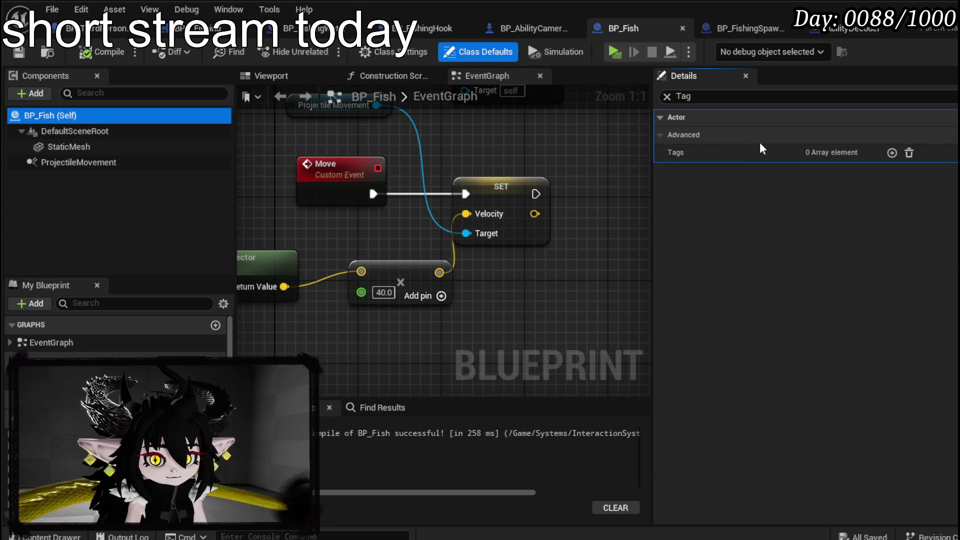
Step: Add the actor tag 'Fishing' to BP_Fish's Tags, then compile and save
click(892, 153)
click(832, 170)
text(Fish)
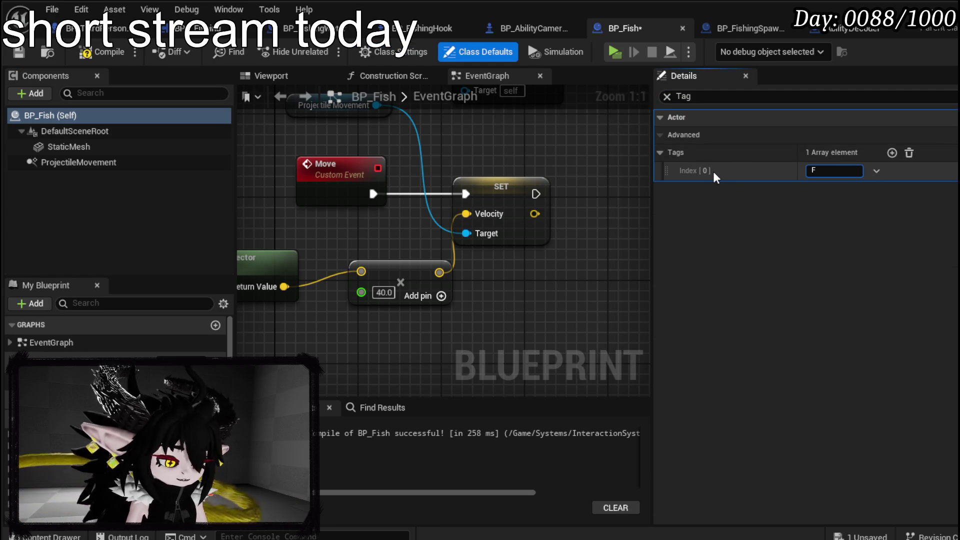
text(ing)
key(Return)
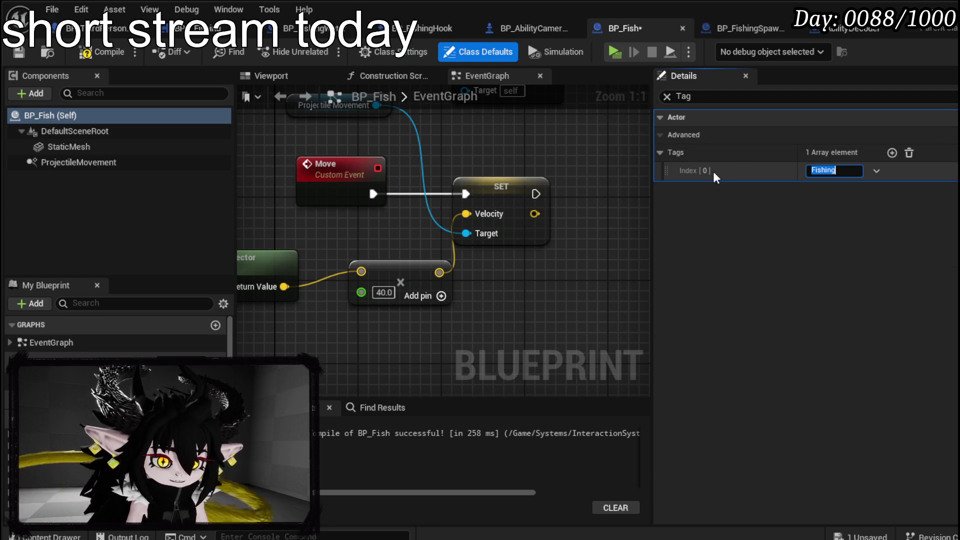
click(123, 50)
click(18, 52)
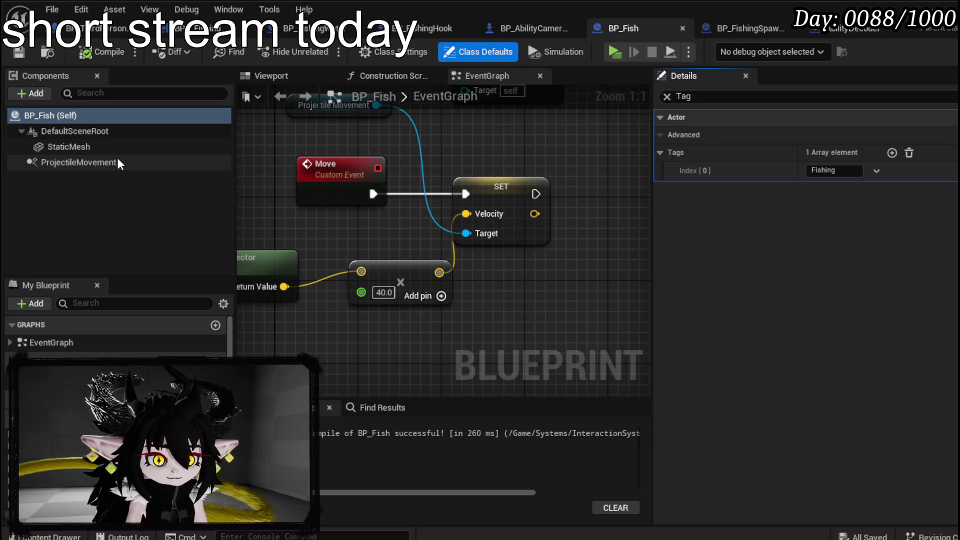
click(271, 75)
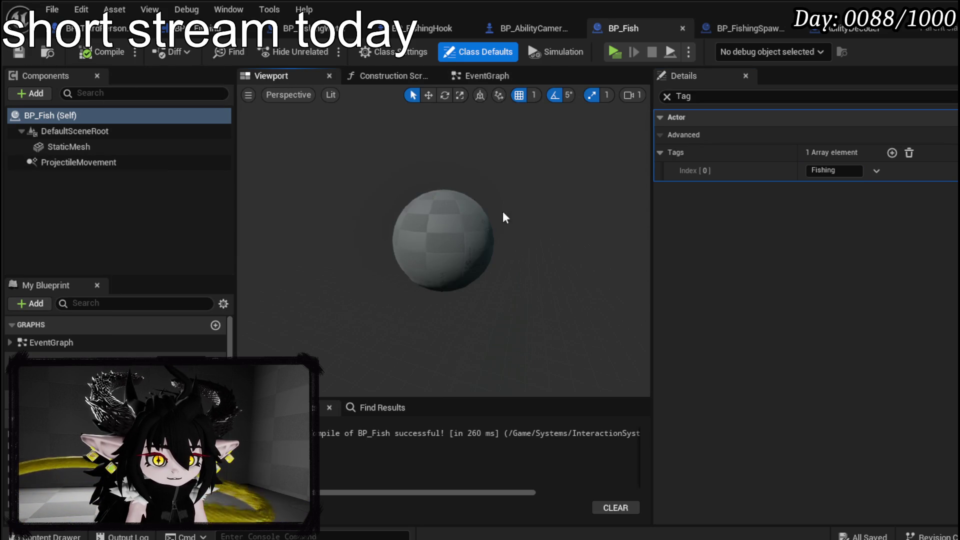
Step: Filter the details to Collision and show the fish StaticMesh's collision settings
click(666, 96)
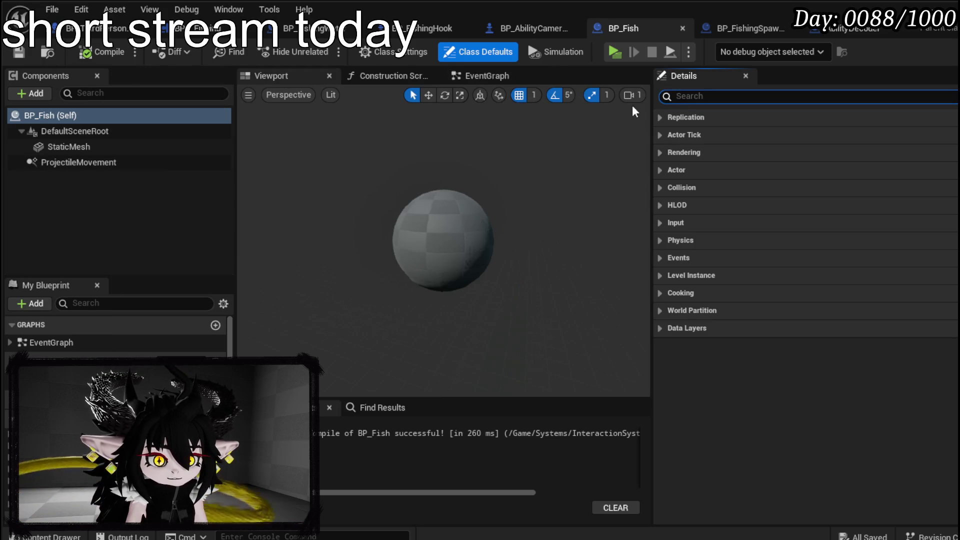
text(Colli)
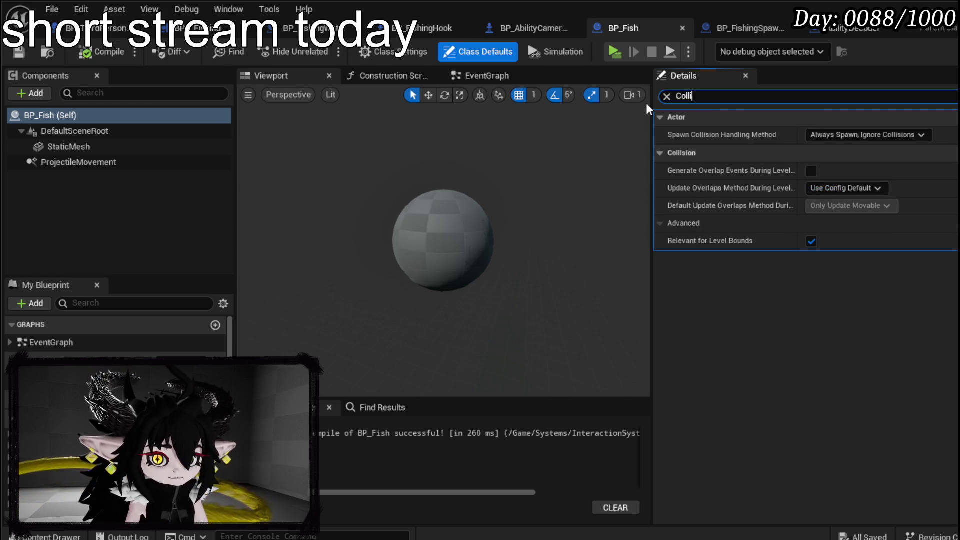
text(sion)
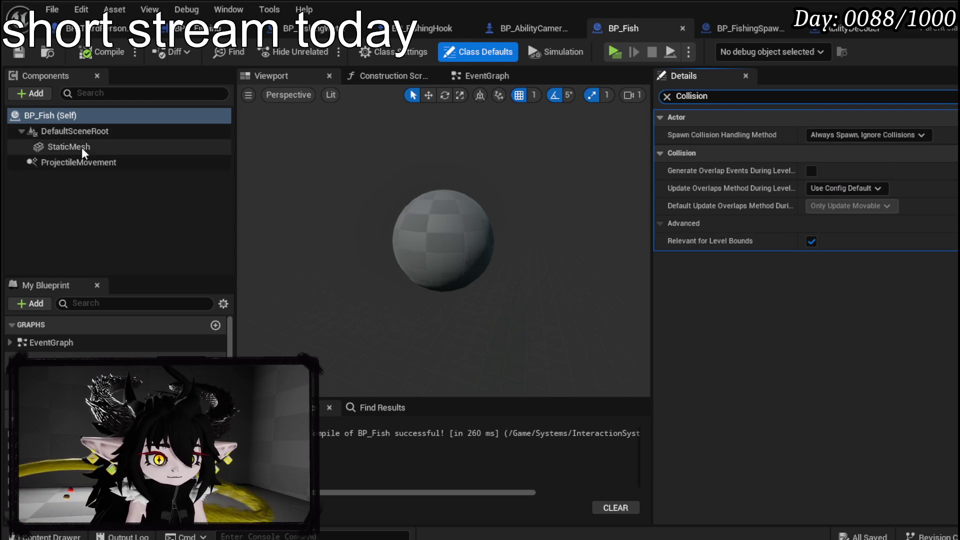
click(82, 147)
click(75, 116)
click(69, 146)
Step: Set the mesh to a Custom preset, Physics Only, with object type WorldDynamic
click(830, 225)
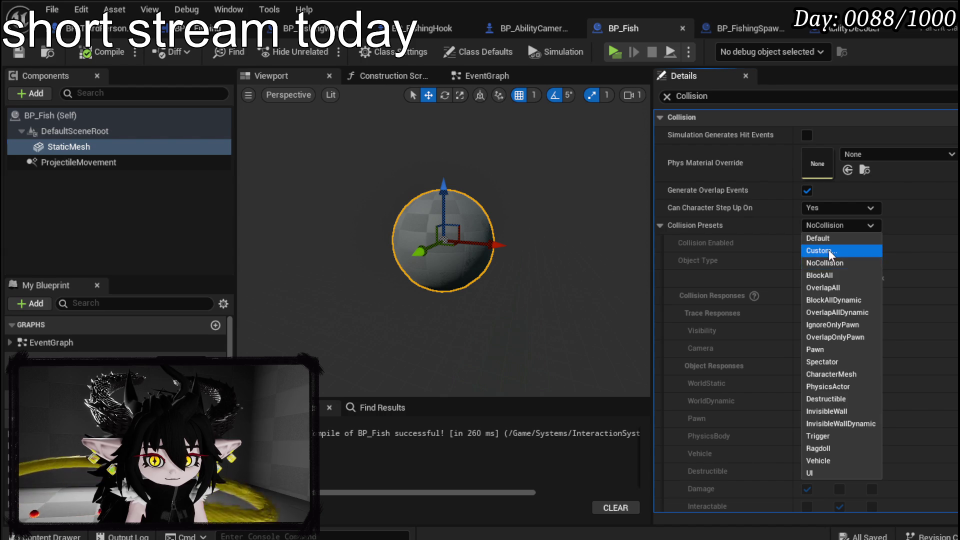
click(829, 251)
click(849, 243)
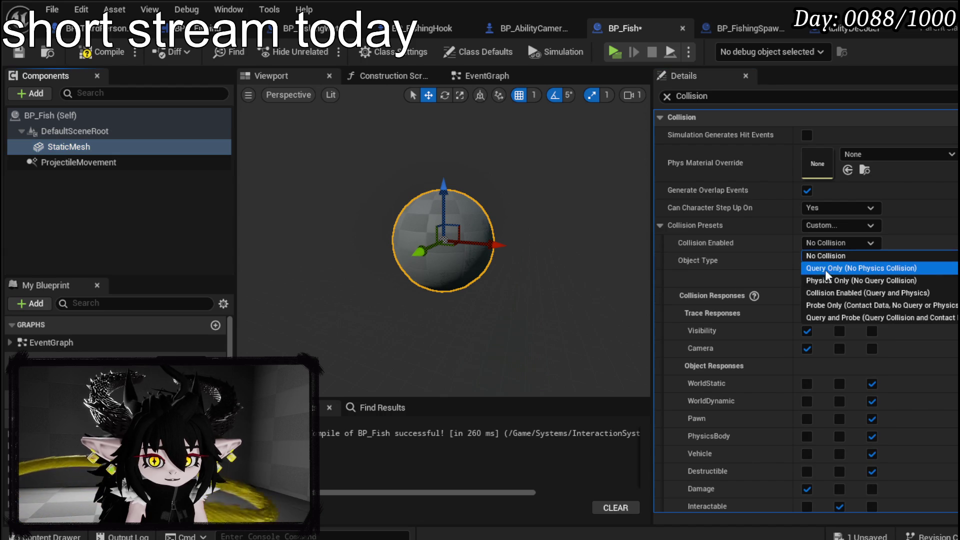
click(832, 281)
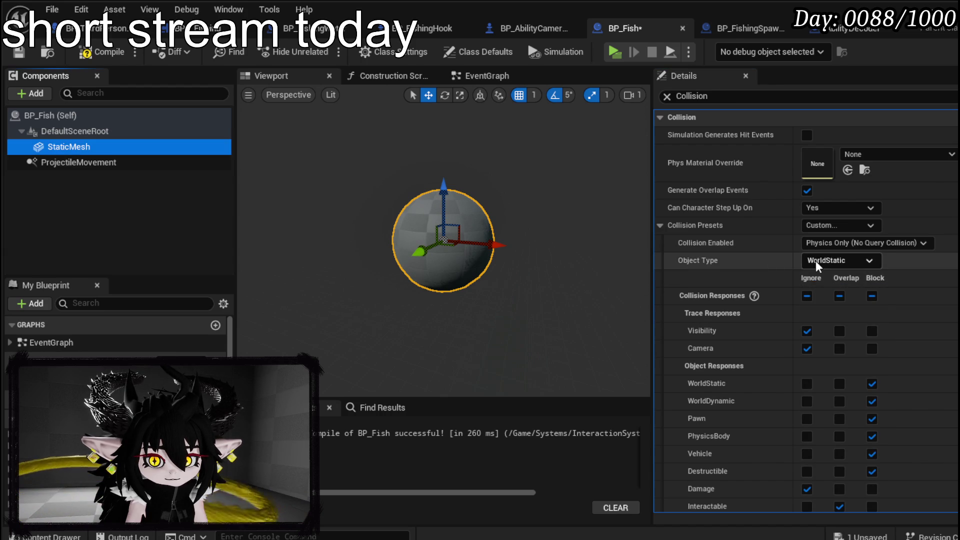
click(816, 261)
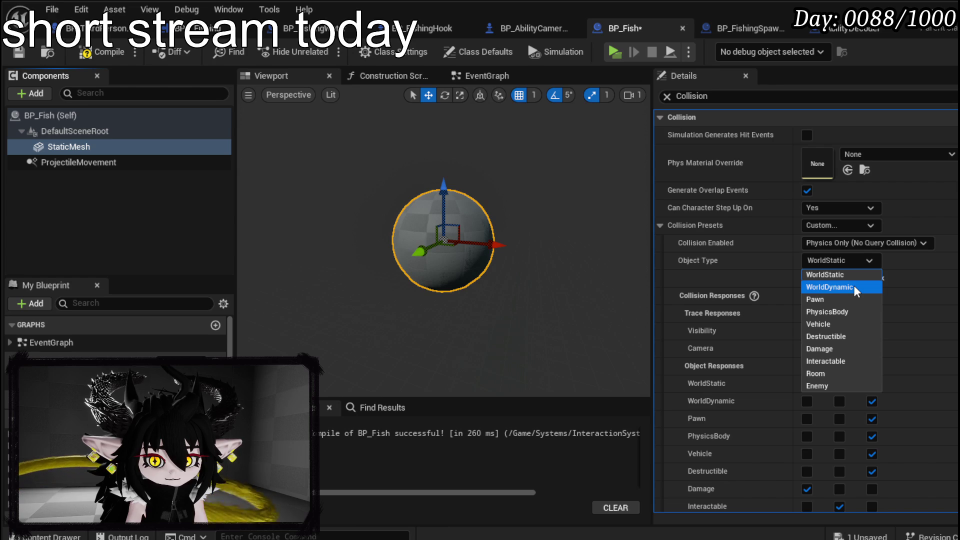
click(823, 287)
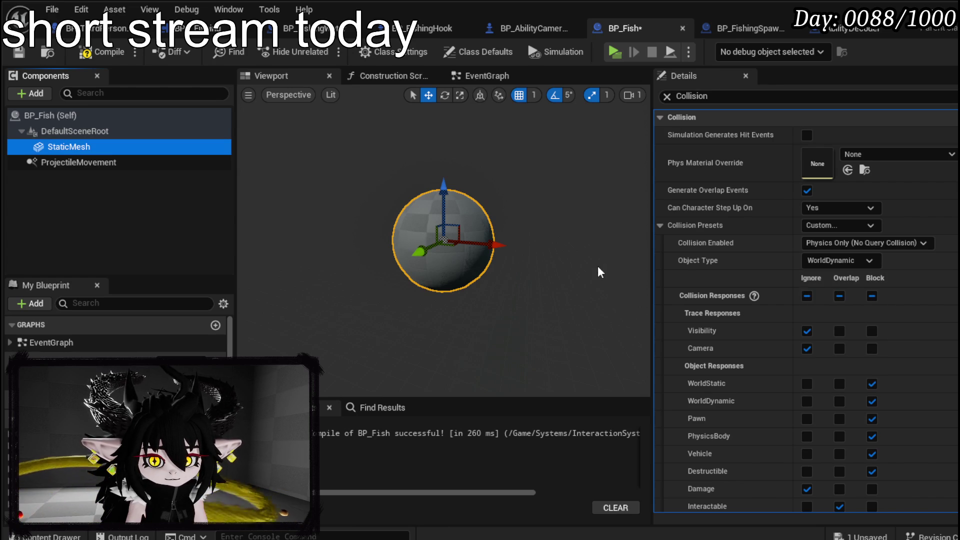
Step: Make all collision responses Ignore except Block on Visibility, then recompile BP_Fish
scroll(752, 278, down, 3)
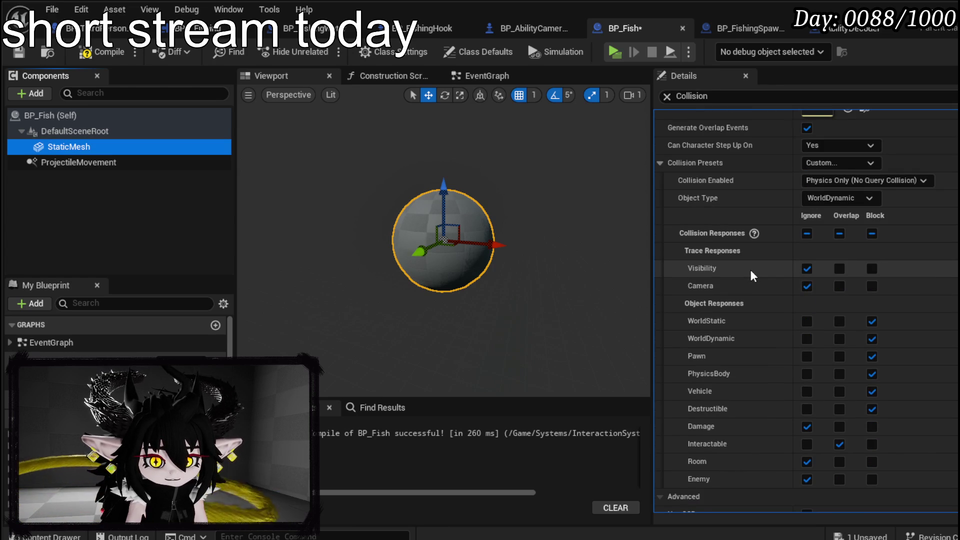
click(807, 268)
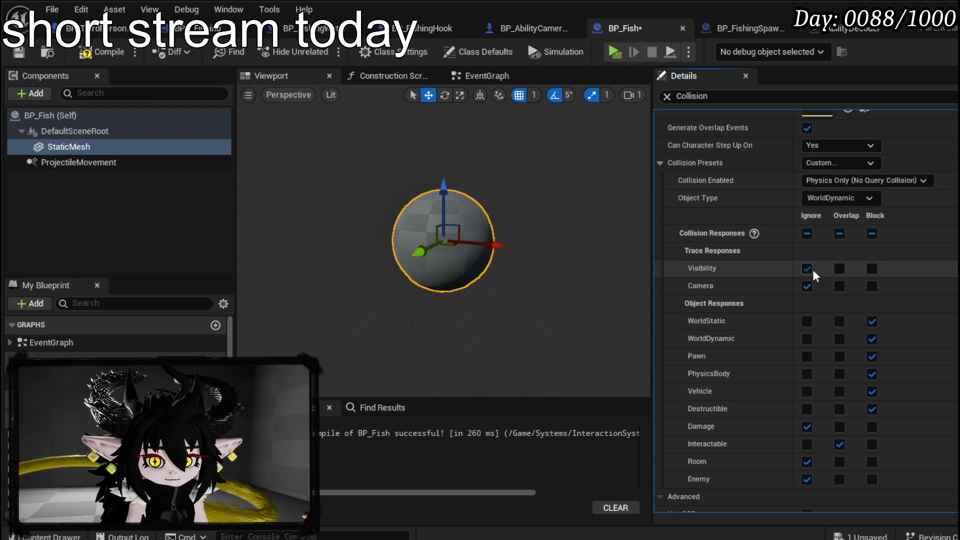
click(806, 321)
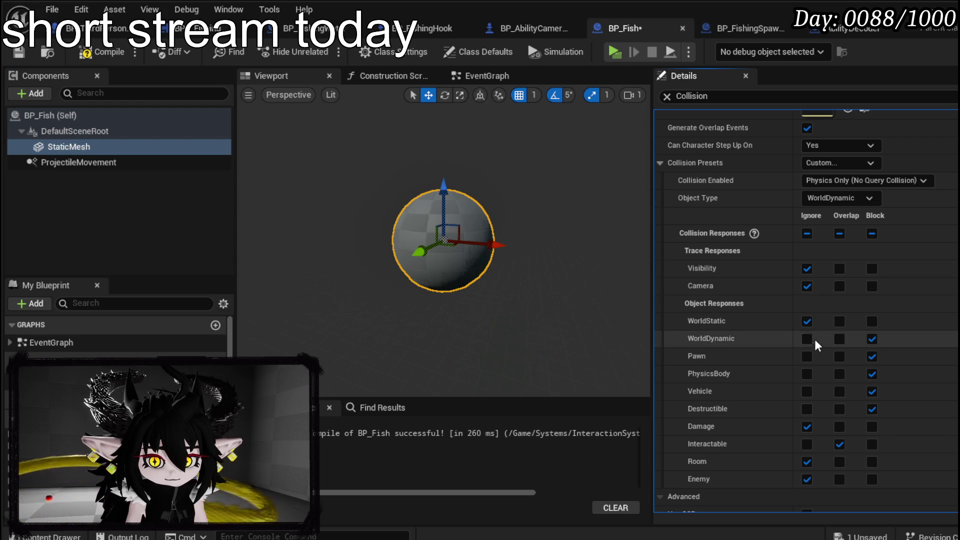
click(807, 233)
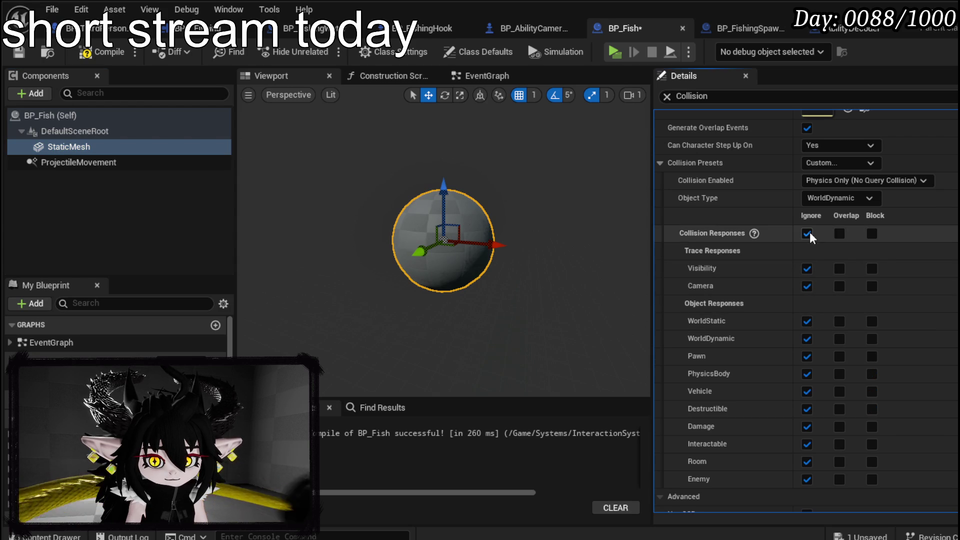
click(868, 269)
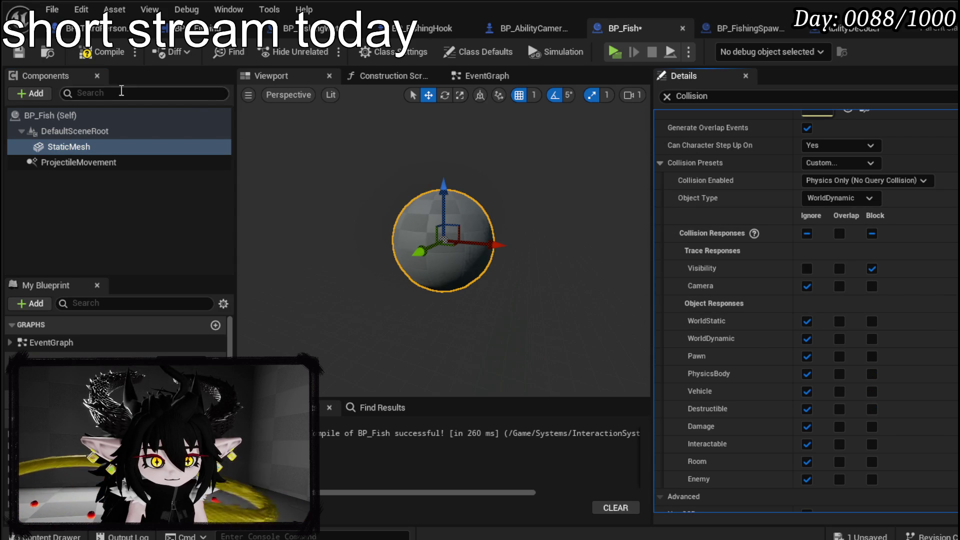
click(83, 52)
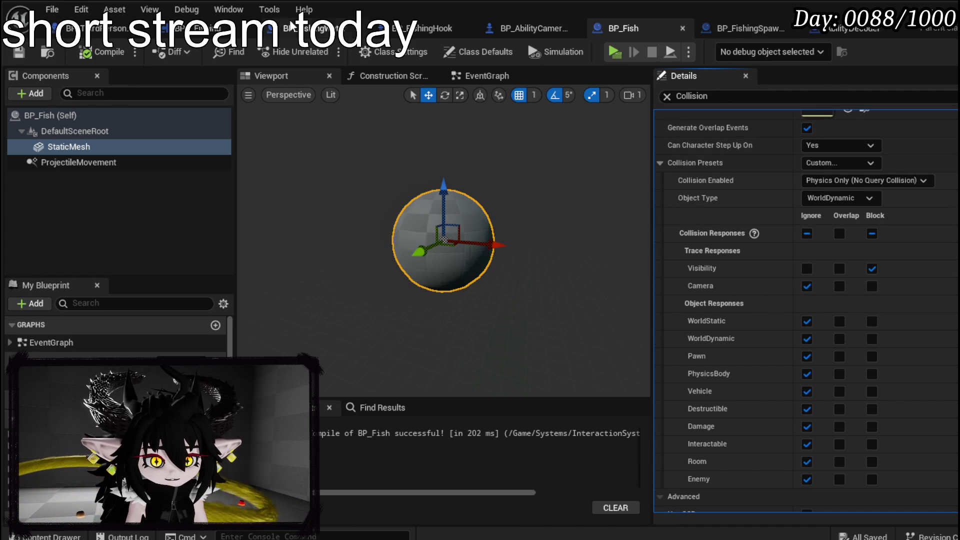
Step: In BPC_Fishing's Catch graph, change the sphere trace's object type to WorldDynamic
click(200, 28)
click(297, 147)
click(299, 169)
Step: Loop over the trace's Out Hits with For Each Loop and an expanded Break Hit Result
drag(533, 155, 358, 104)
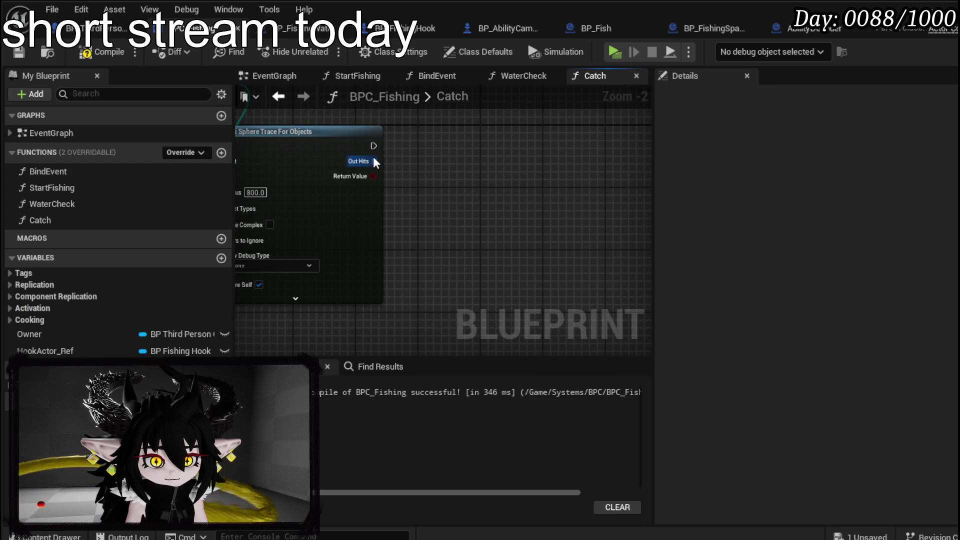
drag(374, 159, 430, 164)
text(Loop)
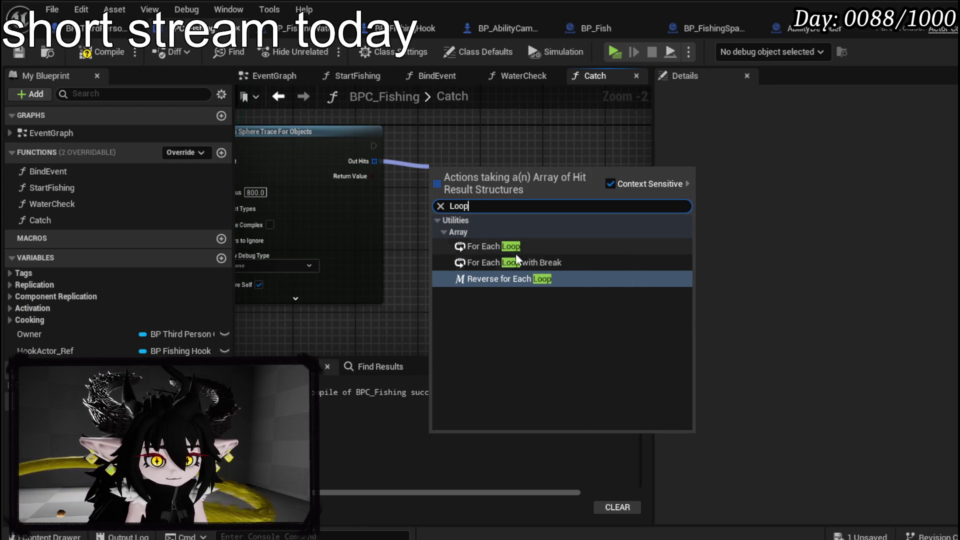
click(509, 244)
drag(480, 165, 434, 252)
click(491, 310)
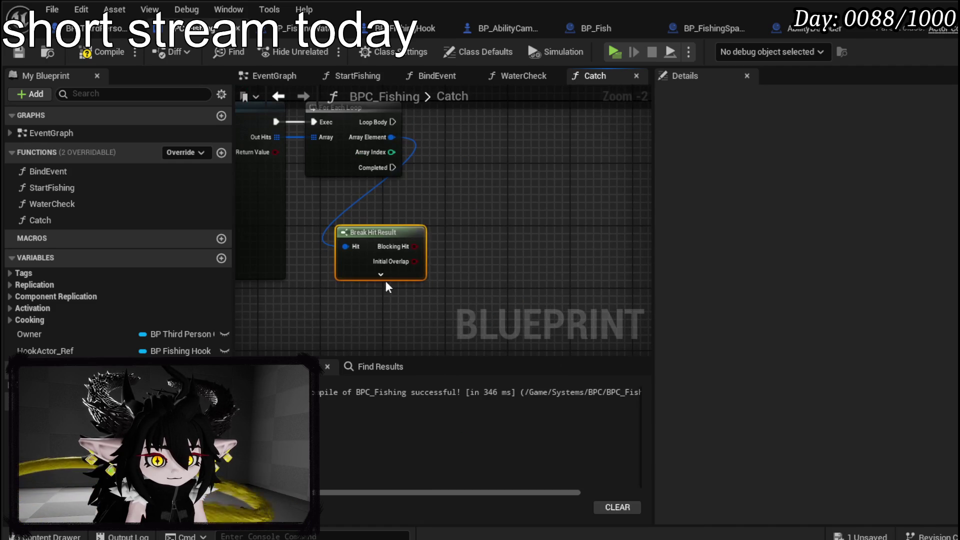
click(381, 274)
mouse_move(378, 228)
mouse_down()
mouse_move(371, 189)
mouse_move(479, 247)
mouse_up()
Step: Check the hit actor with Actor Has Tag 'Fishing' feeding a Branch run by each loop iteration
drag(345, 309, 475, 136)
text(has)
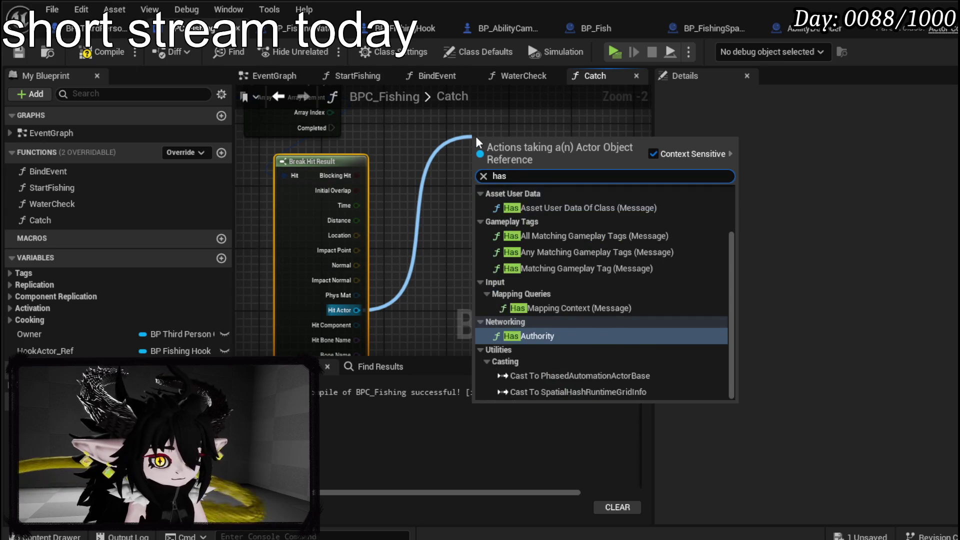
text( tag)
key(Return)
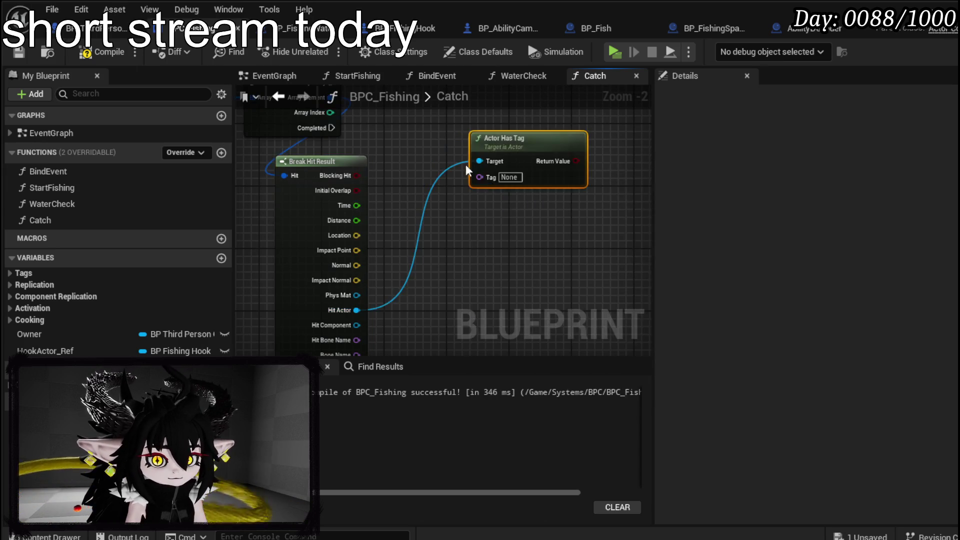
mouse_move(515, 200)
mouse_down()
mouse_move(406, 206)
mouse_move(472, 210)
mouse_up()
click(474, 219)
text(Fishing)
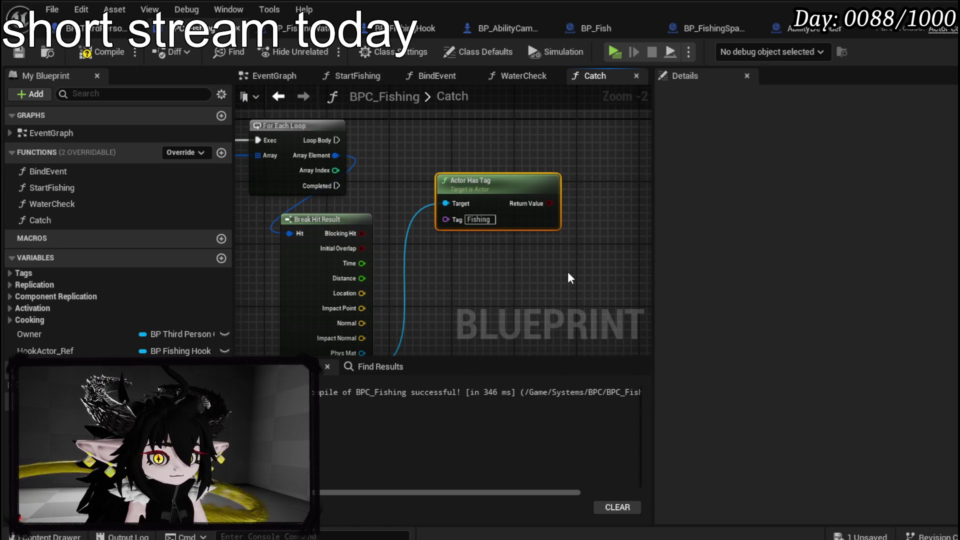
mouse_move(548, 202)
mouse_down()
mouse_move(571, 174)
mouse_move(563, 146)
mouse_up()
mouse_move(337, 140)
mouse_down()
mouse_move(579, 145)
mouse_move(571, 163)
mouse_move(592, 131)
mouse_move(362, 187)
mouse_move(331, 179)
mouse_move(595, 120)
mouse_move(545, 139)
mouse_up()
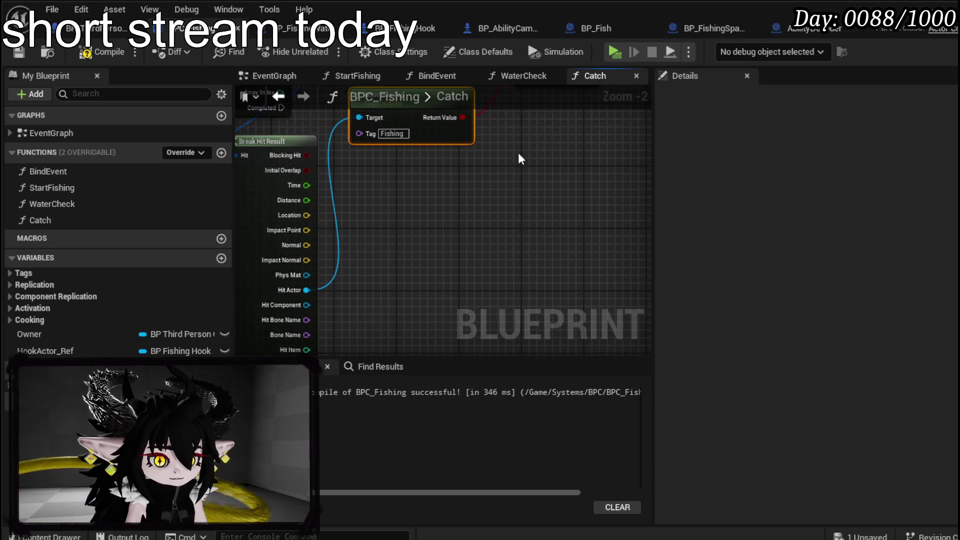
Step: Try an 'add bone' node search from the hit actor, then recompile BPC_Fishing
drag(299, 289, 437, 252)
text(add bone)
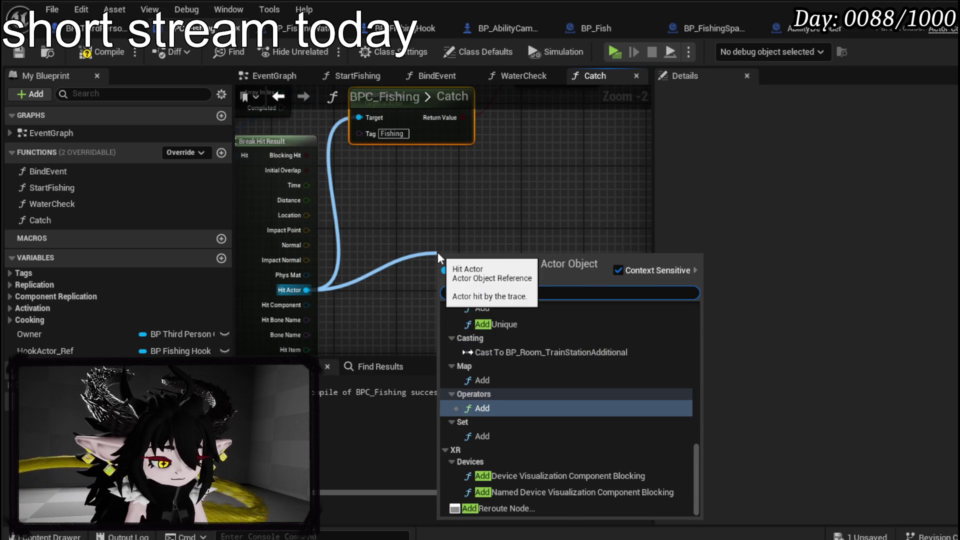
mouse_move(418, 207)
mouse_down()
mouse_move(375, 272)
mouse_move(375, 315)
mouse_up()
click(96, 54)
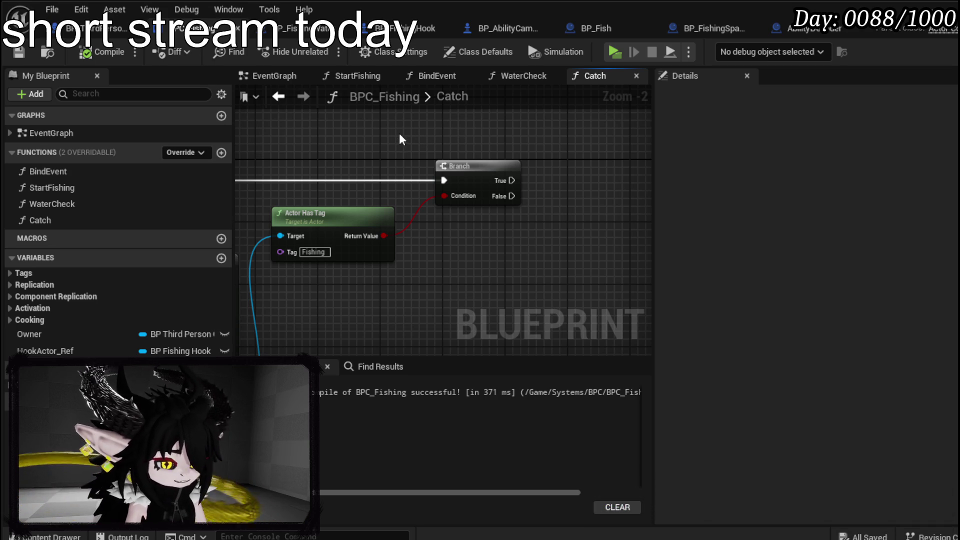
Step: Tidy the graph by moving Break Hit Result up and bringing the Branch into view
drag(399, 133, 502, 124)
mouse_move(317, 214)
mouse_down()
mouse_move(499, 172)
mouse_move(356, 270)
mouse_move(346, 255)
mouse_move(354, 262)
mouse_up()
mouse_move(447, 247)
mouse_down()
mouse_move(423, 155)
mouse_move(370, 209)
mouse_up()
mouse_move(416, 176)
mouse_down()
mouse_move(475, 191)
mouse_move(351, 165)
mouse_move(475, 199)
mouse_up()
mouse_move(382, 310)
mouse_down()
mouse_move(435, 279)
mouse_move(409, 219)
mouse_move(347, 259)
mouse_move(418, 237)
mouse_move(299, 238)
mouse_move(404, 250)
mouse_move(288, 265)
mouse_up()
Step: On Branch True, Print String the Hit Actor's display name, then compile and save
drag(336, 194, 456, 188)
text(Print String)
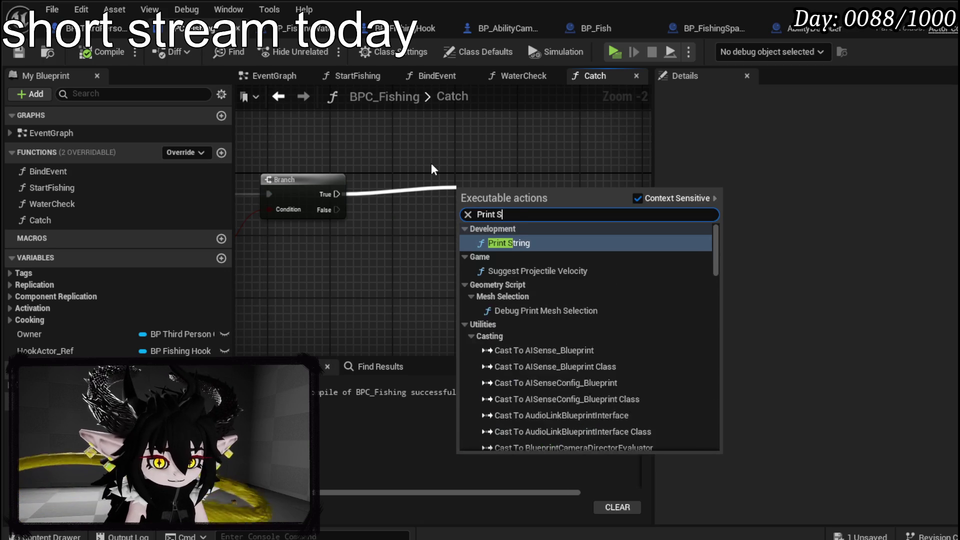
key(Return)
drag(413, 143, 516, 180)
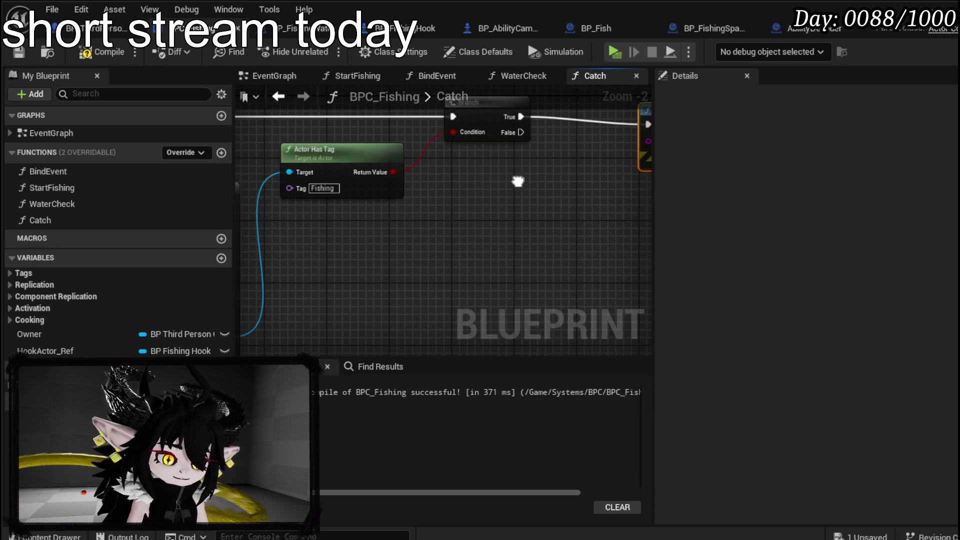
drag(435, 215, 473, 195)
mouse_move(298, 293)
mouse_down()
mouse_move(439, 125)
mouse_move(398, 288)
mouse_move(418, 311)
mouse_up()
drag(343, 331, 479, 230)
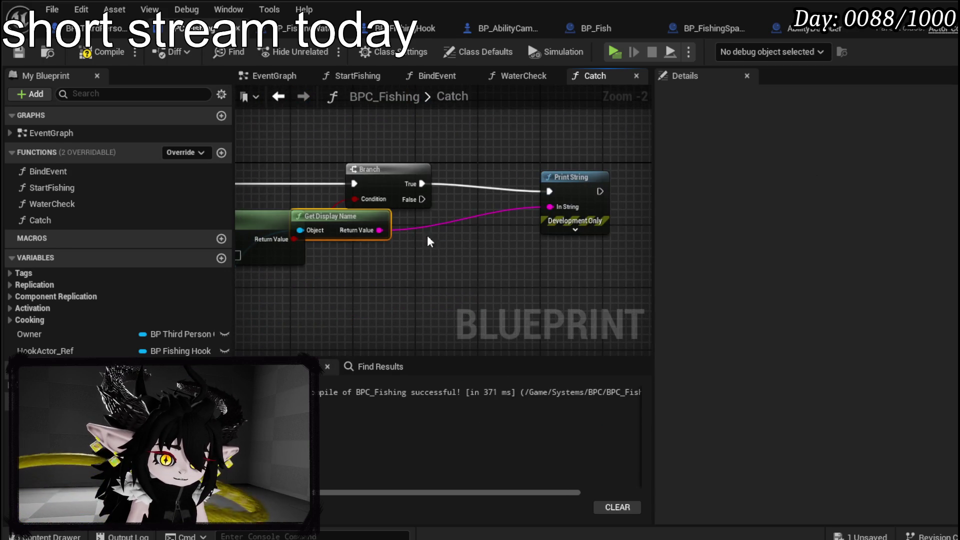
drag(339, 221, 393, 229)
drag(580, 177, 587, 170)
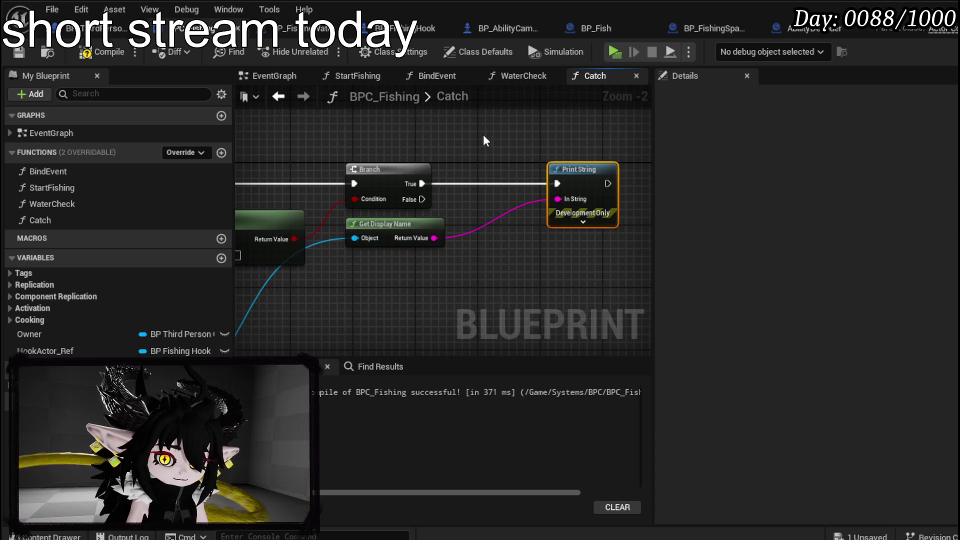
click(18, 52)
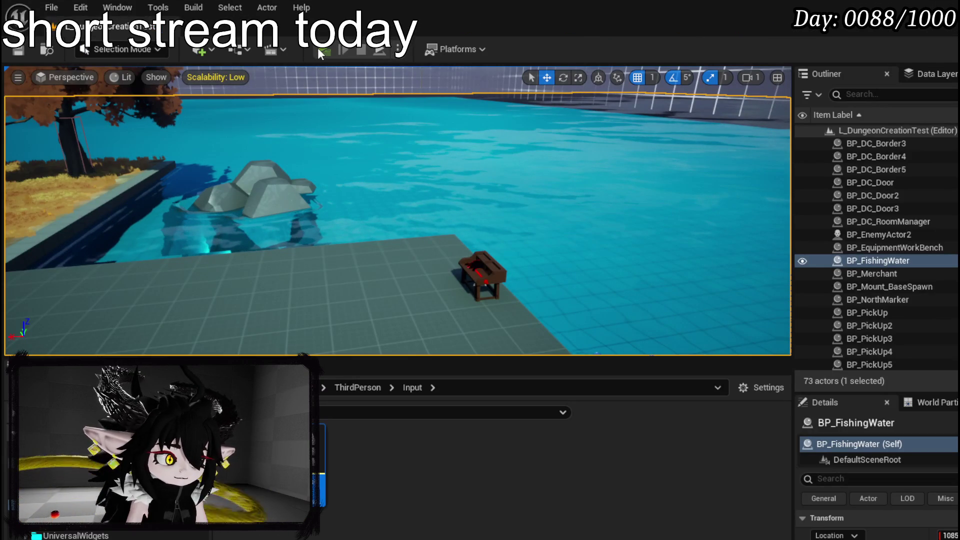
Step: Play-test the level, walking the character to the platform's edge, then stop
click(320, 51)
key(w)
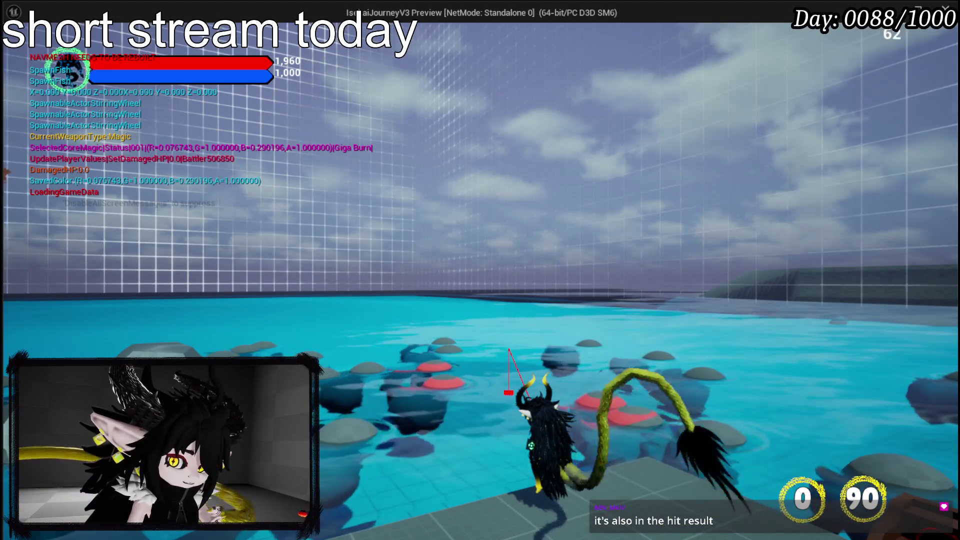
key(Escape)
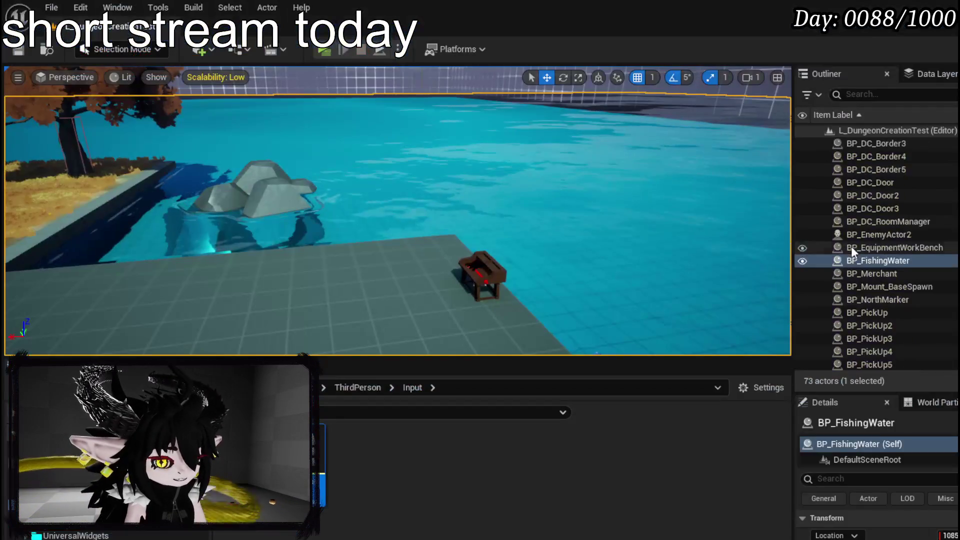
Step: Save the map and return to the Branch and Get Display Name nodes in Catch
key(ctrl+s)
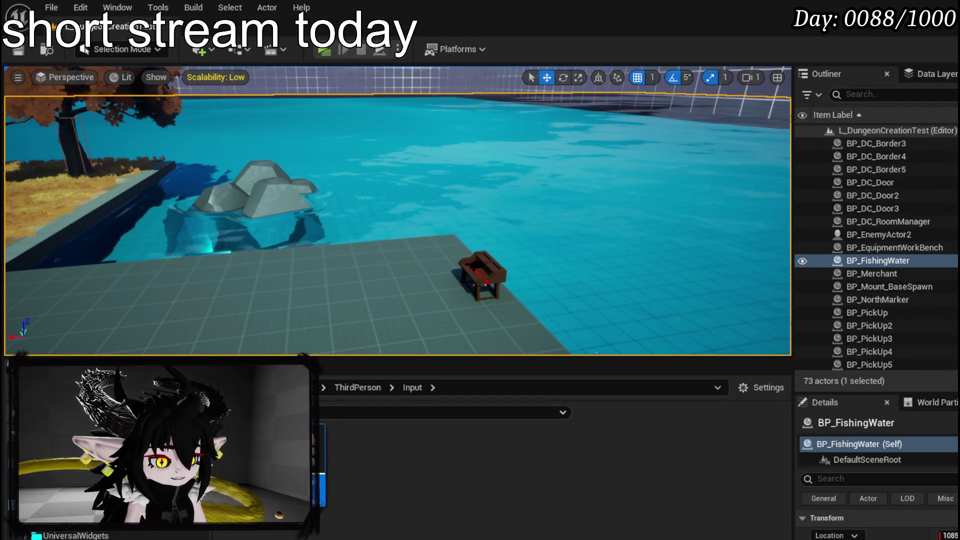
key(alt+Tab)
mouse_move(408, 269)
mouse_down()
mouse_move(558, 252)
mouse_move(544, 262)
mouse_move(567, 286)
mouse_move(604, 274)
mouse_up()
mouse_move(502, 333)
mouse_down()
mouse_move(354, 272)
mouse_move(419, 326)
mouse_move(401, 316)
mouse_move(277, 314)
mouse_move(626, 197)
mouse_move(590, 214)
mouse_up()
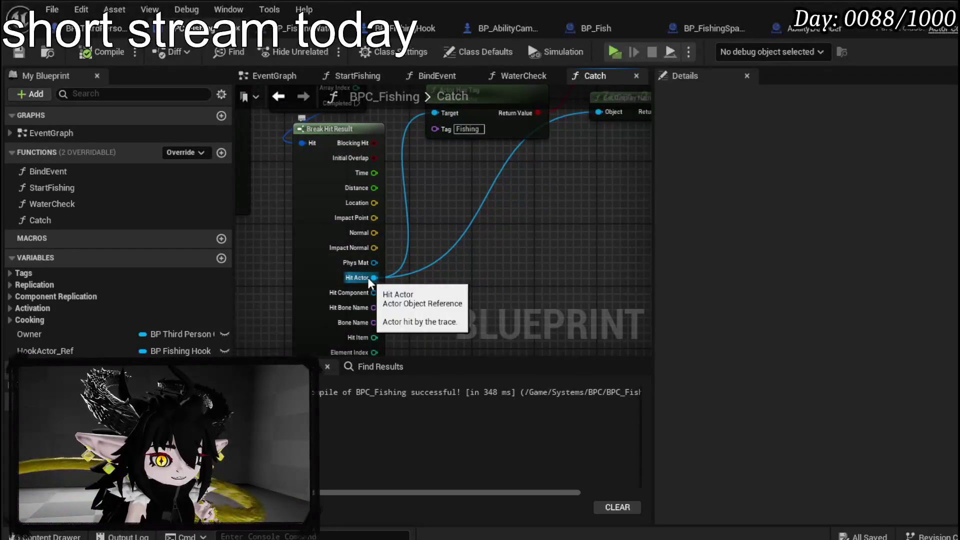
Step: Set the Multi Sphere Trace's Draw Debug Type to For Duration, then compile and save
scroll(373, 279, down, 2)
scroll(499, 249, up, 2)
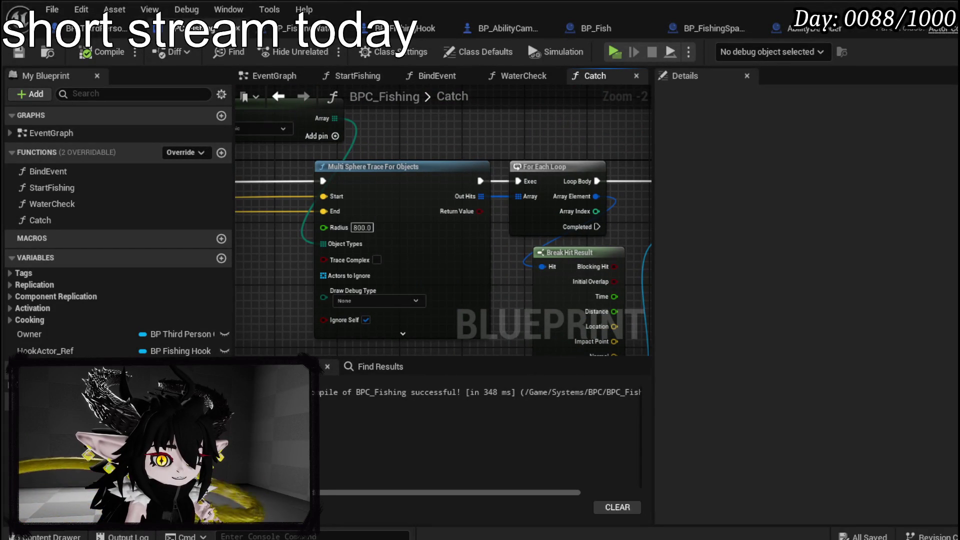
drag(143, 351, 406, 352)
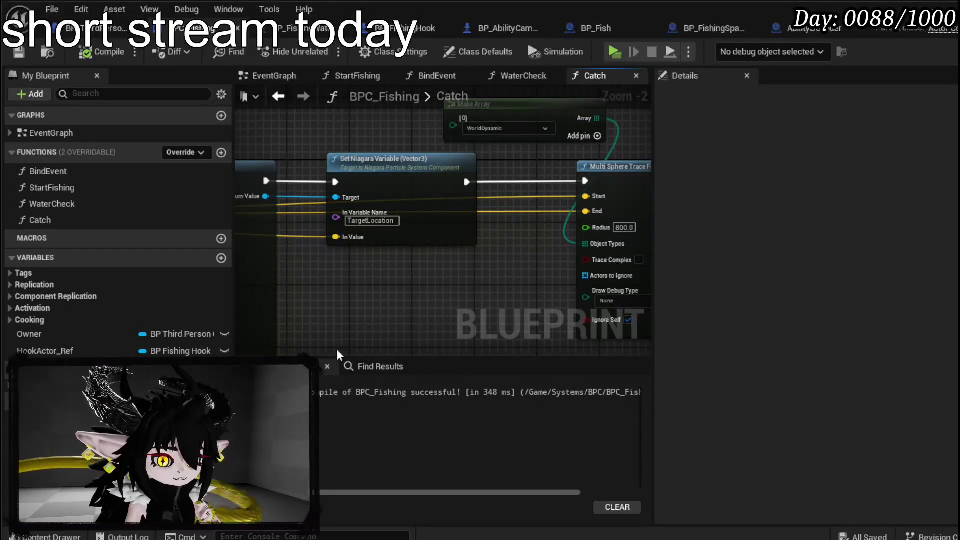
mouse_move(713, 293)
mouse_down()
mouse_move(638, 293)
mouse_move(508, 263)
mouse_move(251, 260)
mouse_move(507, 261)
mouse_up()
click(349, 279)
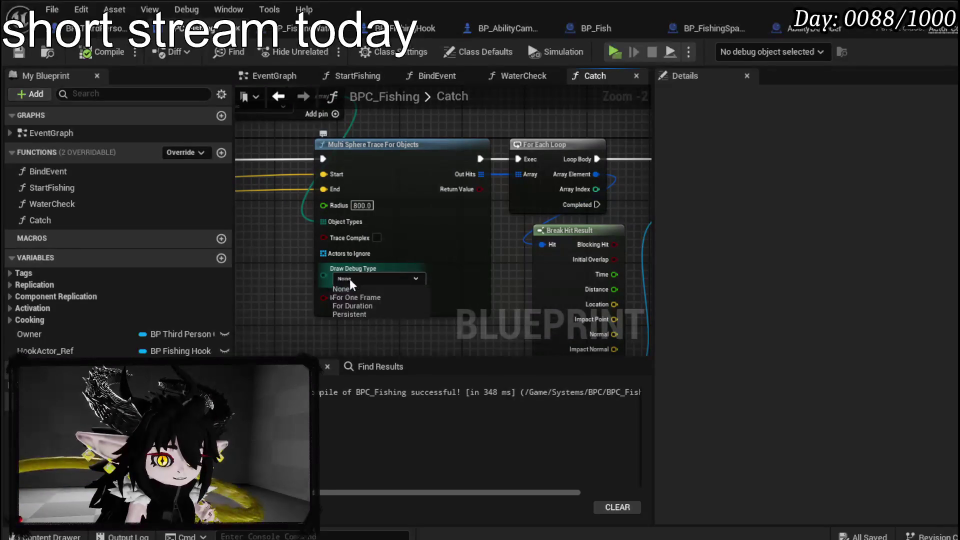
click(353, 308)
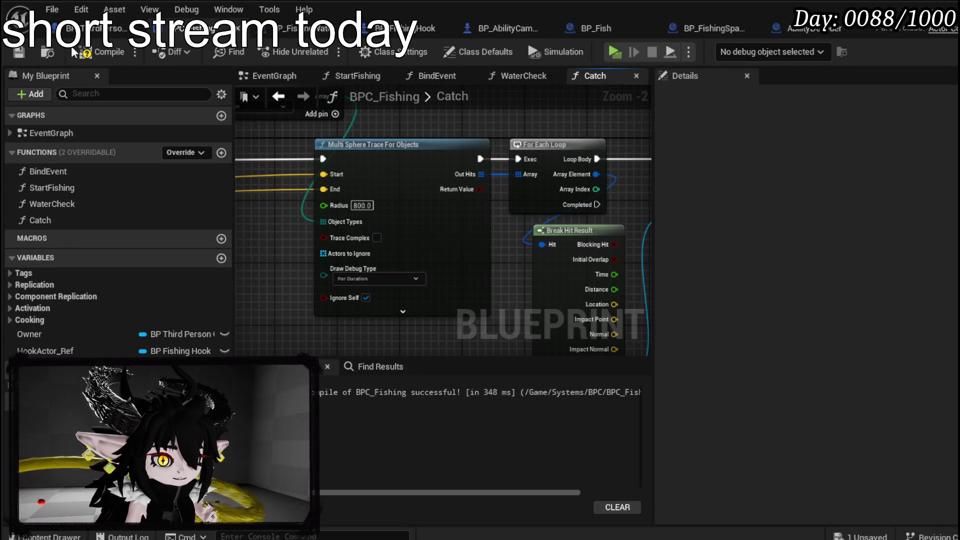
click(20, 53)
drag(600, 249, 165, 257)
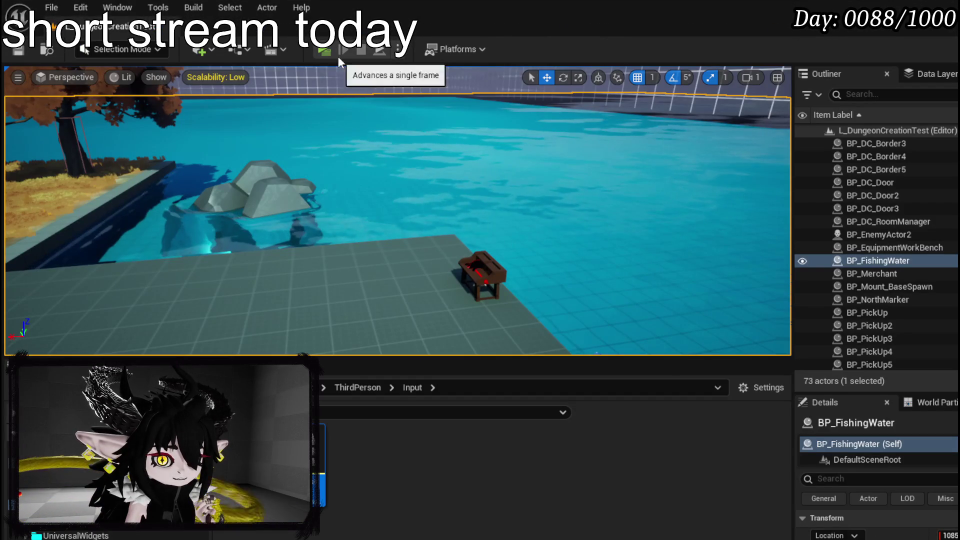
Step: Play-test to see the debug trace spheres, then stop and return to Catch
key(w)
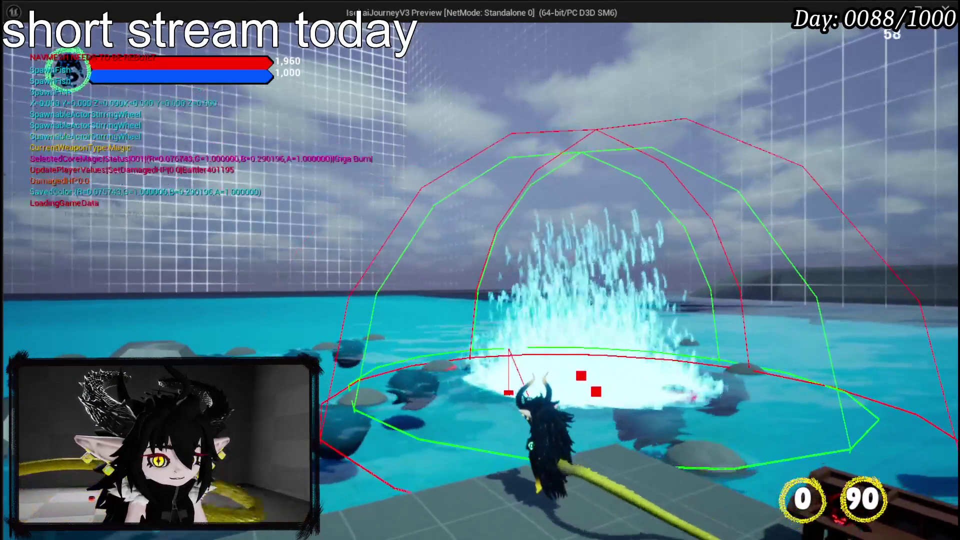
key(Escape)
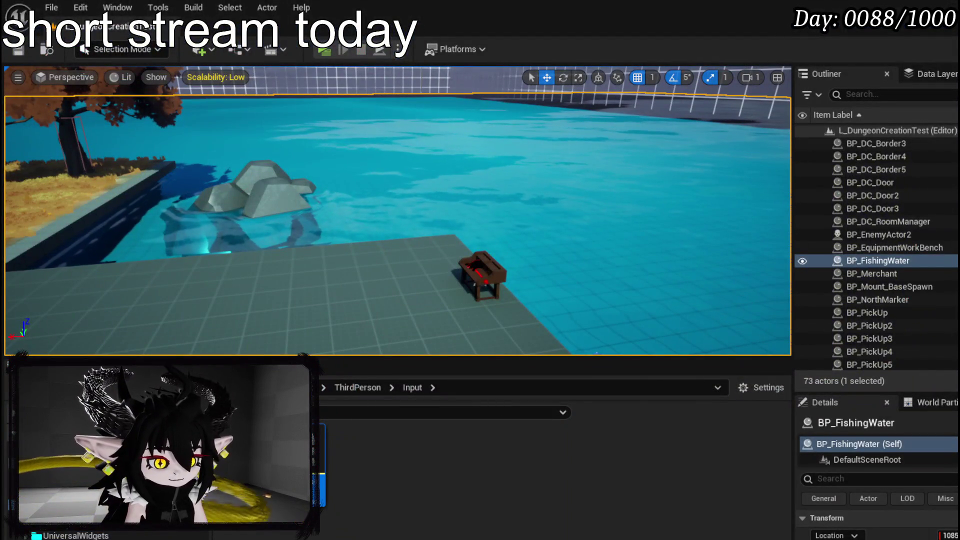
key(alt+Tab)
mouse_move(577, 289)
mouse_down()
mouse_move(370, 325)
mouse_move(369, 238)
mouse_move(509, 262)
mouse_move(564, 306)
mouse_move(497, 294)
mouse_up()
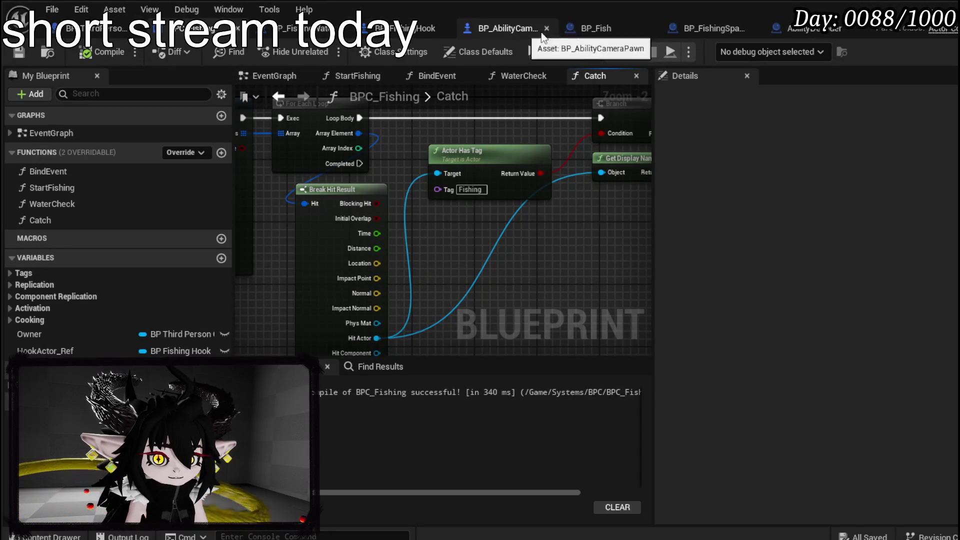
Step: Set BP_Fish's mesh Collision Enabled to Query Only (No Physics Collision), then compile and save
click(595, 30)
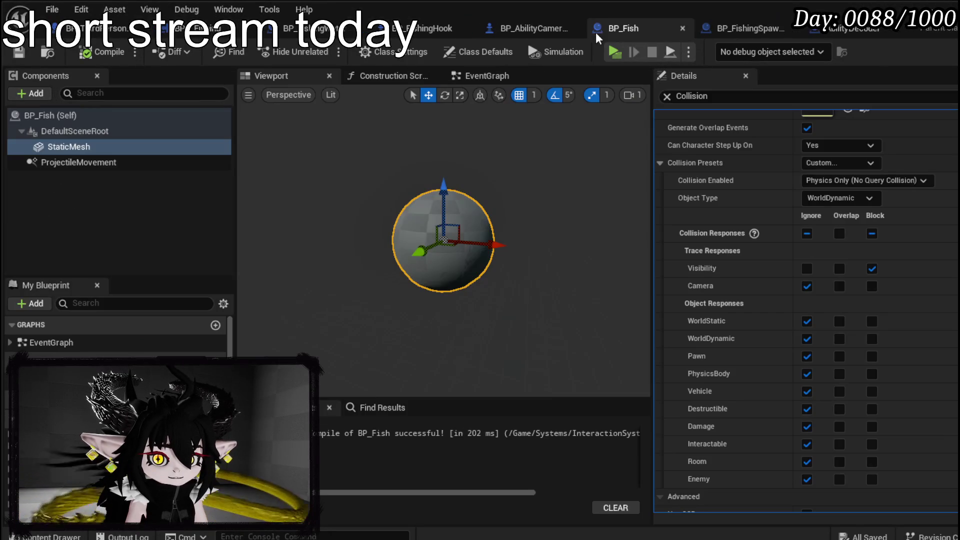
click(833, 182)
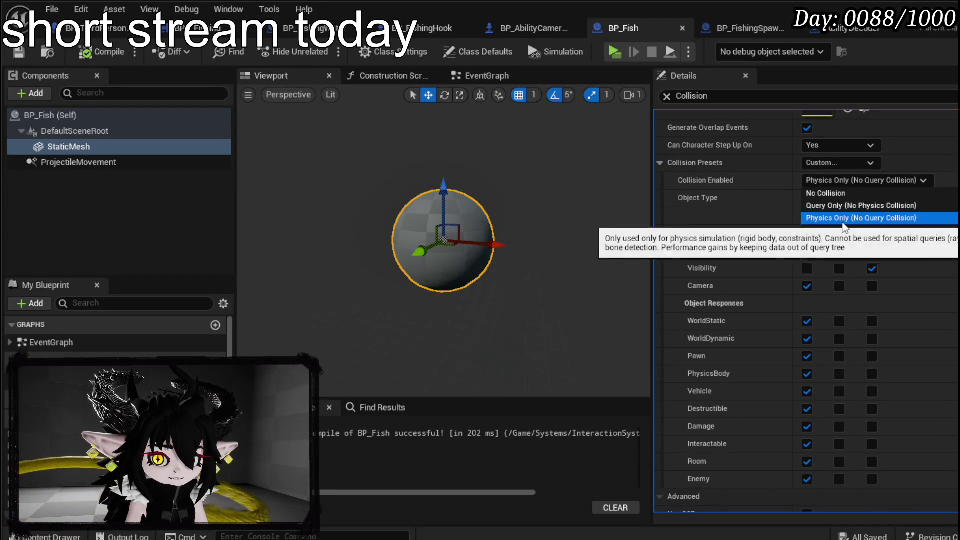
click(831, 205)
click(100, 51)
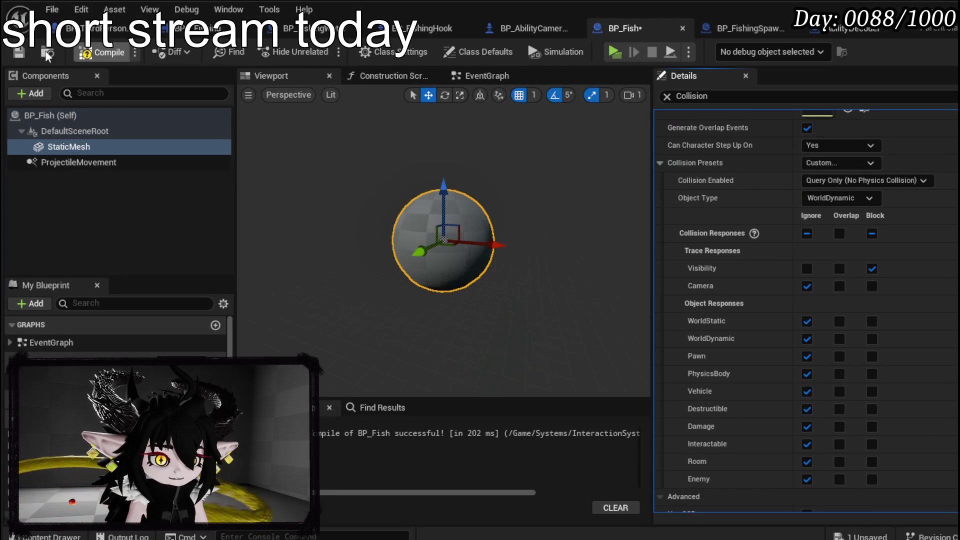
click(18, 51)
Step: In BP_Fish's EventGraph, add an Add Force node, delete it, and go back to the level editor
click(482, 76)
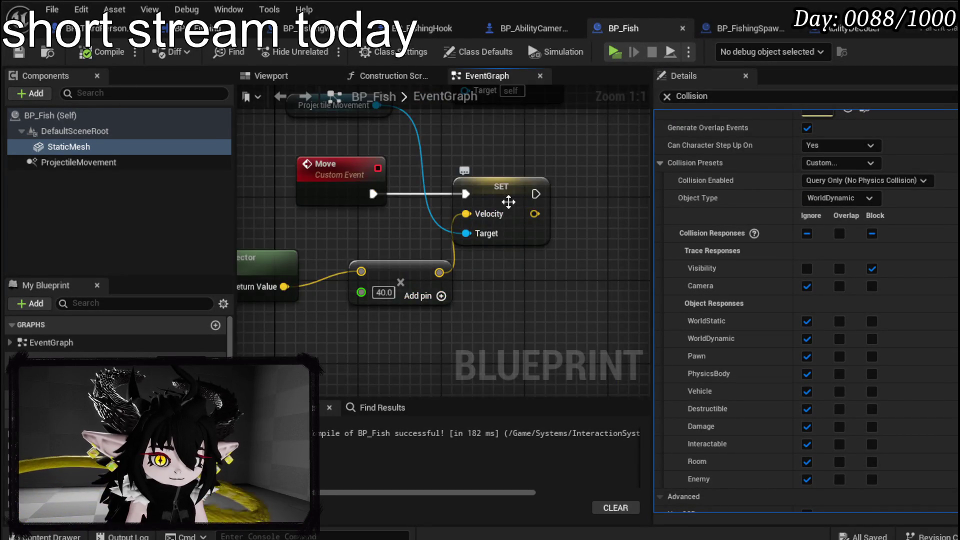
scroll(508, 202, down, 5)
right_click(400, 202)
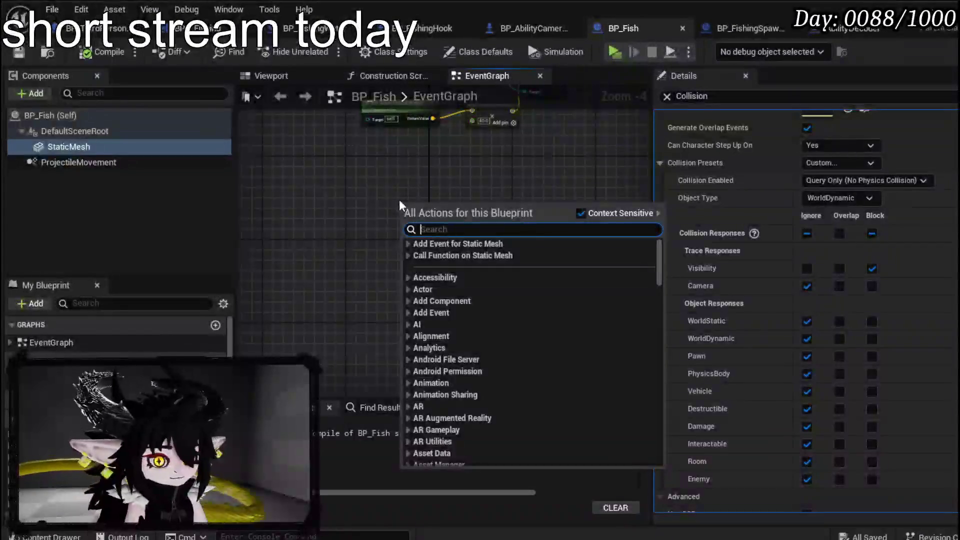
text(add fir)
key(BackSpace)
key(BackSpace)
text(orce)
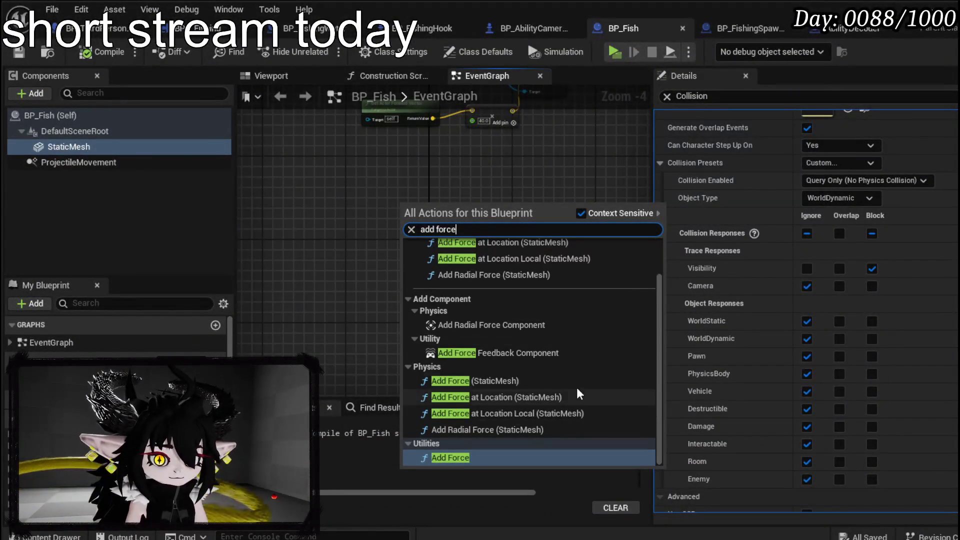
scroll(566, 371, up, 2)
scroll(566, 371, down, 2)
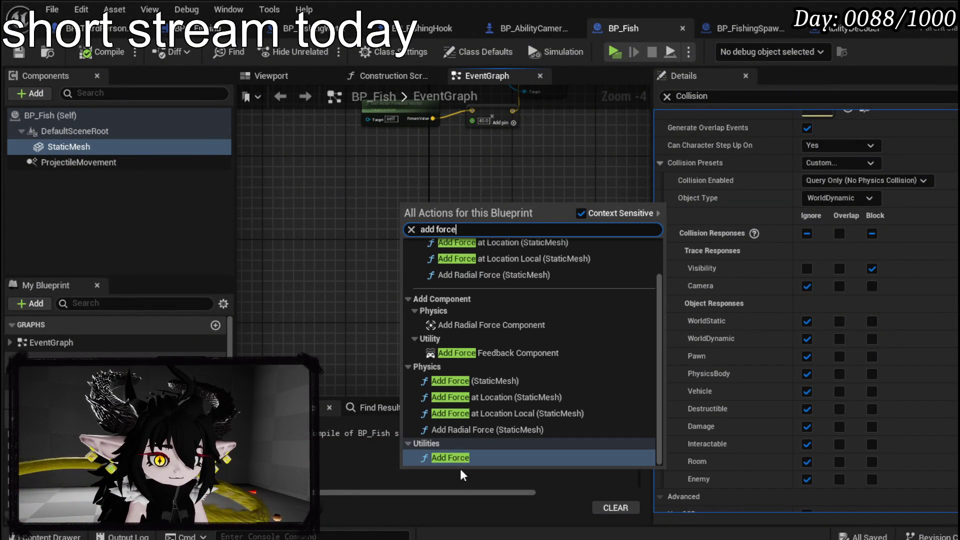
click(462, 457)
scroll(436, 265, up, 4)
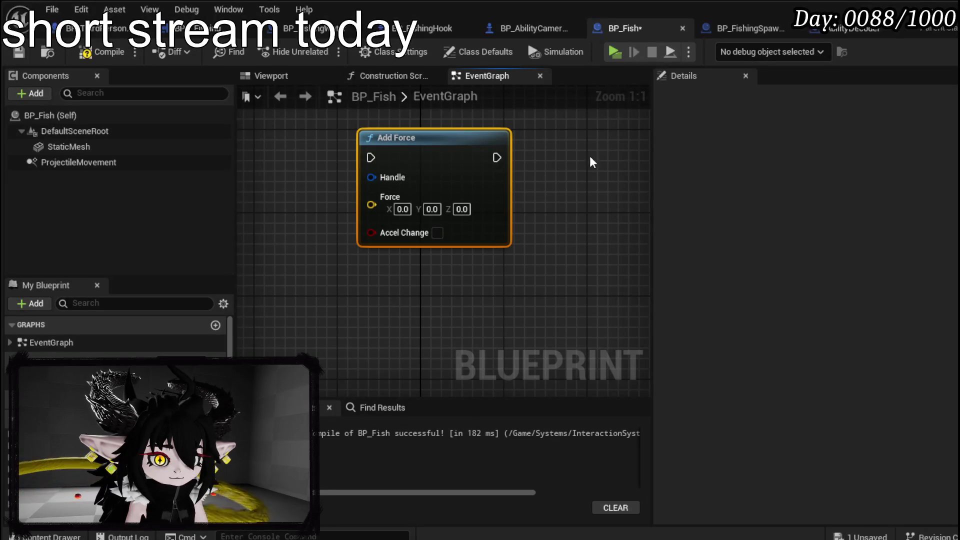
key(Delete)
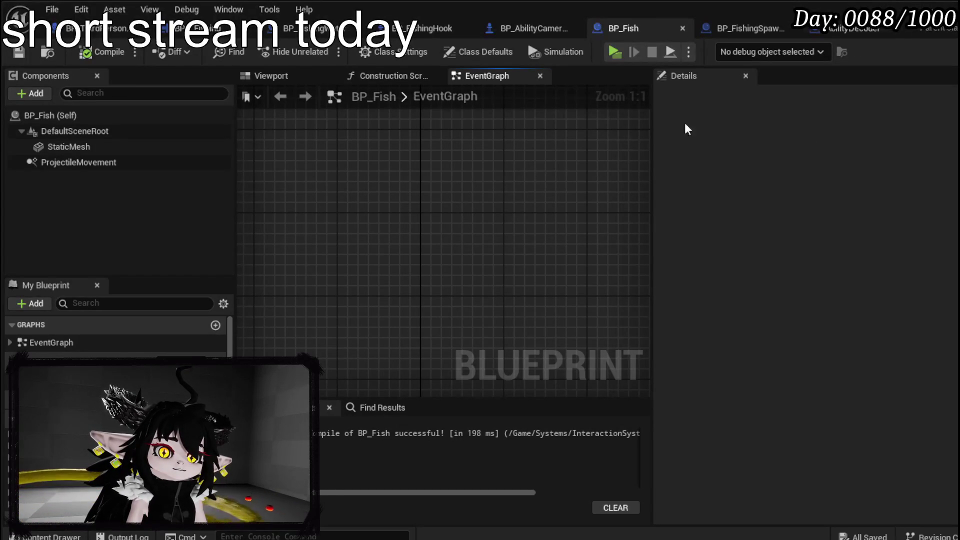
click(902, 7)
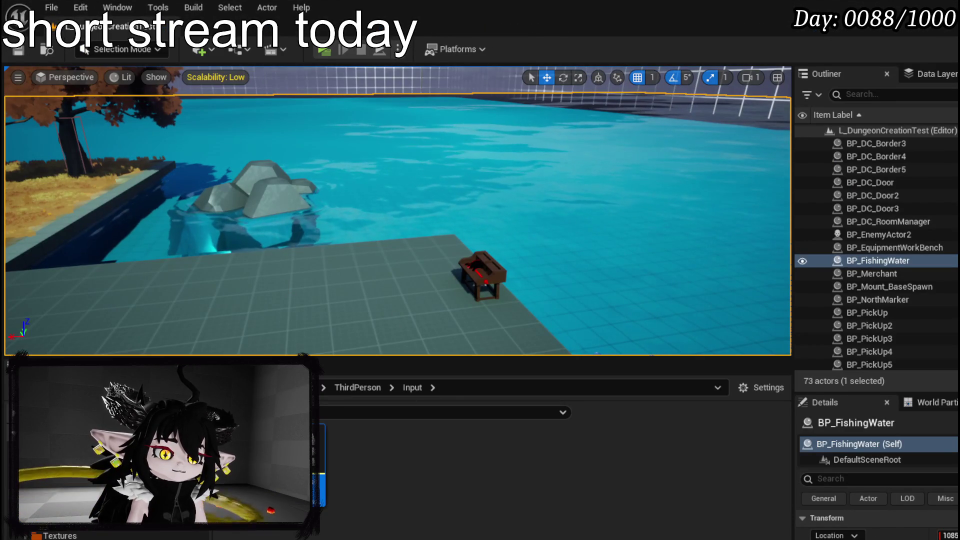
Step: Browse to the Systems > BPC folder and open the BPC_MC_PlatformerMovement component blueprint
scroll(100, 500, up, 2)
scroll(99, 500, down, 3)
scroll(100, 500, up, 3)
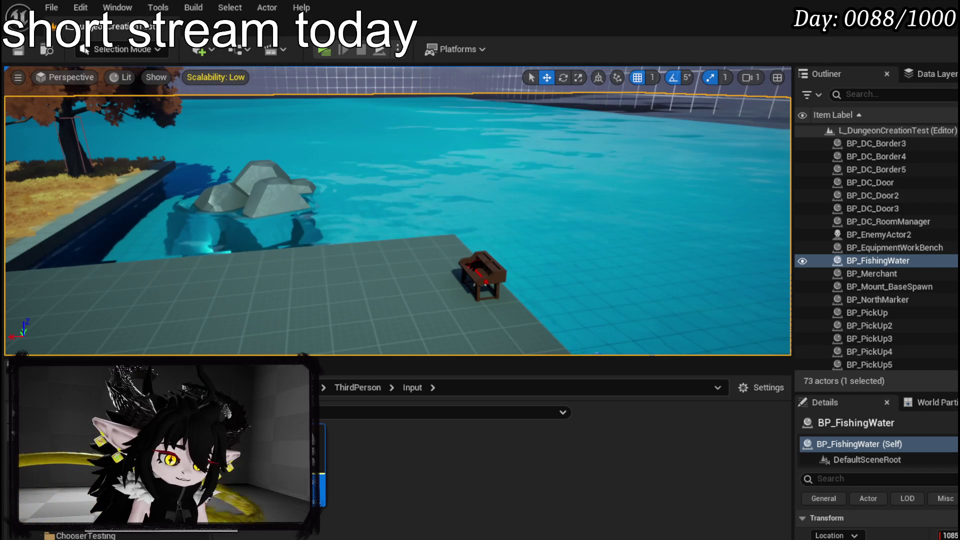
click(125, 475)
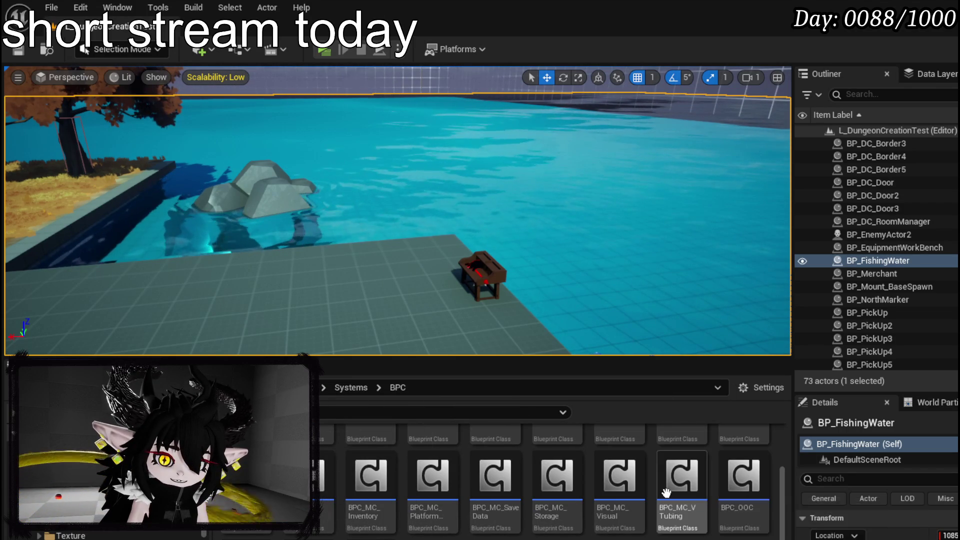
double_click(433, 477)
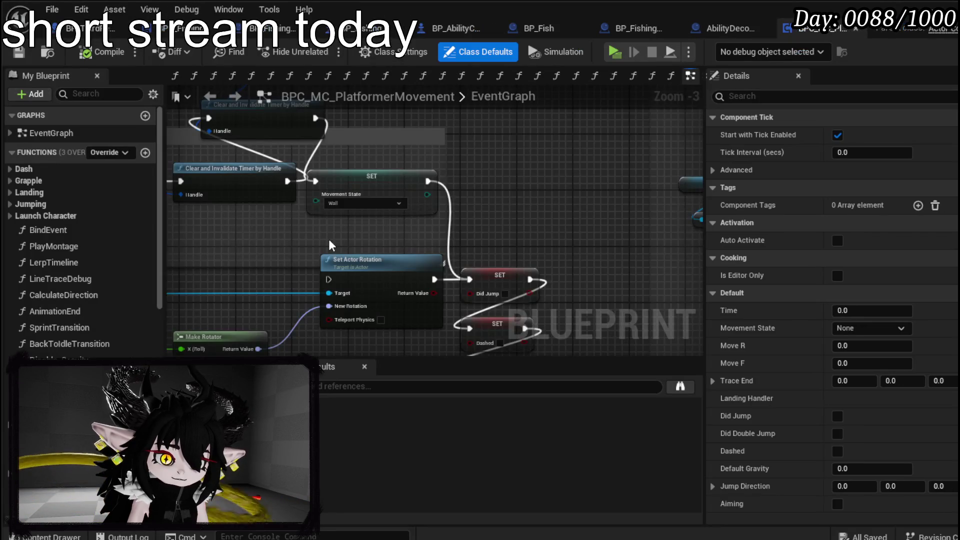
Step: Survey the platformer component's EventGraph, including the Glide and LandingCheck node groups
scroll(328, 238, down, 3)
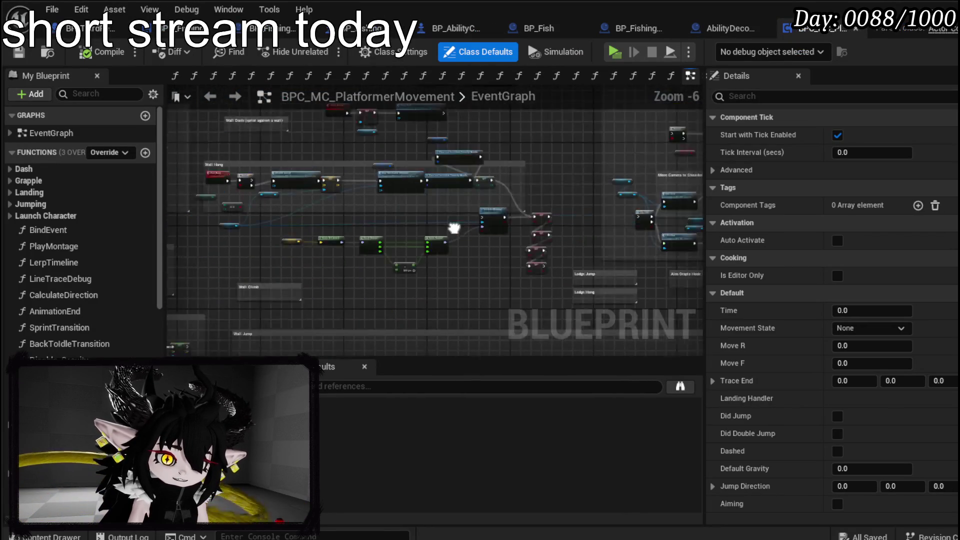
scroll(493, 226, up, 4)
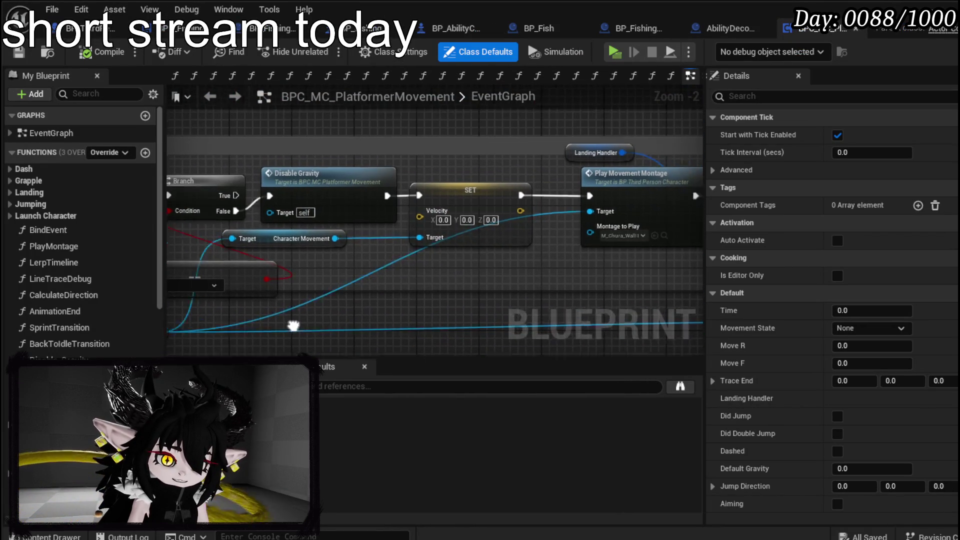
scroll(509, 282, down, 7)
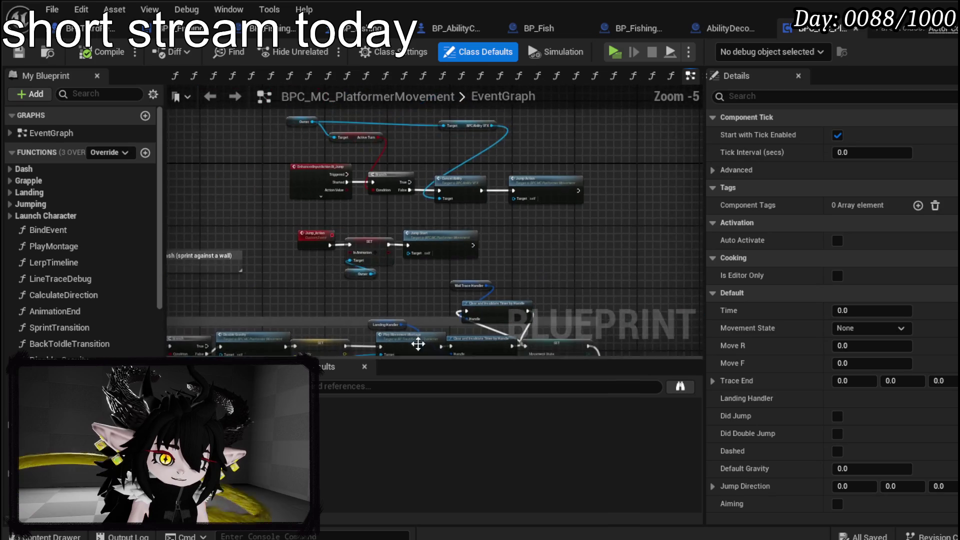
scroll(418, 161, up, 9)
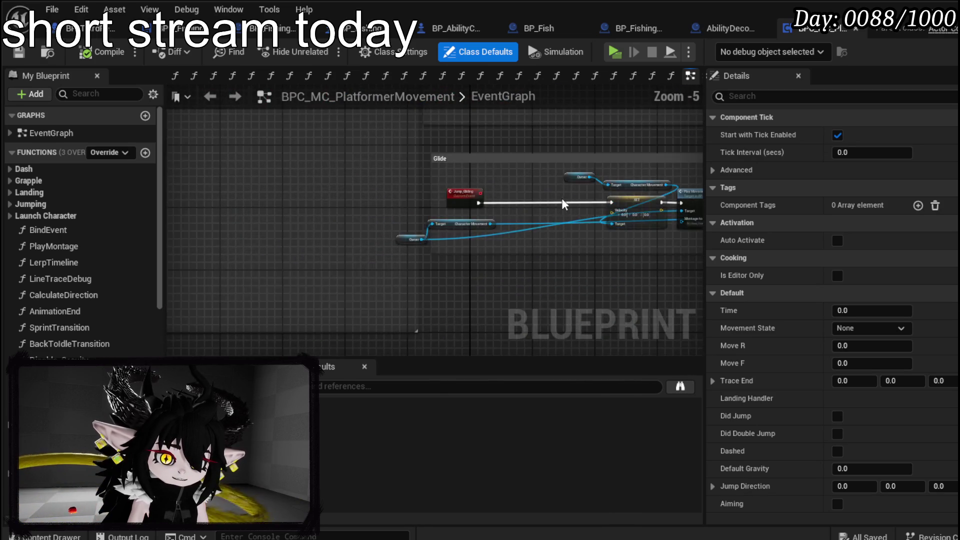
scroll(349, 223, down, 3)
drag(349, 224, 506, 198)
scroll(500, 196, down, 9)
scroll(382, 235, up, 5)
scroll(386, 245, down, 2)
scroll(389, 262, up, 6)
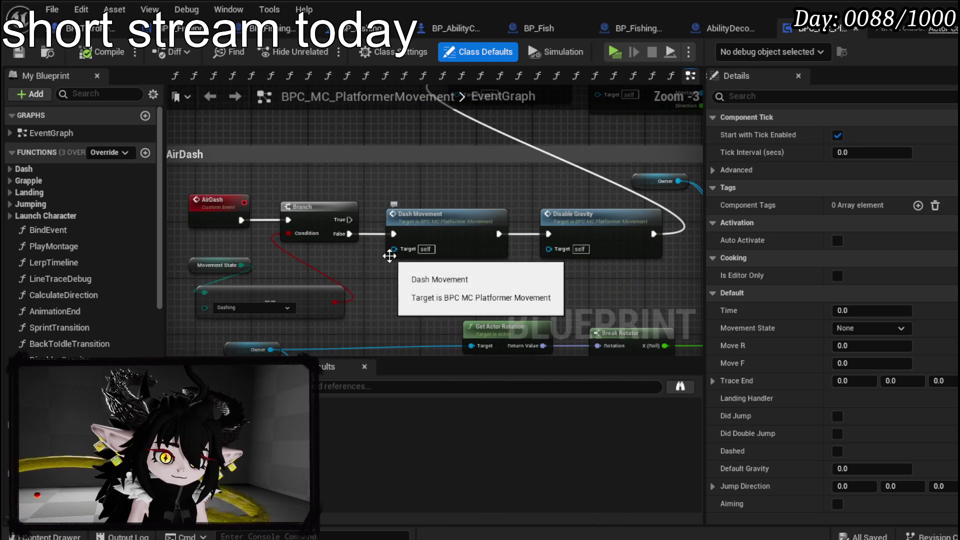
scroll(389, 223, down, 4)
mouse_move(389, 224)
mouse_down()
mouse_move(320, 200)
mouse_move(300, 250)
mouse_move(316, 328)
mouse_up()
scroll(316, 328, down, 5)
mouse_move(210, 240)
mouse_down()
mouse_move(245, 208)
mouse_move(214, 208)
mouse_move(222, 209)
mouse_up()
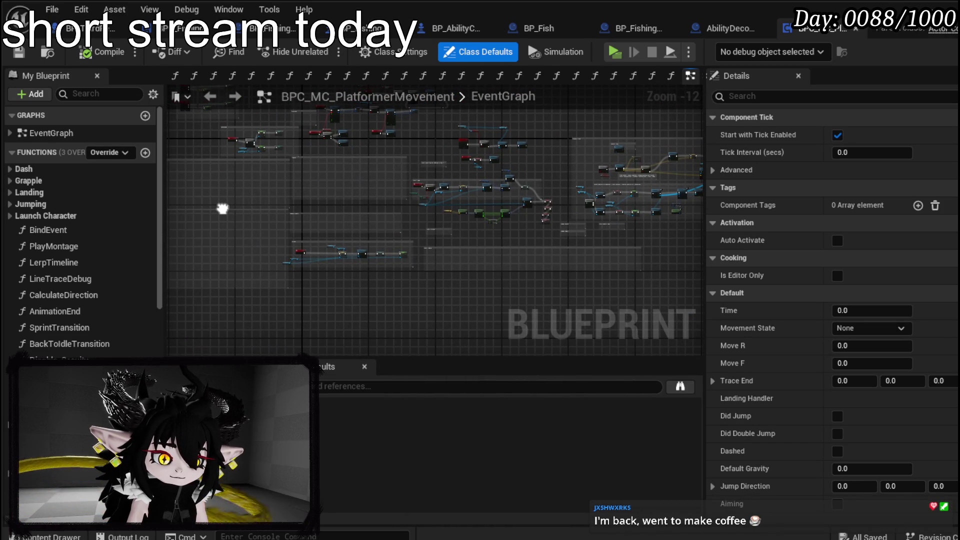
scroll(422, 197, up, 9)
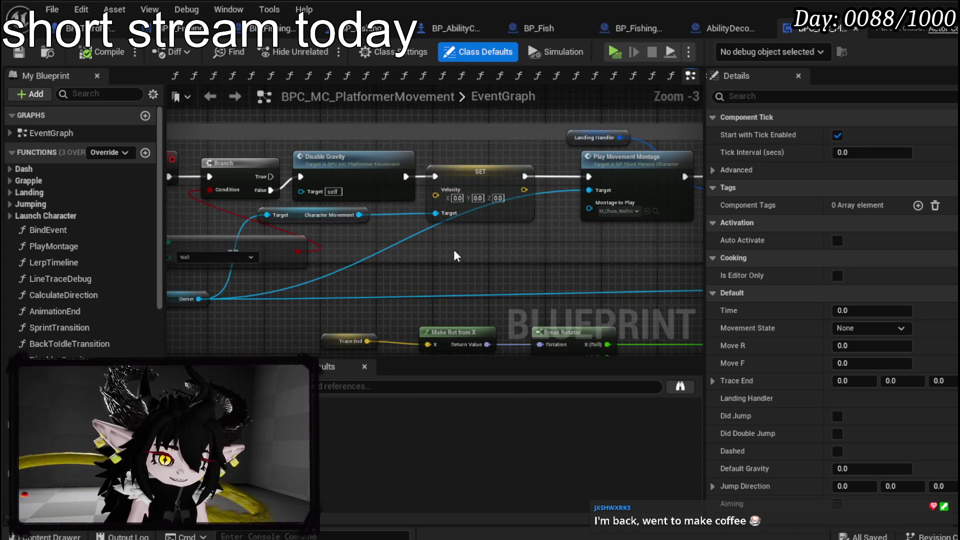
scroll(385, 193, down, 4)
drag(385, 193, 311, 225)
scroll(250, 208, up, 4)
mouse_move(250, 208)
mouse_down()
mouse_move(255, 224)
mouse_move(664, 221)
mouse_up()
scroll(575, 218, down, 2)
scroll(354, 240, up, 3)
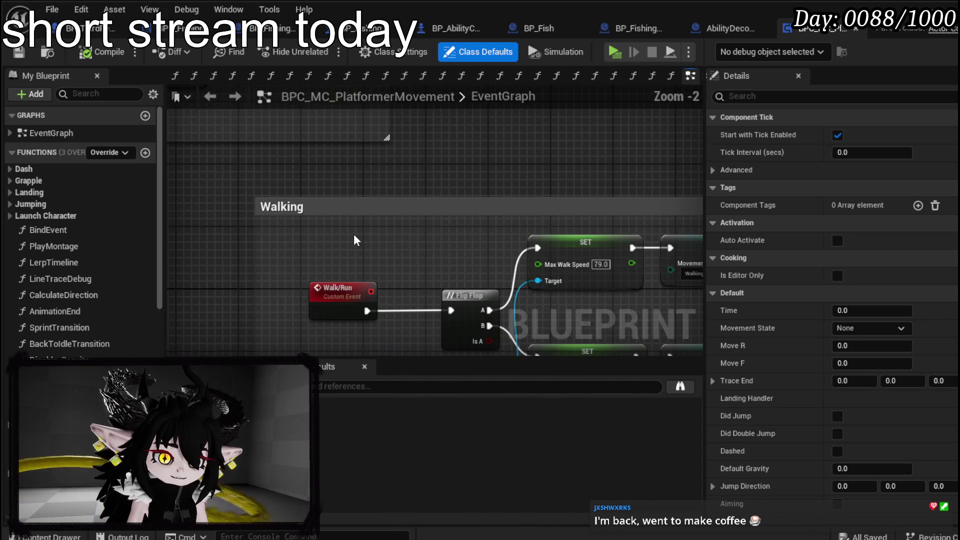
Step: Expand the Jumping functions and inspect the JumpStart function graph
click(13, 203)
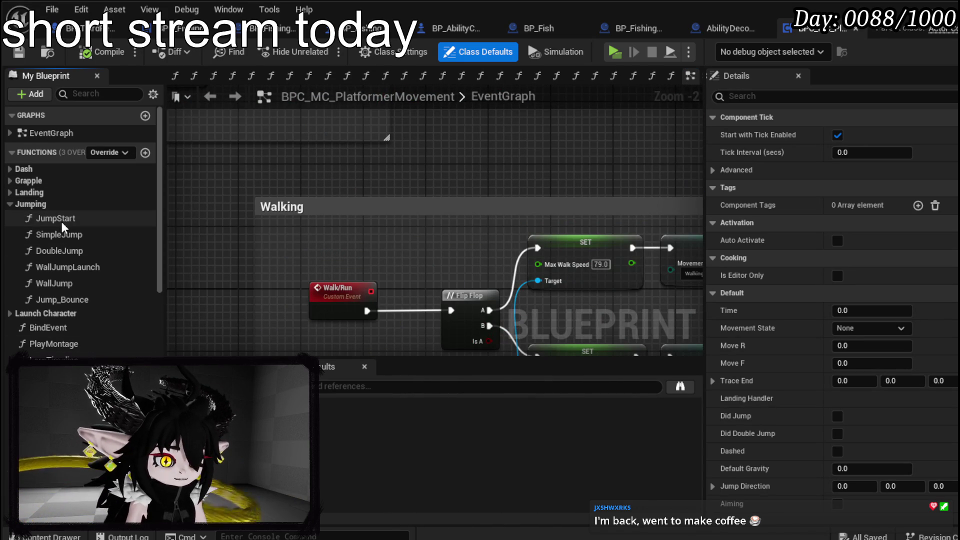
click(62, 220)
double_click(62, 220)
scroll(522, 253, down, 5)
drag(369, 184, 516, 227)
scroll(390, 225, up, 4)
drag(391, 225, 583, 223)
scroll(437, 233, down, 4)
scroll(497, 208, up, 4)
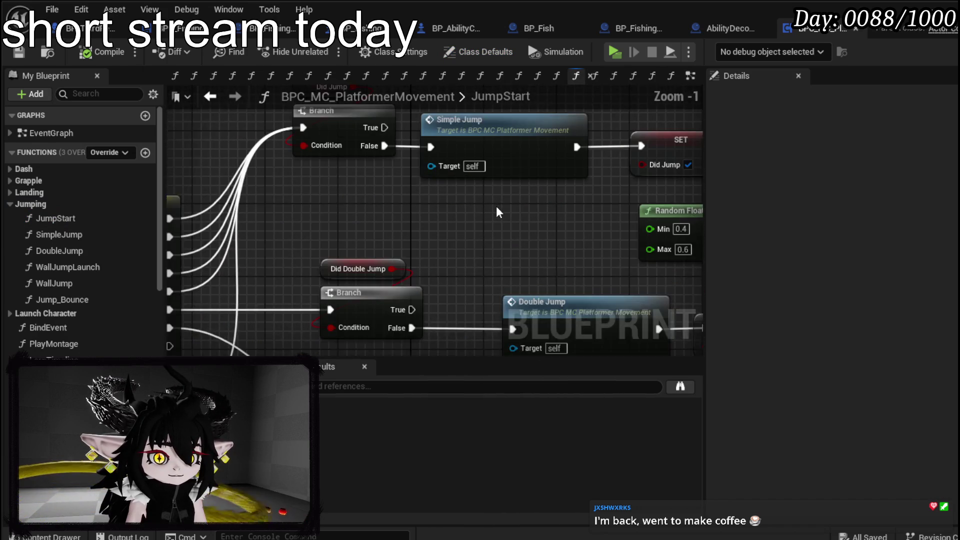
drag(497, 208, 477, 157)
Step: Follow Simple Jump into the LaunchUp function, then switch back to BP_Fish
double_click(477, 157)
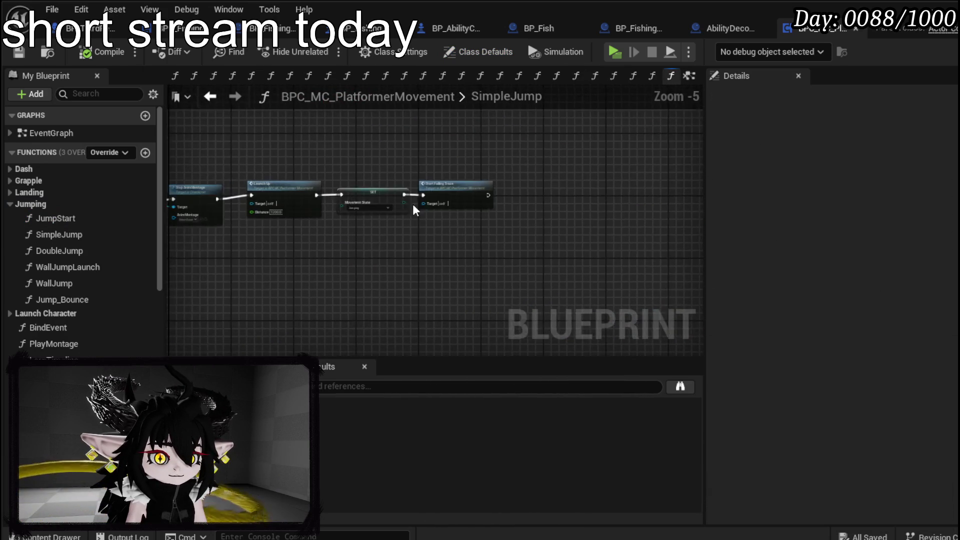
scroll(357, 221, up, 4)
drag(357, 221, 409, 167)
double_click(483, 189)
scroll(514, 197, up, 3)
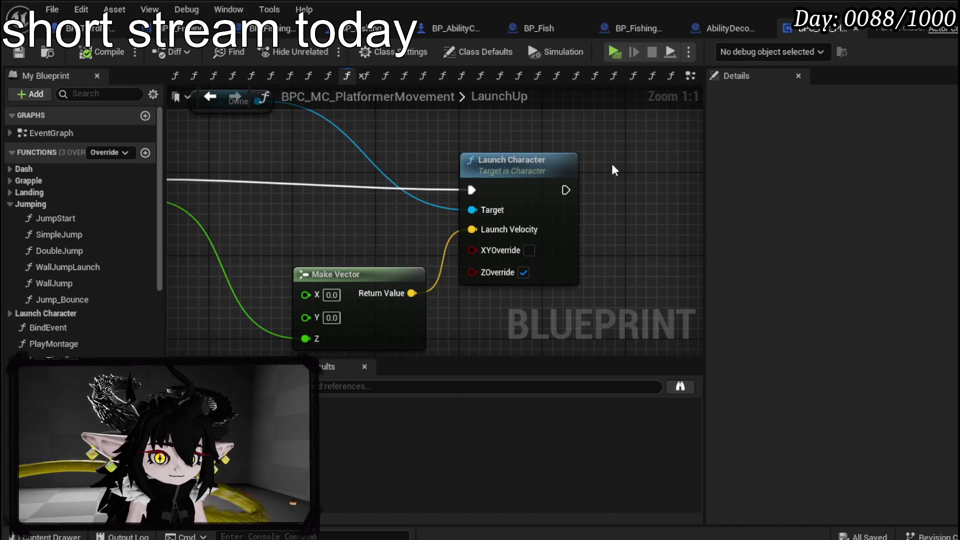
scroll(589, 210, down, 1)
scroll(579, 195, up, 1)
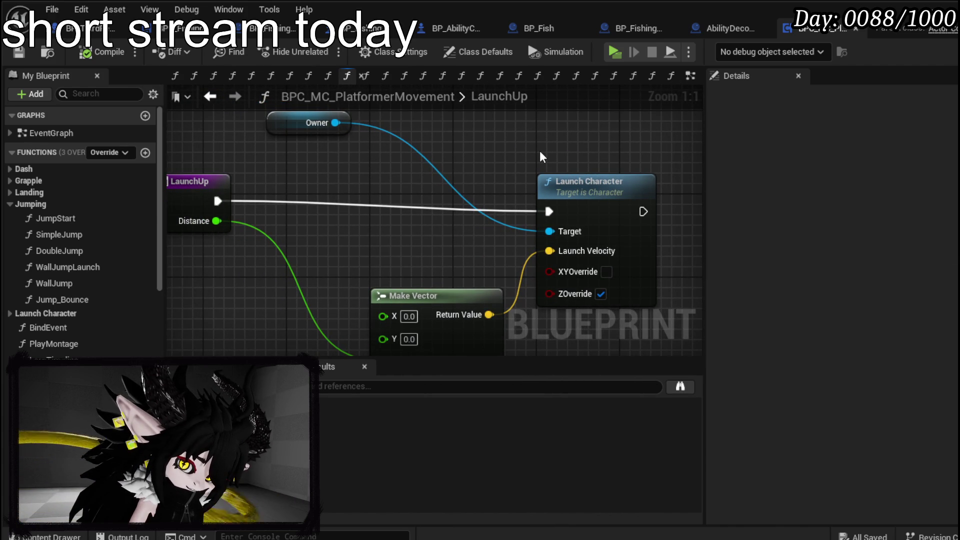
click(527, 31)
Step: Search the node list for 'launch', then place a ProjectileMovement reference in BP_Fish's graph
right_click(417, 220)
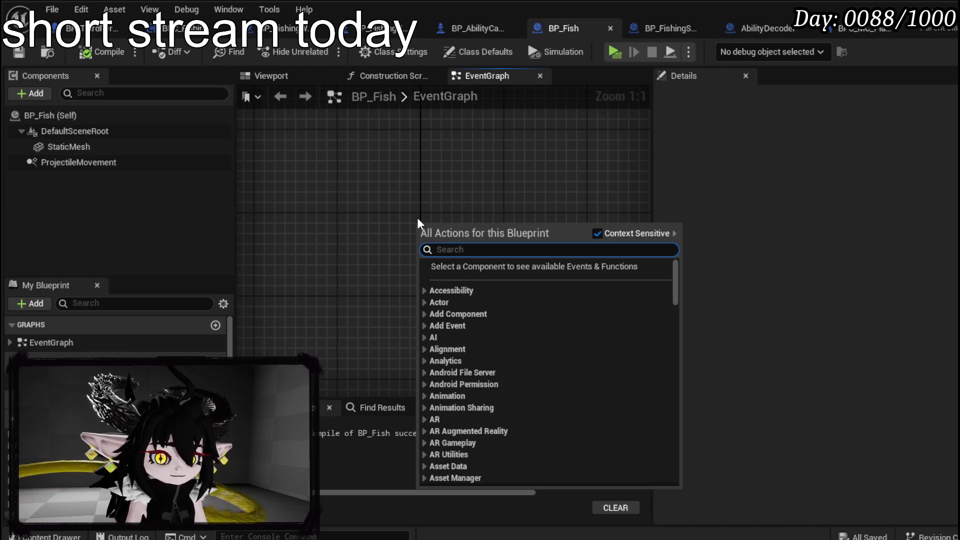
text(launch)
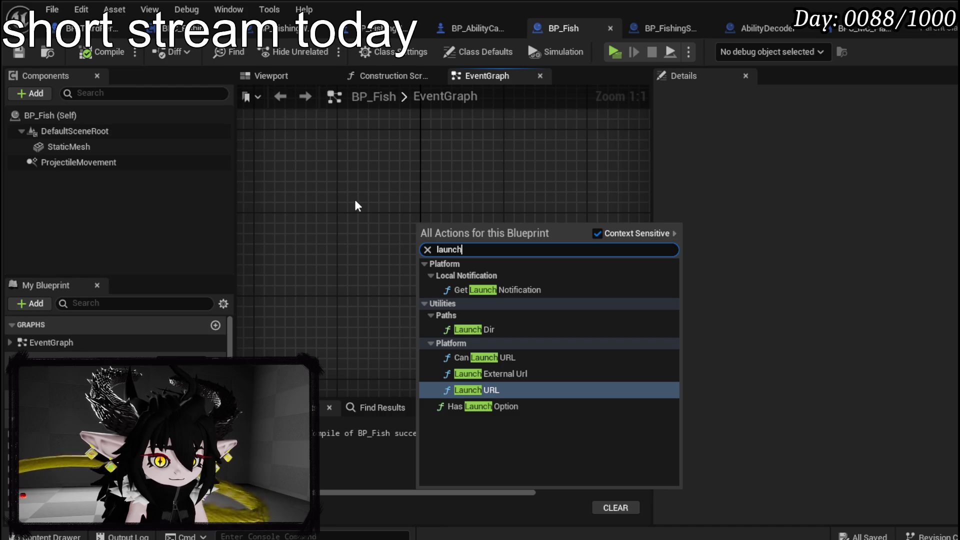
scroll(356, 204, down, 7)
scroll(377, 299, up, 4)
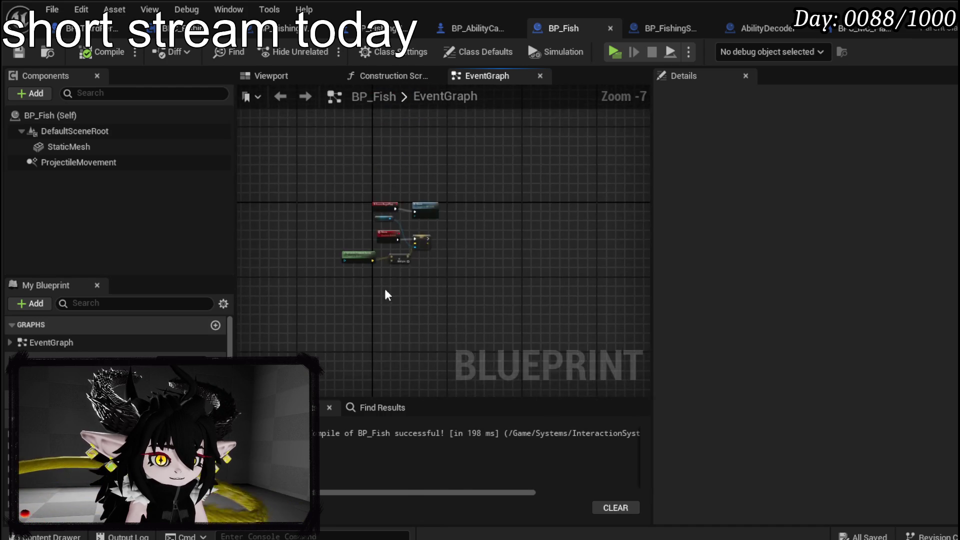
mouse_move(401, 268)
mouse_down()
mouse_move(396, 336)
mouse_move(417, 297)
mouse_up()
mouse_move(76, 163)
mouse_down()
mouse_move(77, 176)
mouse_move(333, 332)
mouse_up()
mouse_move(460, 345)
mouse_down()
mouse_move(395, 260)
mouse_move(333, 260)
mouse_move(357, 322)
mouse_move(411, 319)
mouse_up()
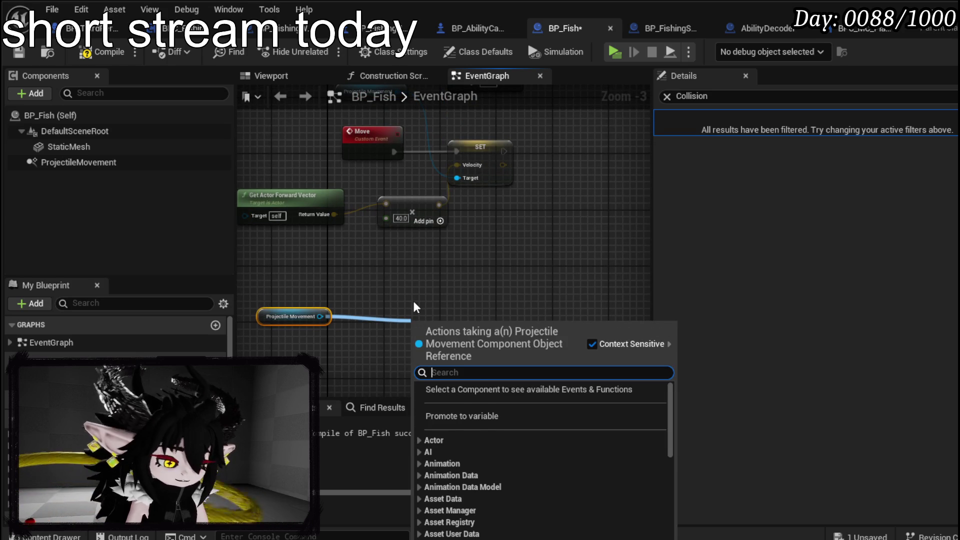
Step: From ProjectileMovement, add a Set Velocity in Local Space node and position it alongside
text(inpuls)
key(BackSpace)
key(BackSpace)
key(BackSpace)
text(force)
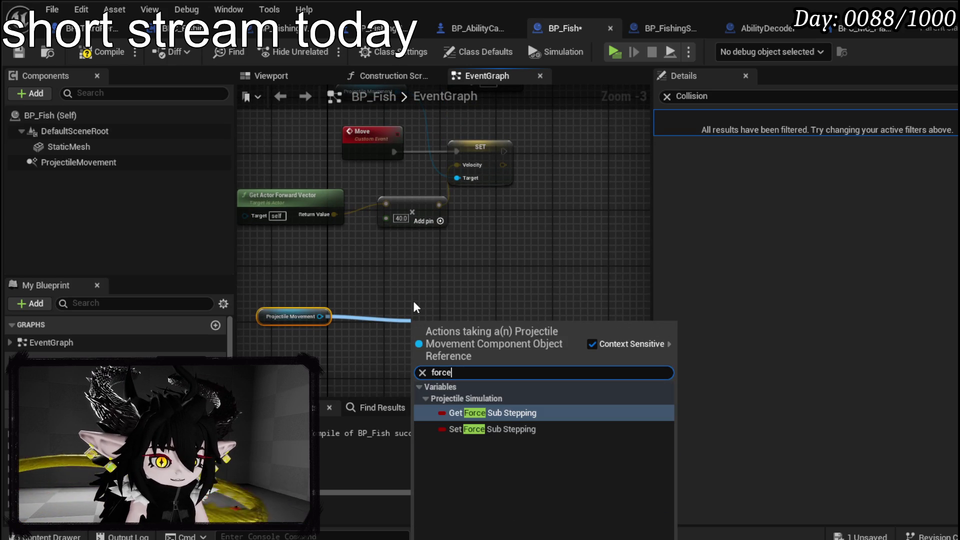
key(BackSpace)
key(BackSpace)
key(BackSpace)
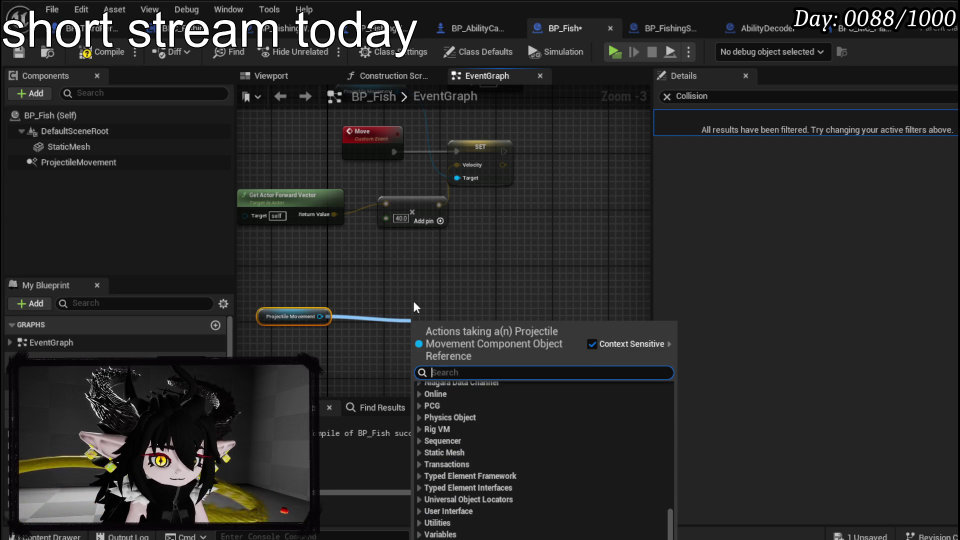
text(set)
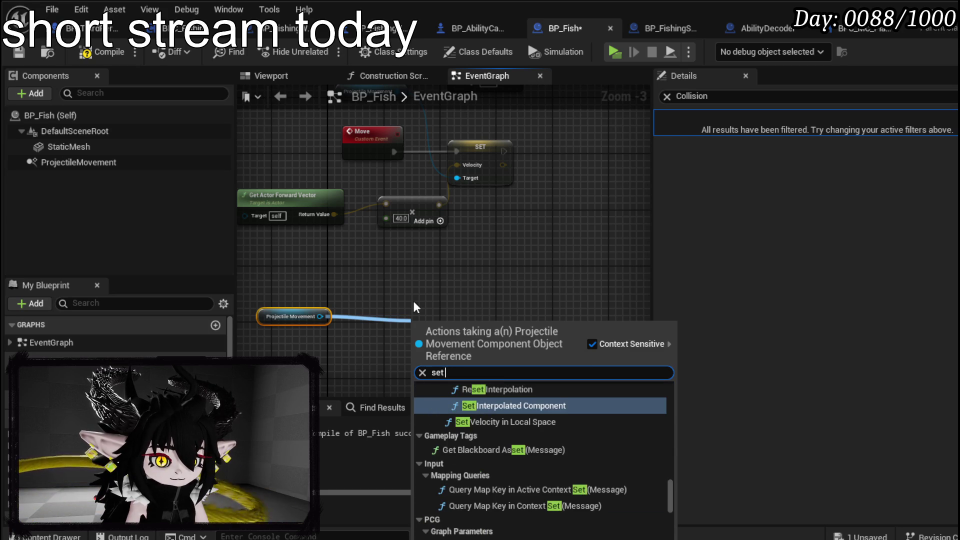
text( veloc)
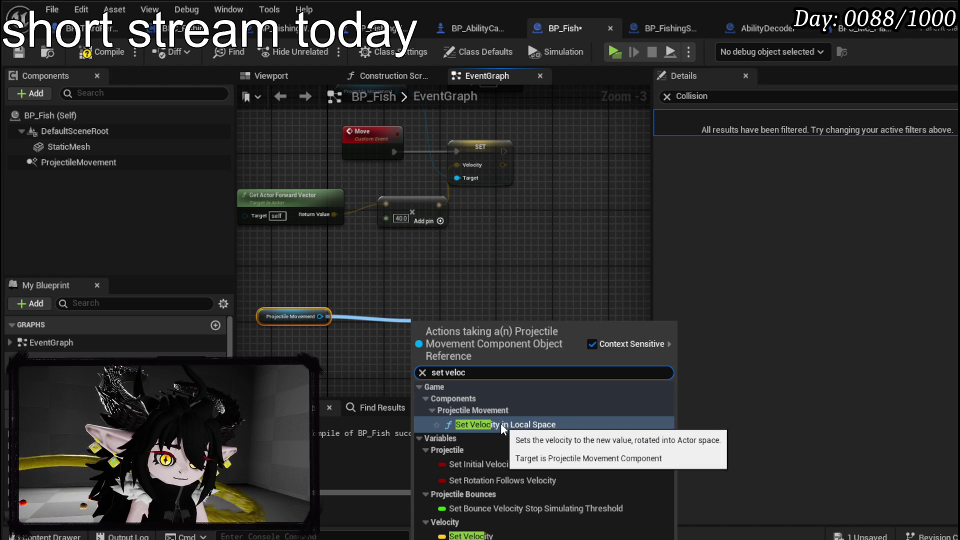
click(502, 429)
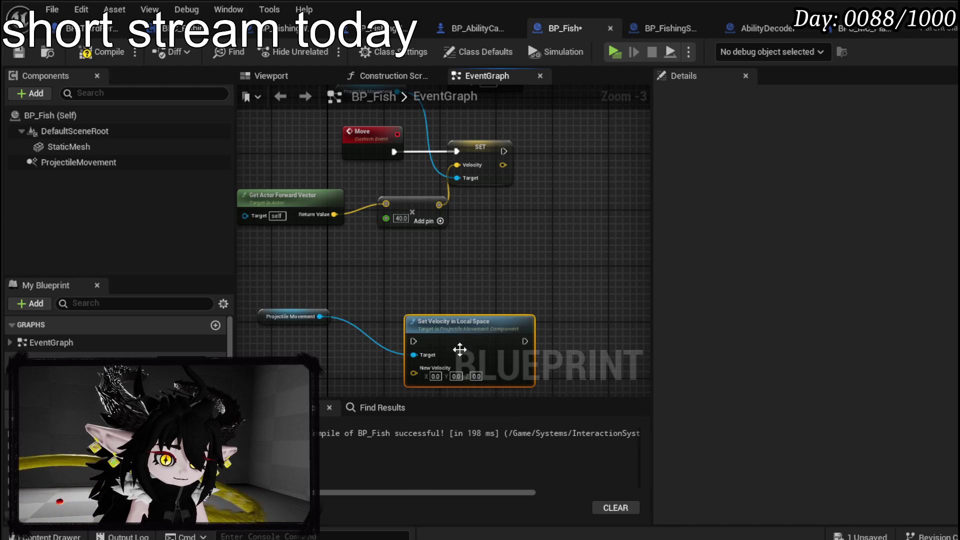
drag(466, 362, 435, 301)
drag(520, 341, 550, 292)
scroll(369, 317, up, 3)
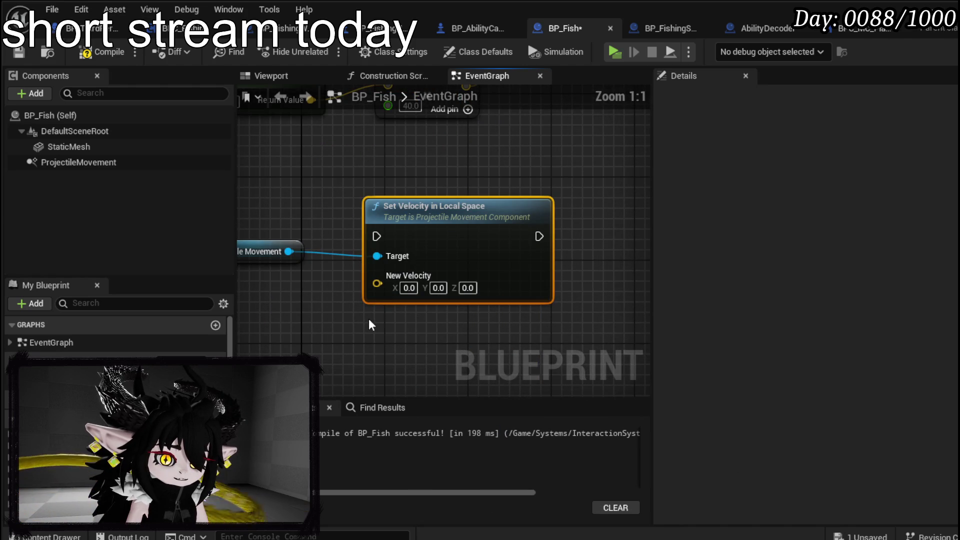
mouse_move(368, 320)
mouse_down()
mouse_move(396, 347)
mouse_move(429, 315)
mouse_up()
scroll(397, 347, down, 3)
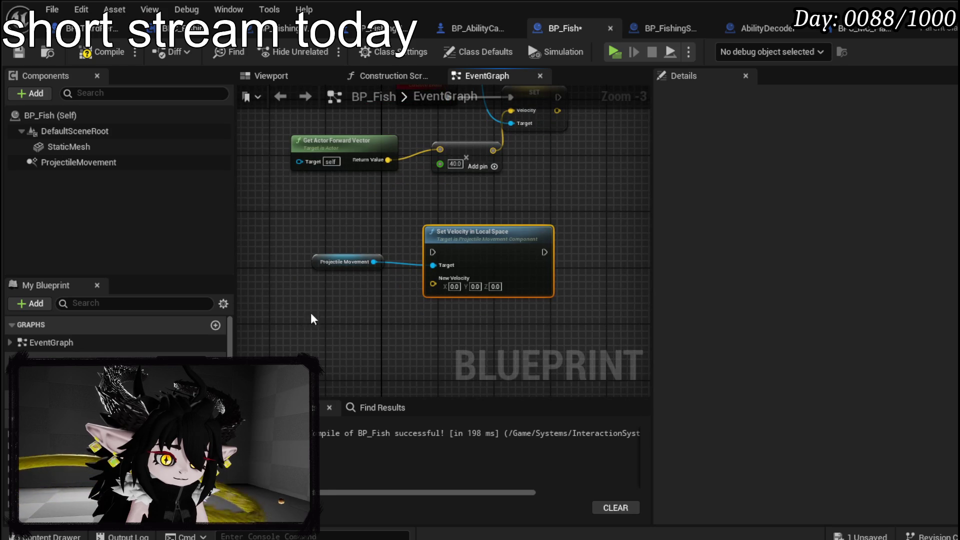
Step: Add a Get Actor Up Vector node and attach a Multiply node to it
right_click(286, 311)
text(get up)
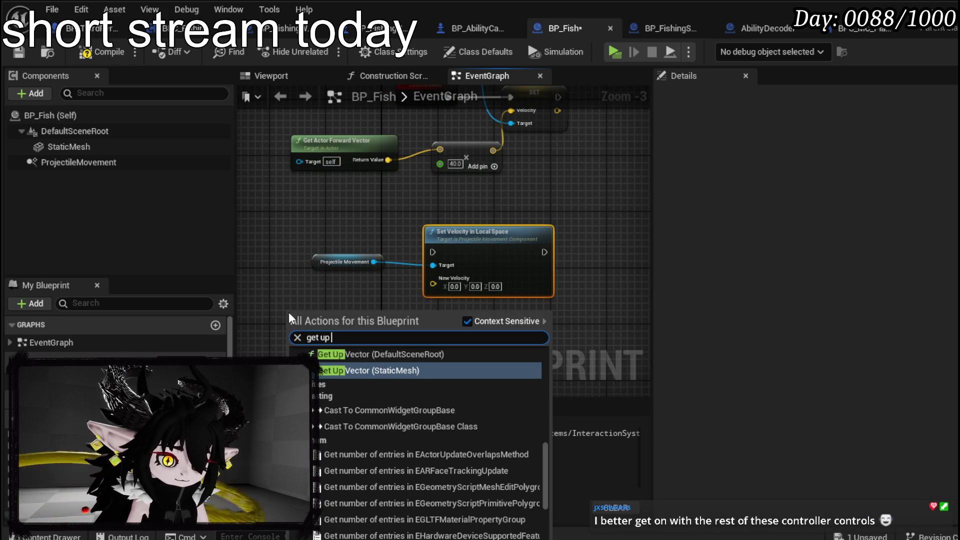
click(376, 399)
mouse_move(390, 320)
mouse_down()
mouse_move(336, 314)
mouse_move(382, 313)
mouse_up()
text(*)
key(Return)
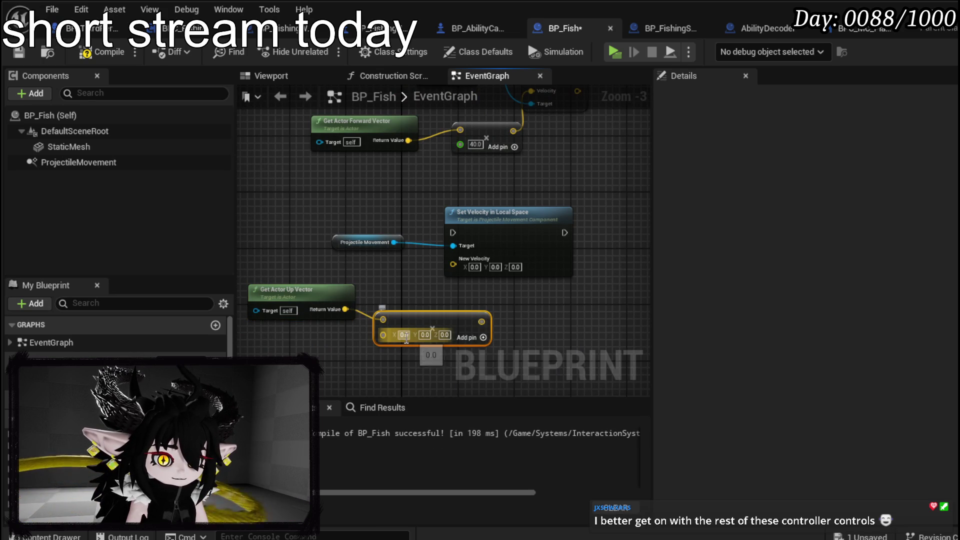
Step: Make the multiplier a float of 800 and wire the result into New Velocity
right_click(383, 335)
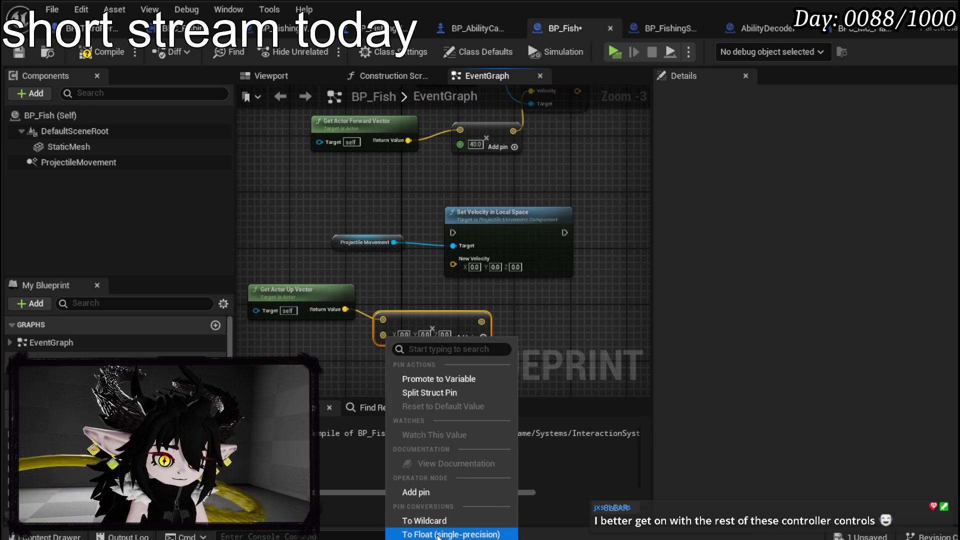
click(438, 534)
scroll(416, 372, up, 3)
click(388, 318)
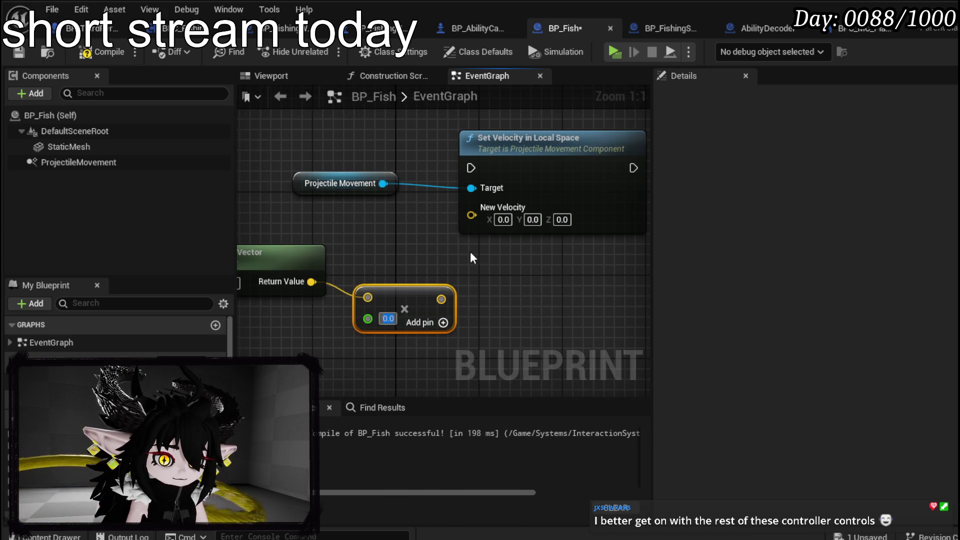
text(800)
key(Return)
drag(451, 299, 470, 207)
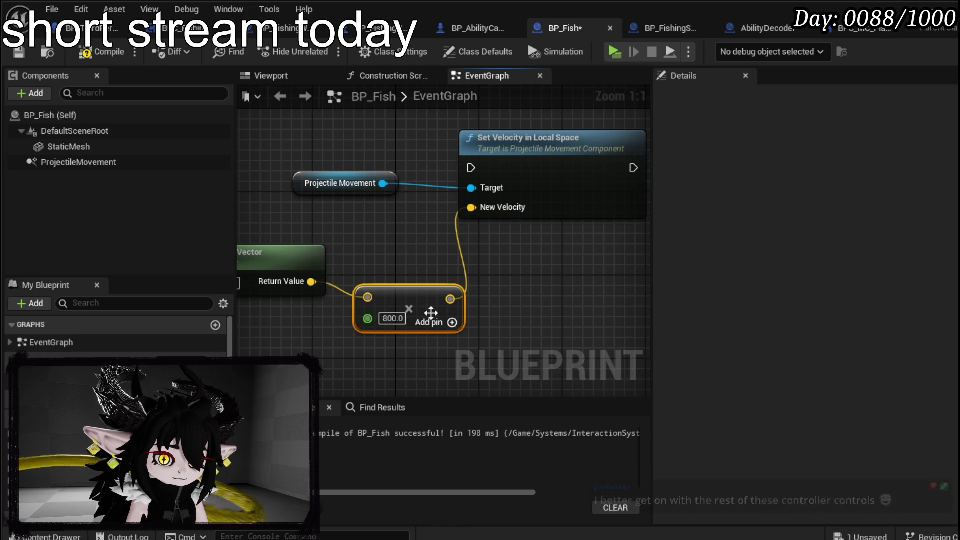
scroll(338, 234, down, 2)
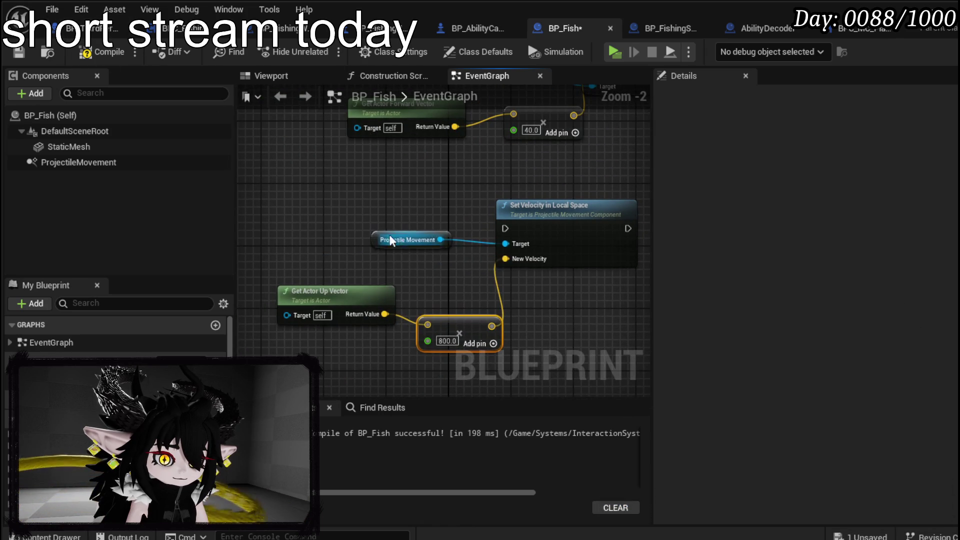
click(390, 237)
right_click(298, 220)
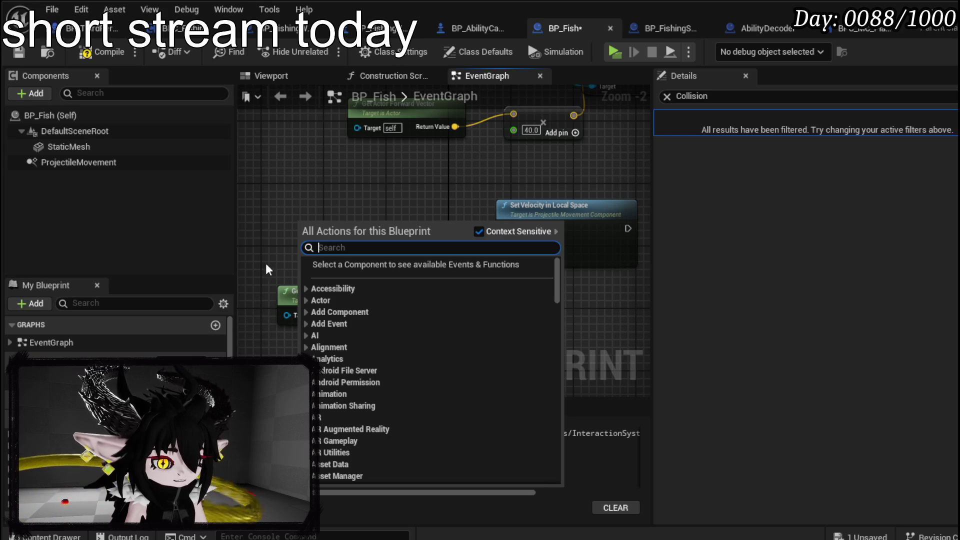
Step: Add a custom event named Catch that runs Set Velocity in Local Space, then compile and save
text(custom)
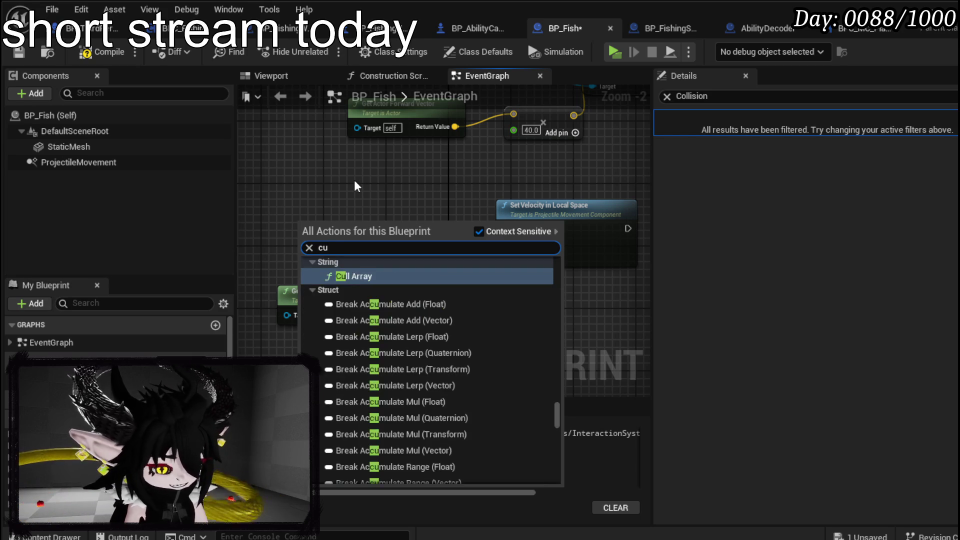
key(Return)
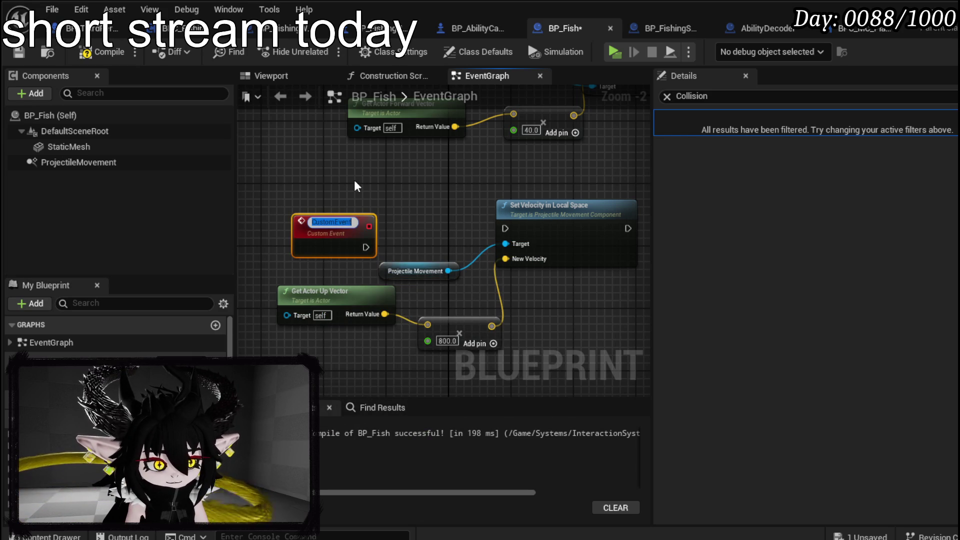
text(Catch)
key(Return)
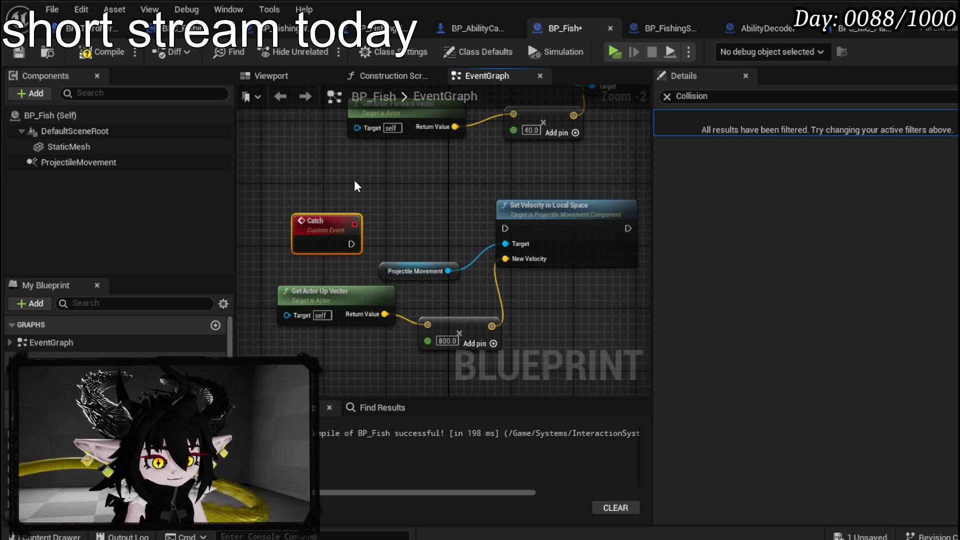
mouse_move(318, 219)
mouse_down()
mouse_move(326, 196)
mouse_move(487, 218)
mouse_move(505, 229)
mouse_up()
drag(328, 204, 320, 212)
click(448, 195)
click(22, 58)
Step: Rearrange the Projectile Movement, Get Actor Up Vector and Multiply nodes in the graph
mouse_move(473, 208)
mouse_down()
mouse_move(433, 176)
mouse_move(417, 178)
mouse_up()
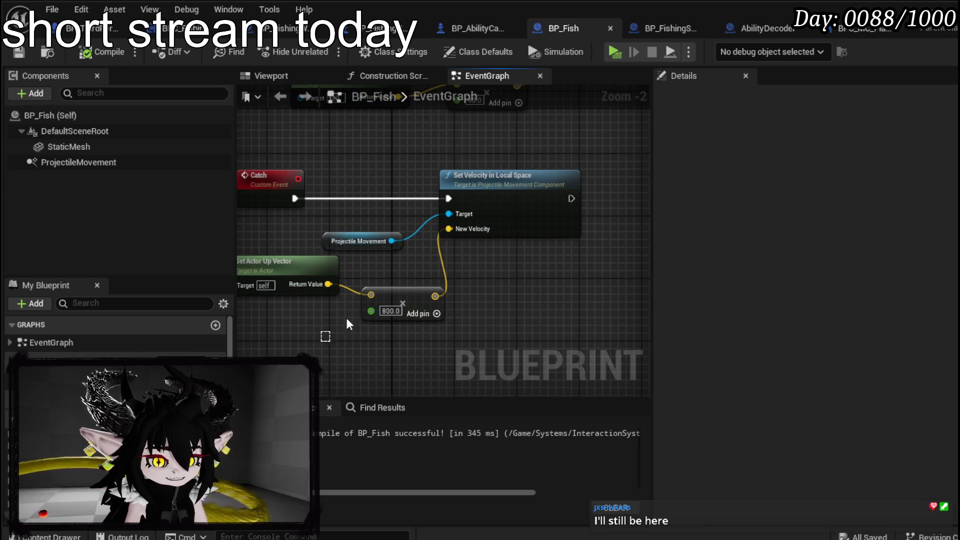
drag(327, 338, 367, 247)
drag(416, 302, 378, 310)
click(496, 286)
drag(497, 286, 589, 296)
drag(329, 286, 335, 310)
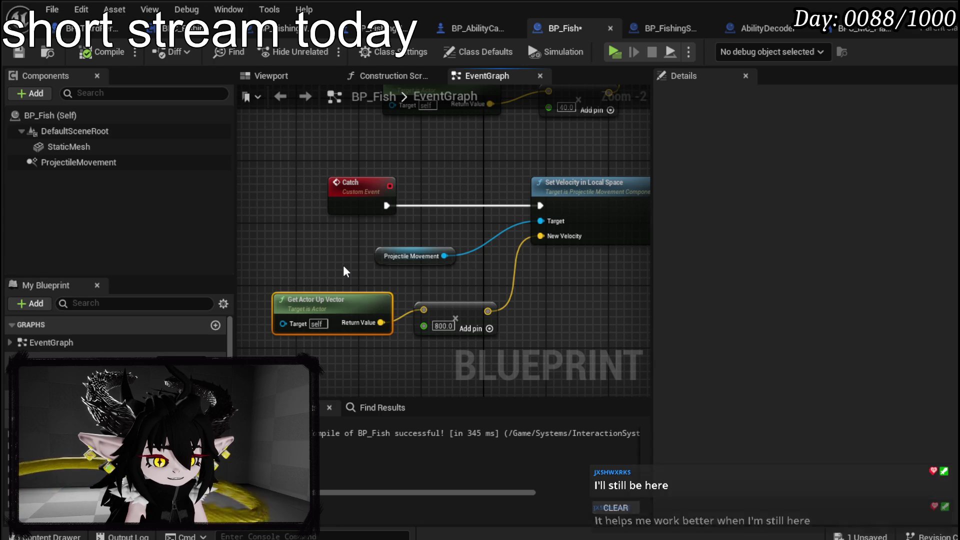
mouse_move(344, 267)
mouse_down()
mouse_move(346, 274)
mouse_move(484, 179)
mouse_up()
click(317, 263)
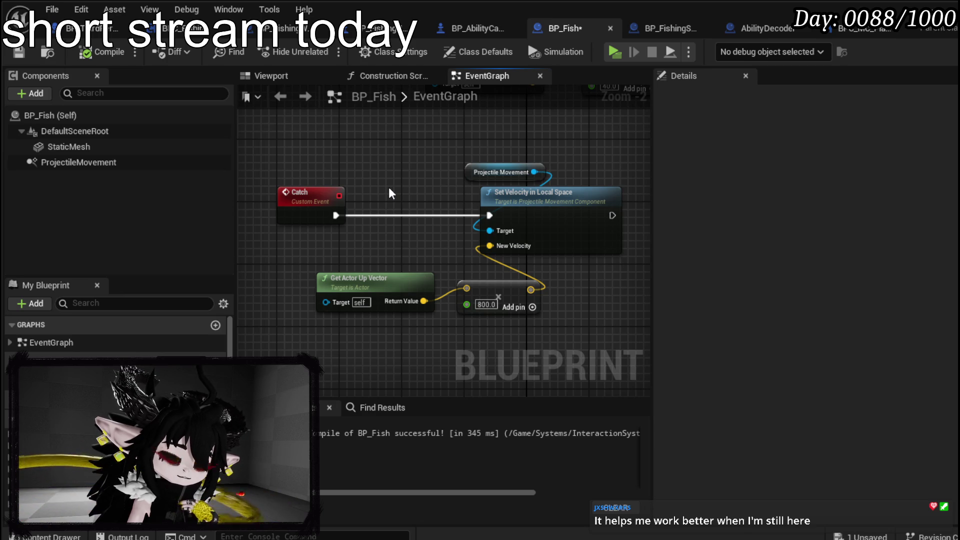
Step: Add then delete an extra Projectile Movement getter, recompiling and saving BP_Fish
mouse_move(78, 162)
mouse_down()
mouse_move(133, 179)
mouse_move(390, 164)
mouse_up()
text(Drag)
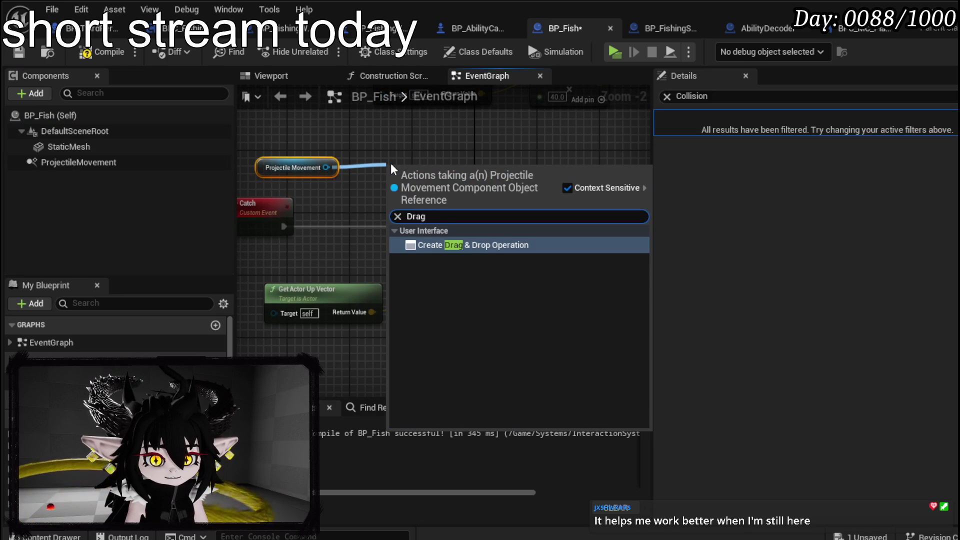
click(343, 161)
mouse_move(382, 206)
mouse_down()
mouse_move(430, 167)
mouse_move(322, 152)
mouse_up()
click(102, 51)
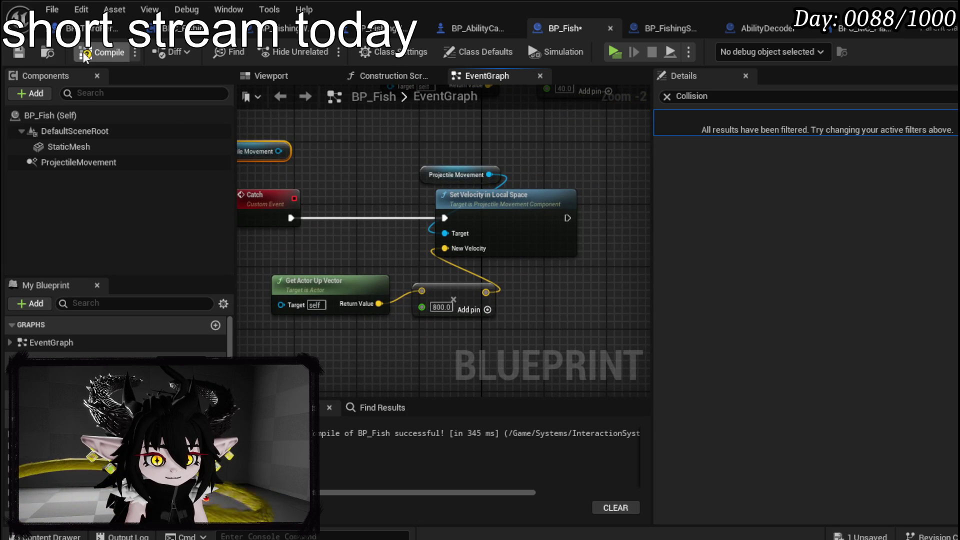
click(19, 51)
key(Delete)
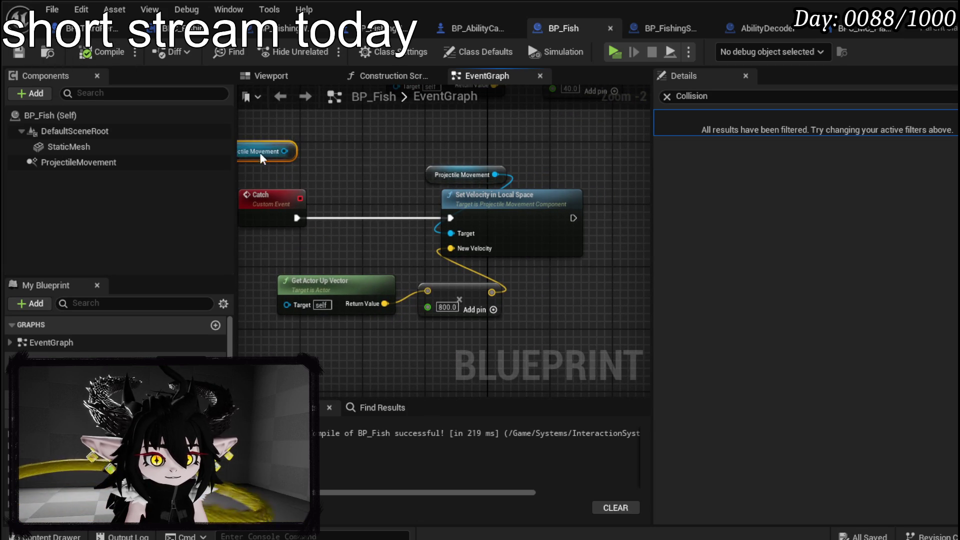
click(103, 52)
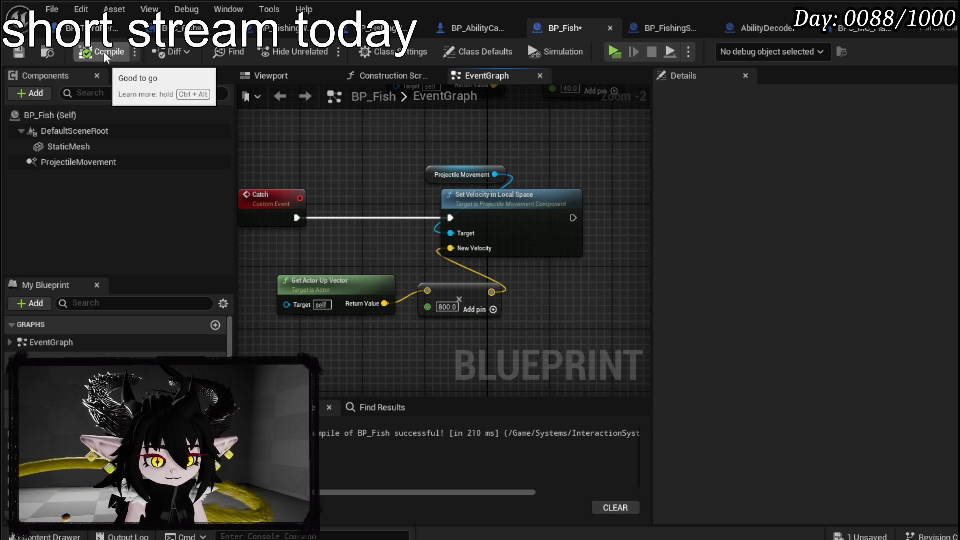
click(19, 52)
Step: Tidy the Move event and Catch nodes, save BP_Fish, and return to the level editor
mouse_move(343, 145)
mouse_down()
mouse_move(267, 174)
mouse_move(278, 335)
mouse_move(390, 323)
mouse_move(368, 341)
mouse_move(480, 252)
mouse_up()
drag(485, 212, 487, 205)
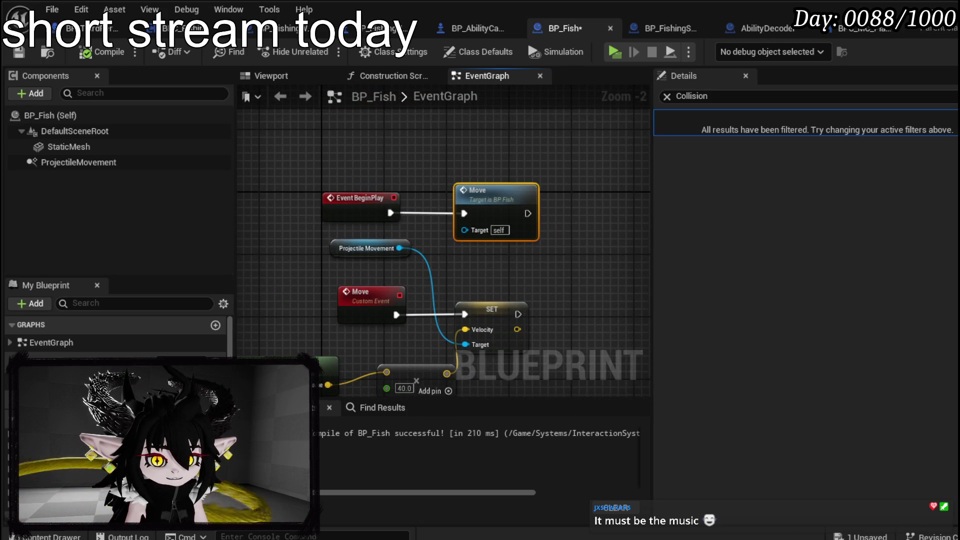
drag(472, 263, 496, 175)
drag(326, 279, 401, 195)
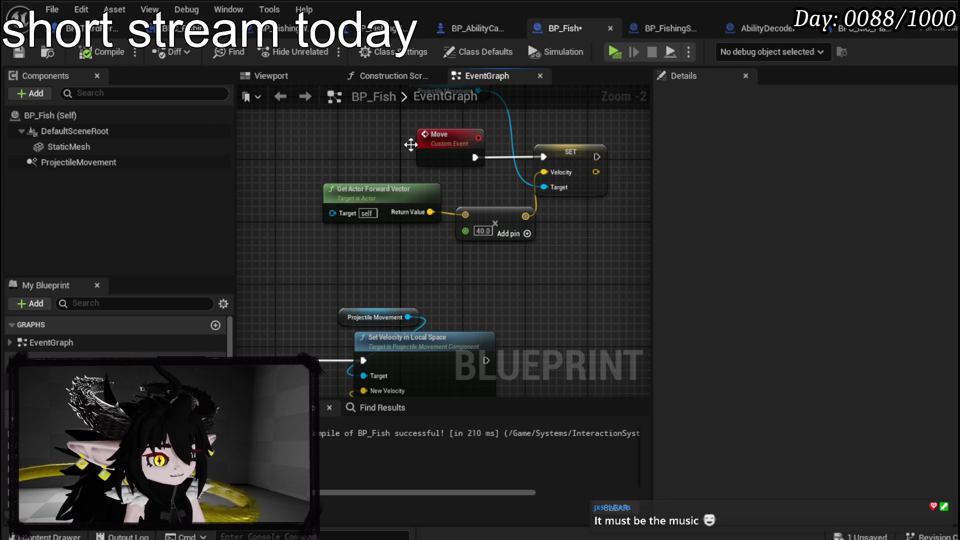
drag(473, 258, 536, 183)
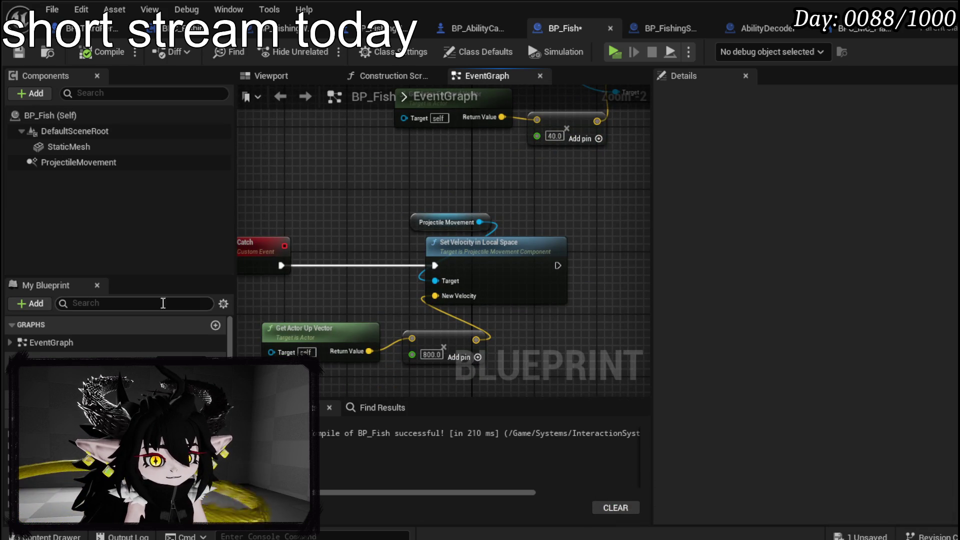
mouse_move(502, 220)
mouse_down()
mouse_move(567, 229)
mouse_move(476, 327)
mouse_move(482, 344)
mouse_move(507, 228)
mouse_move(546, 230)
mouse_move(385, 163)
mouse_up()
drag(460, 204, 508, 143)
mouse_move(572, 343)
mouse_down()
mouse_move(398, 203)
mouse_move(508, 144)
mouse_up()
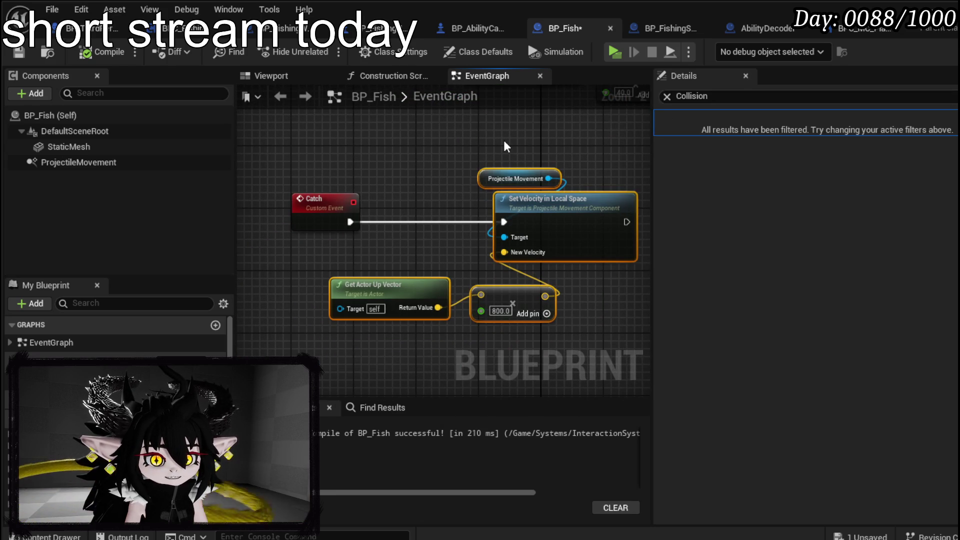
click(463, 138)
click(19, 52)
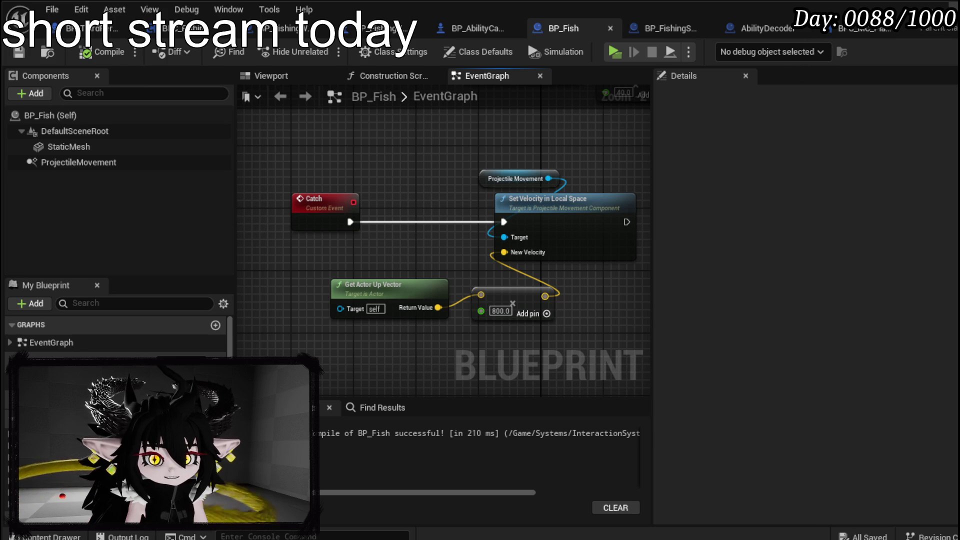
key(alt+Tab)
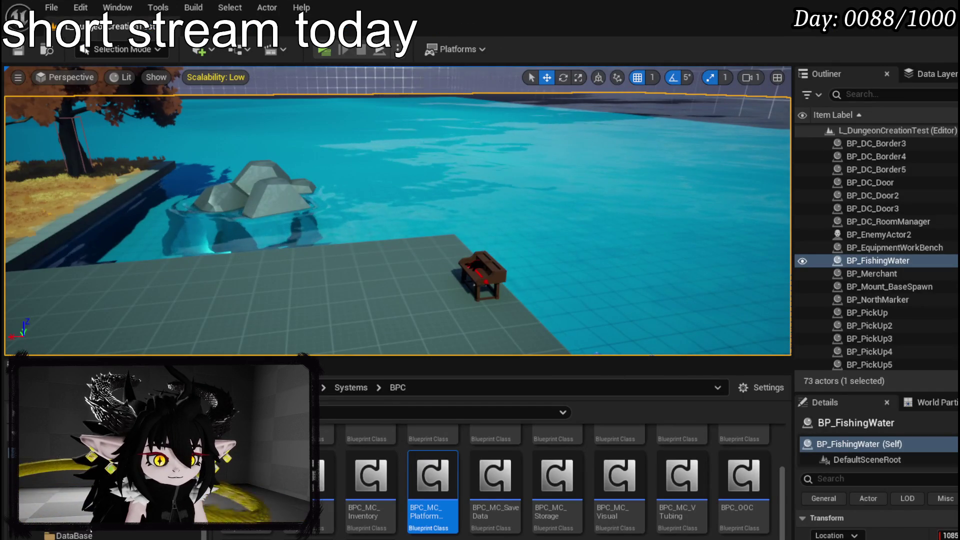
Step: Go to the Systems/InteractionSystem/Interfaces folder and try the Blueprint class picker, then close it
scroll(75, 530, down, 2)
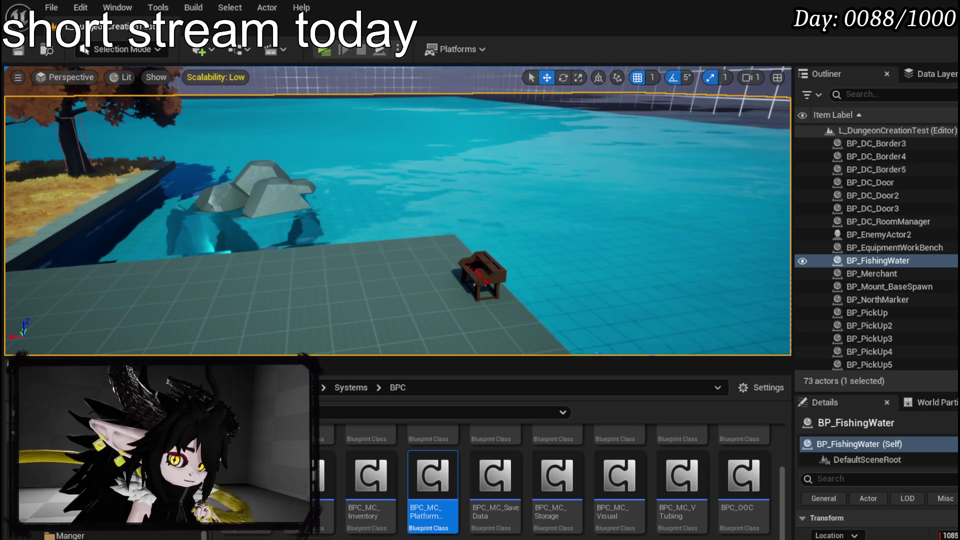
scroll(100, 475, down, 5)
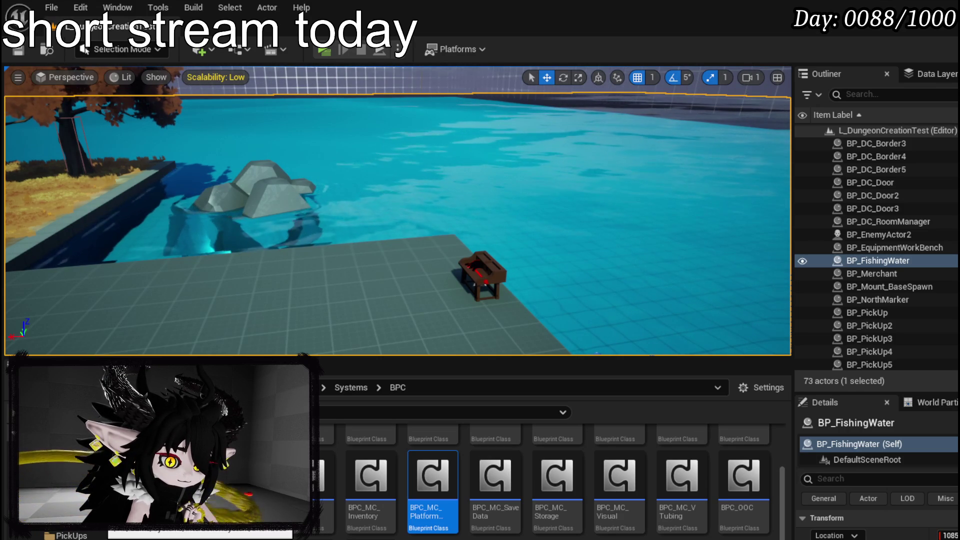
click(371, 536)
right_click(370, 536)
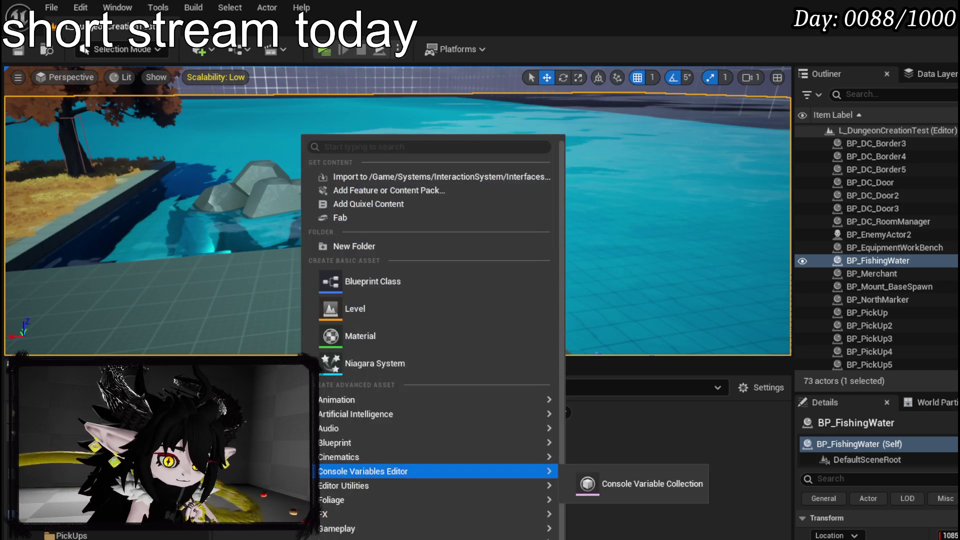
click(375, 294)
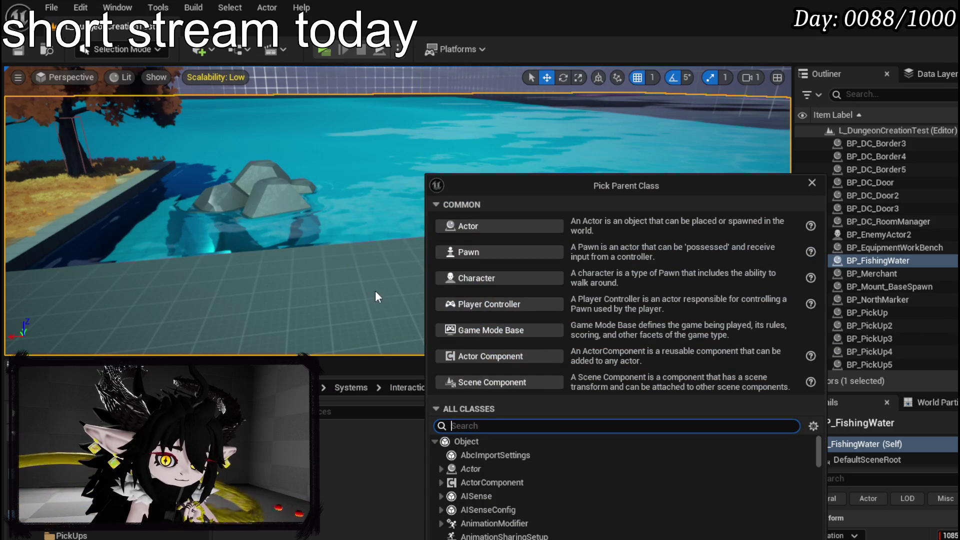
text(interface)
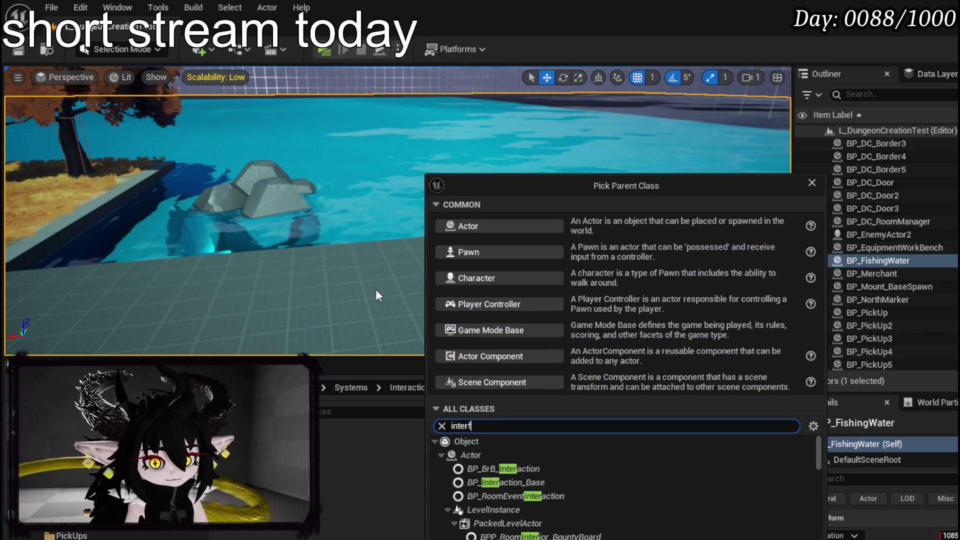
click(336, 454)
click(807, 181)
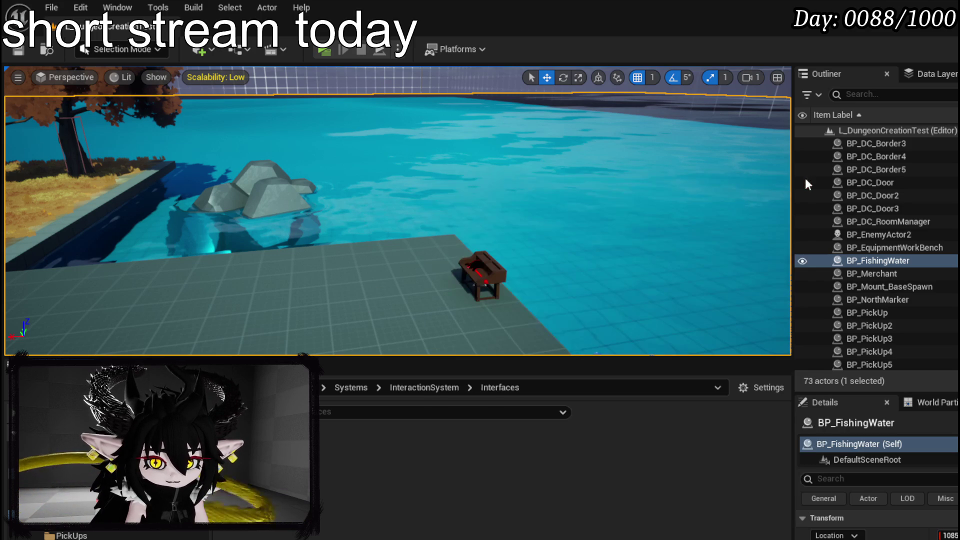
Step: Create a Blueprint Interface named BPI_Fish there and save it
right_click(323, 439)
mouse_move(386, 446)
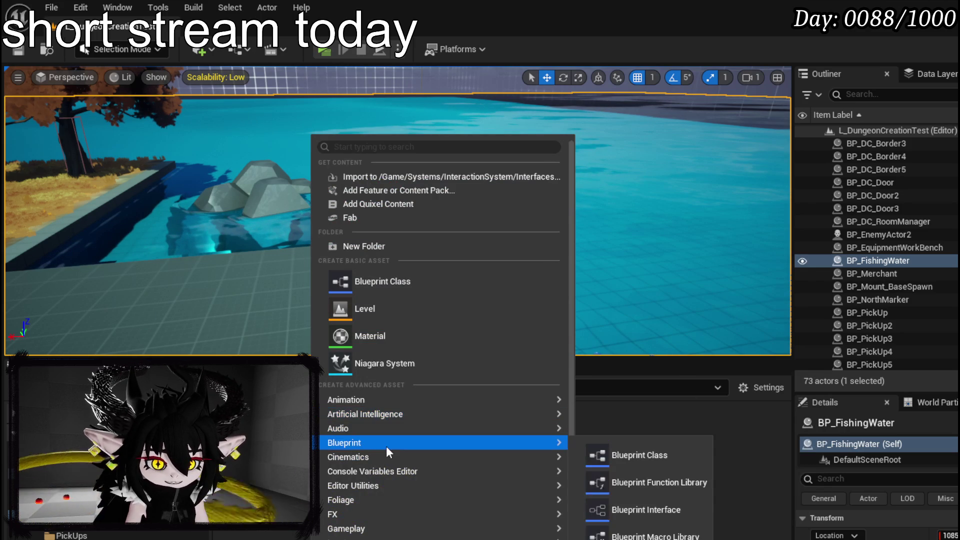
mouse_move(452, 442)
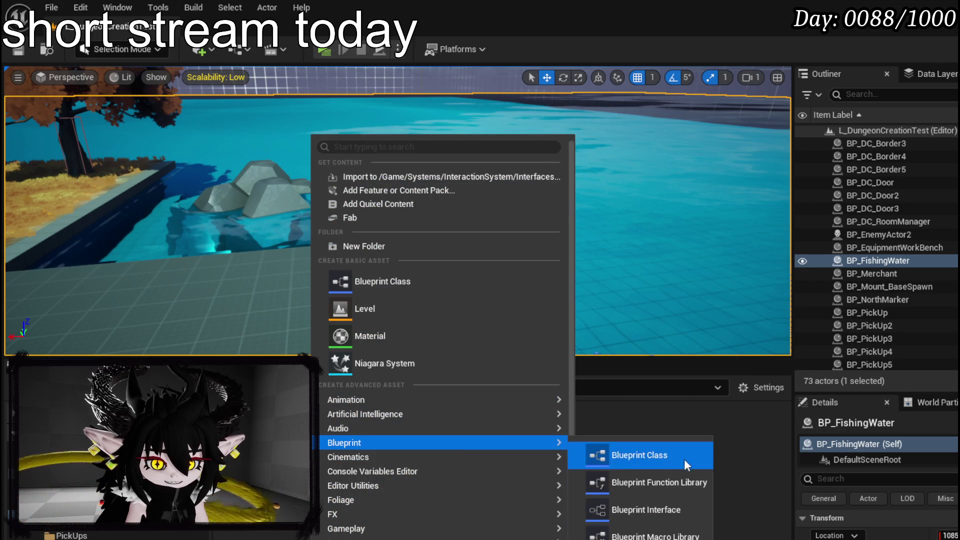
click(651, 509)
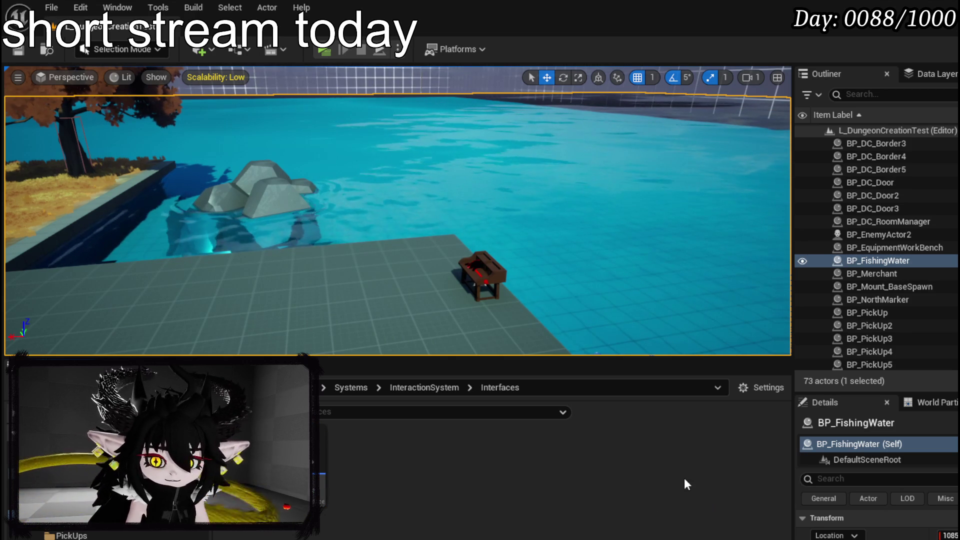
key(ctrl+shift+s)
click(705, 491)
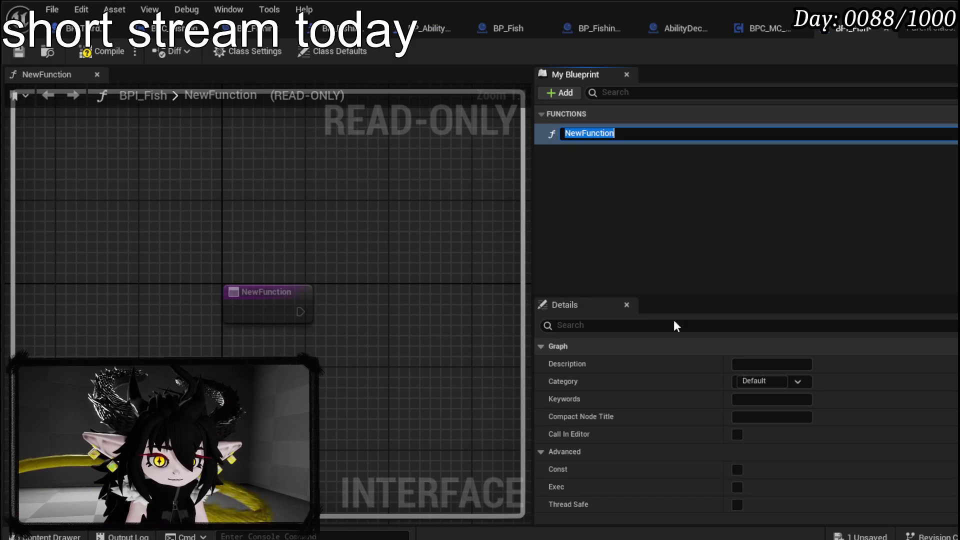
Step: Rename BPI_Fish's NewFunction to Catch, then compile and save the interface
text(Catch)
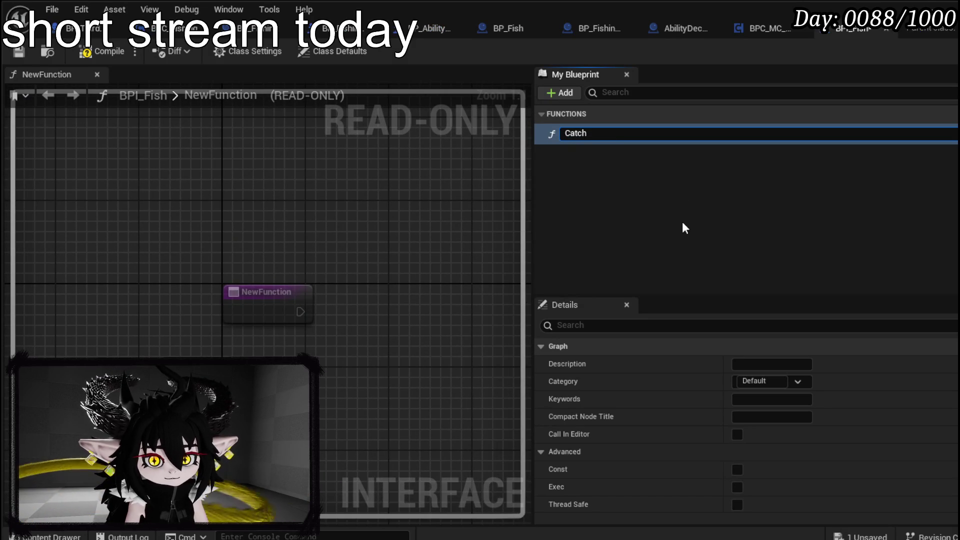
key(Return)
click(76, 54)
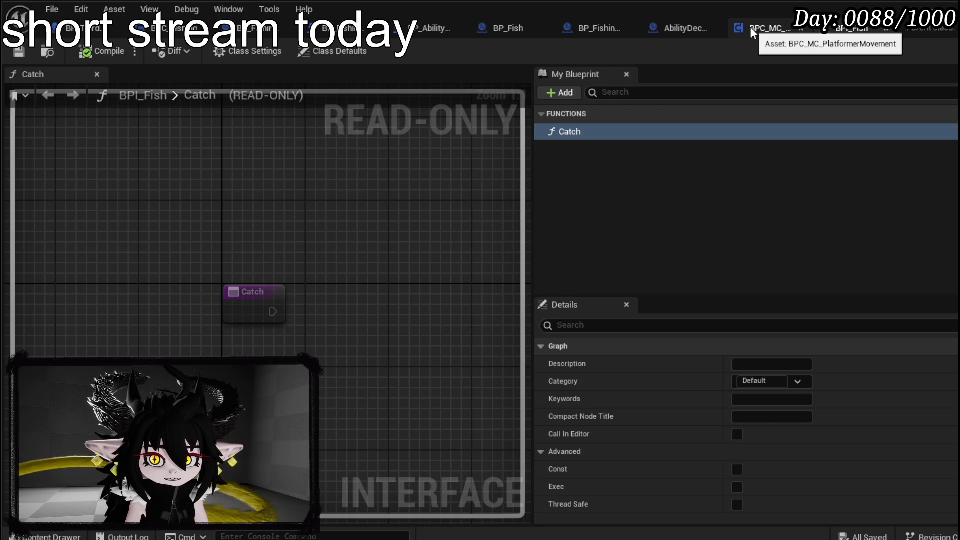
click(480, 26)
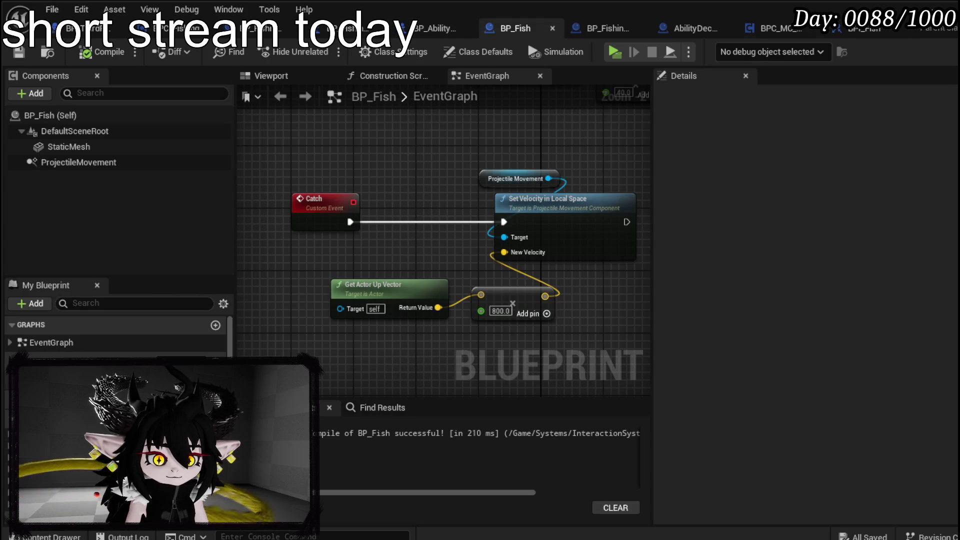
Step: Undo an accidentally added function, then compile and save BP_Fish
click(208, 357)
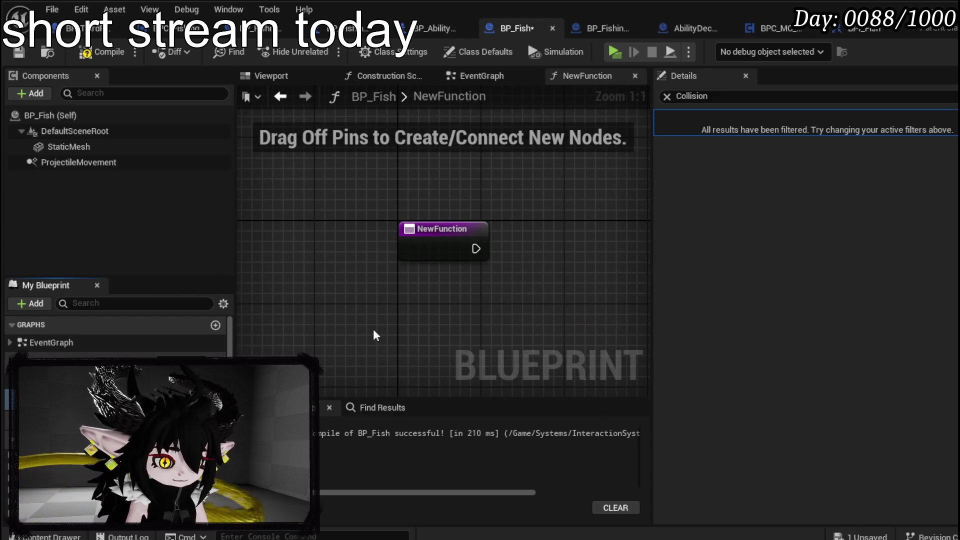
key(ctrl+z)
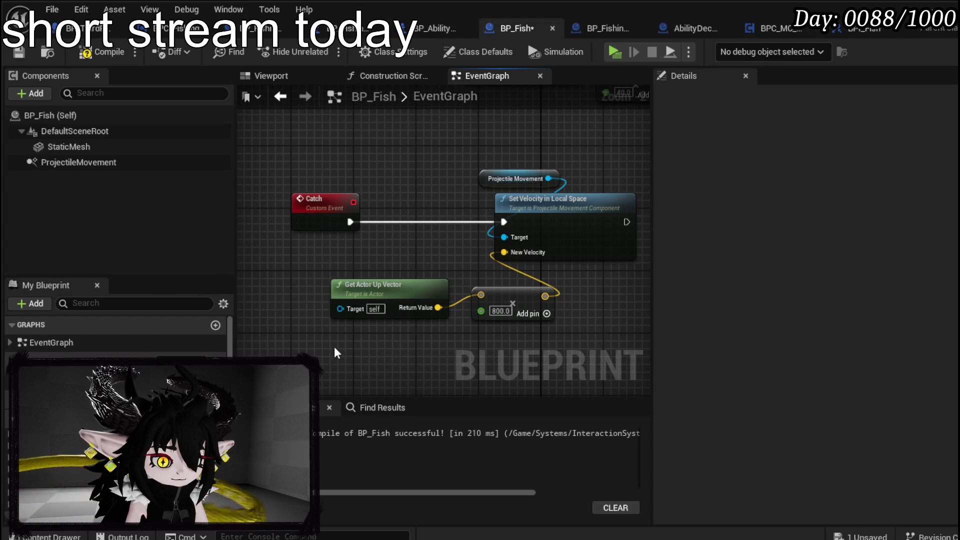
click(92, 52)
click(19, 51)
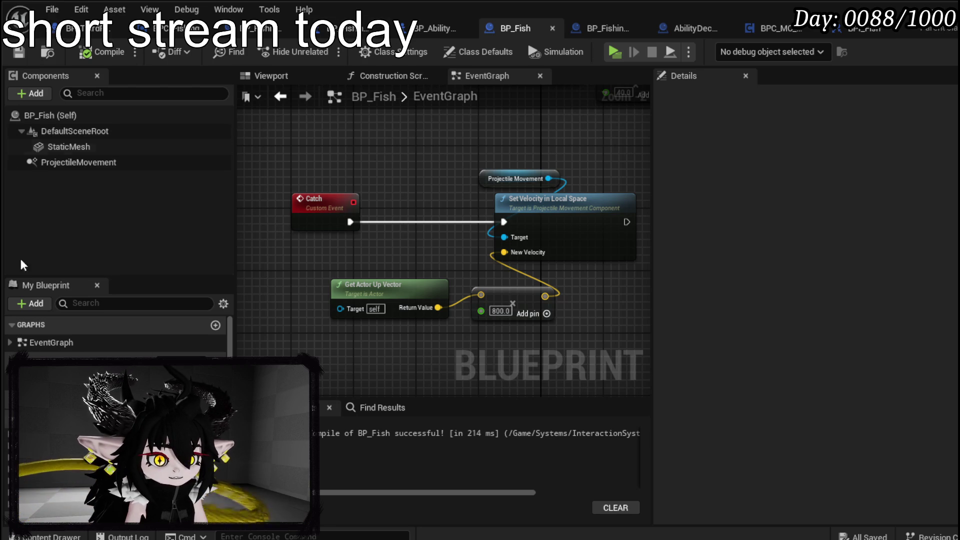
scroll(117, 332, down, 2)
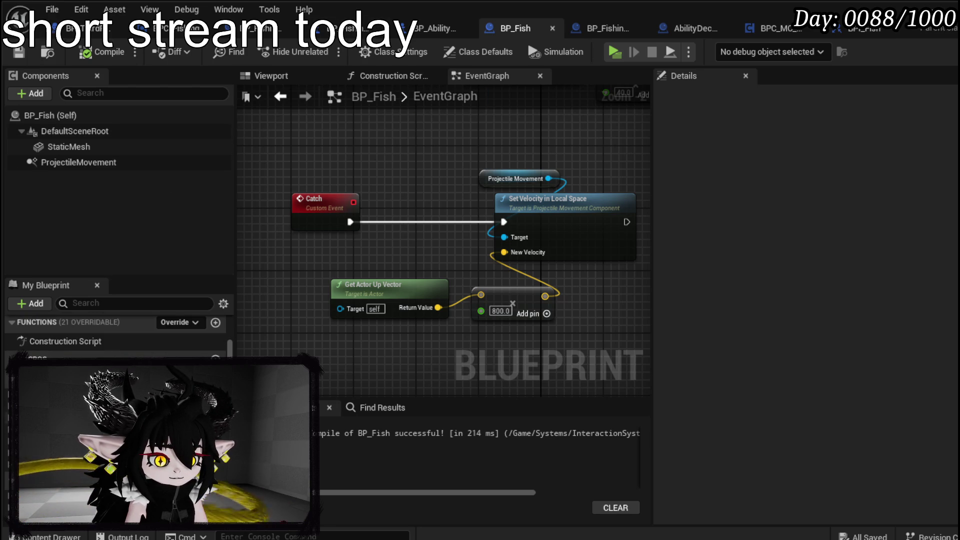
Step: Add BPI_Fish under Implemented Interfaces in BP_Fish's Class Settings
click(477, 51)
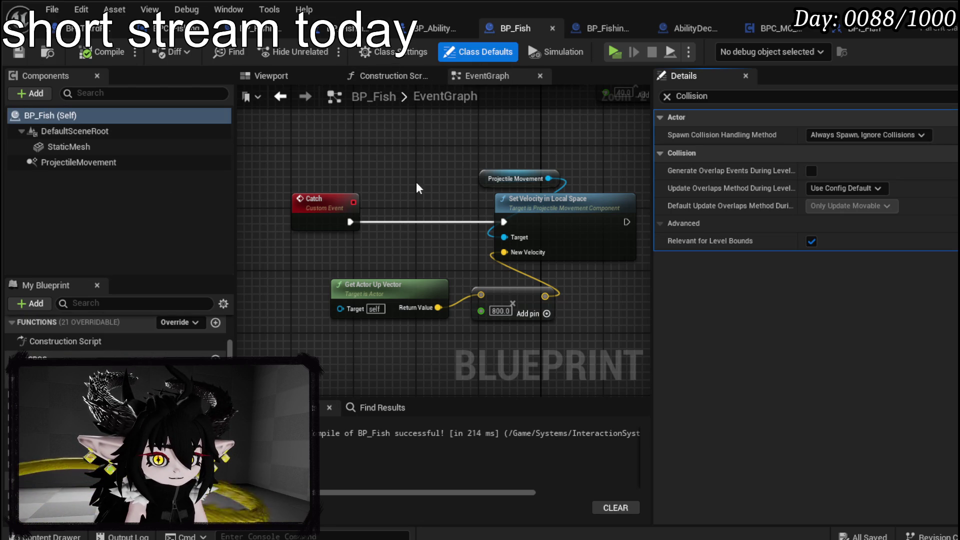
text(Interface)
click(404, 56)
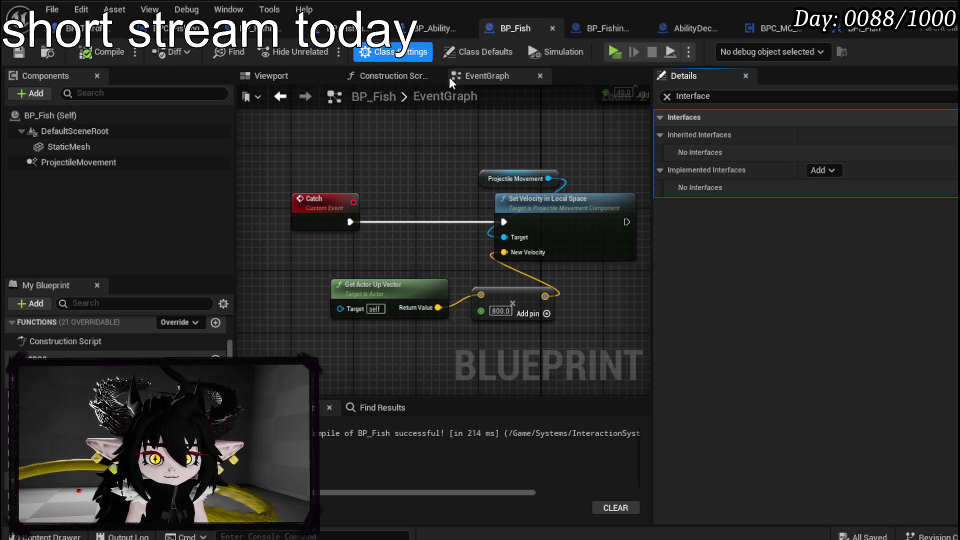
click(817, 170)
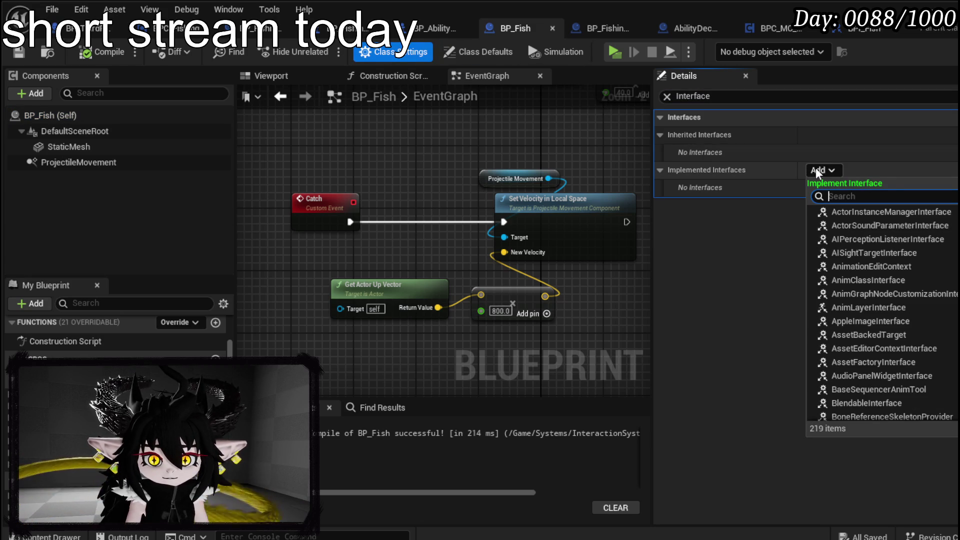
text(Fish)
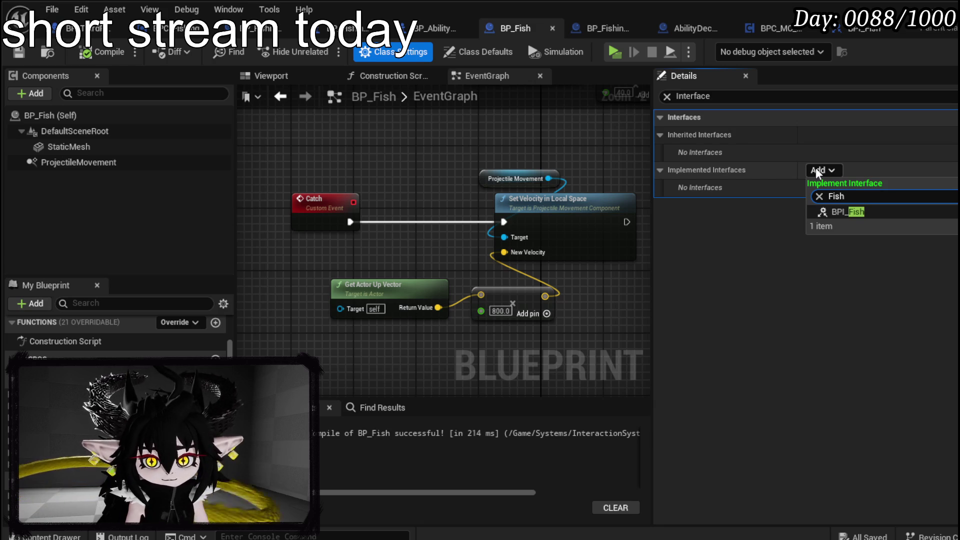
click(849, 212)
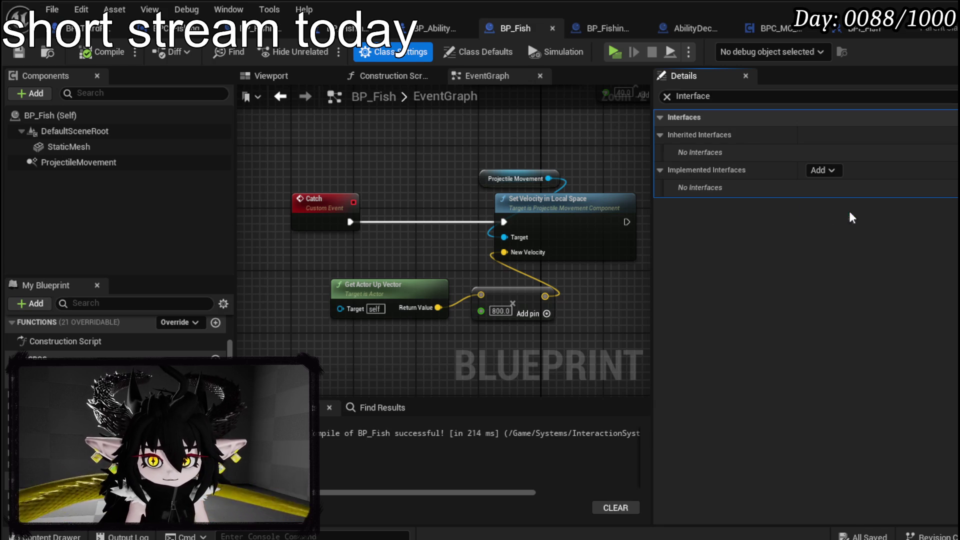
Step: Compile, check the duplicate Catch error, and delete the old Catch custom event
click(108, 54)
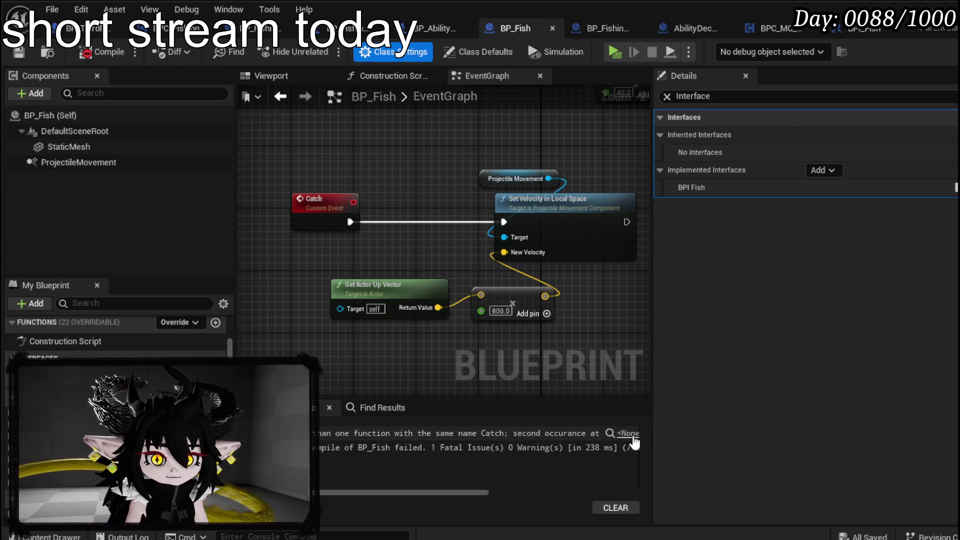
click(558, 432)
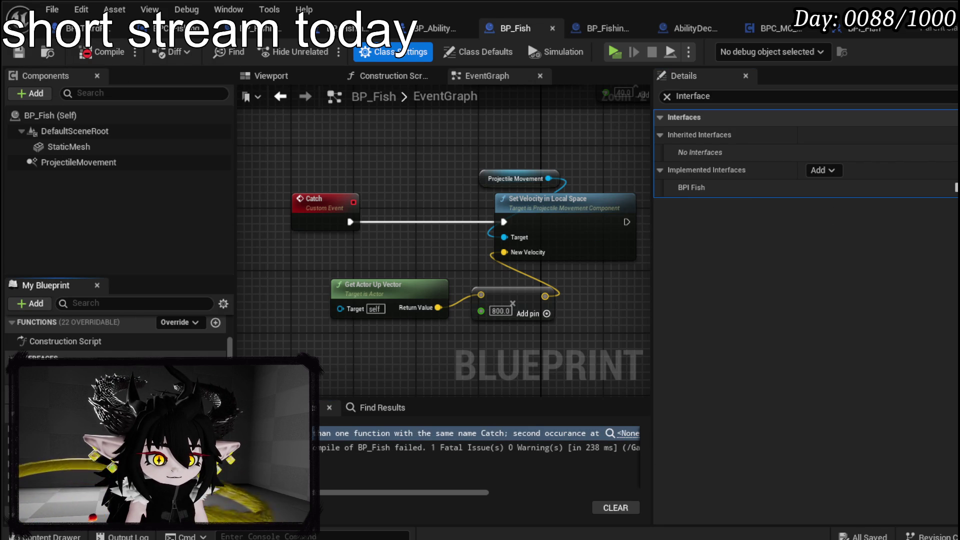
click(302, 199)
key(Delete)
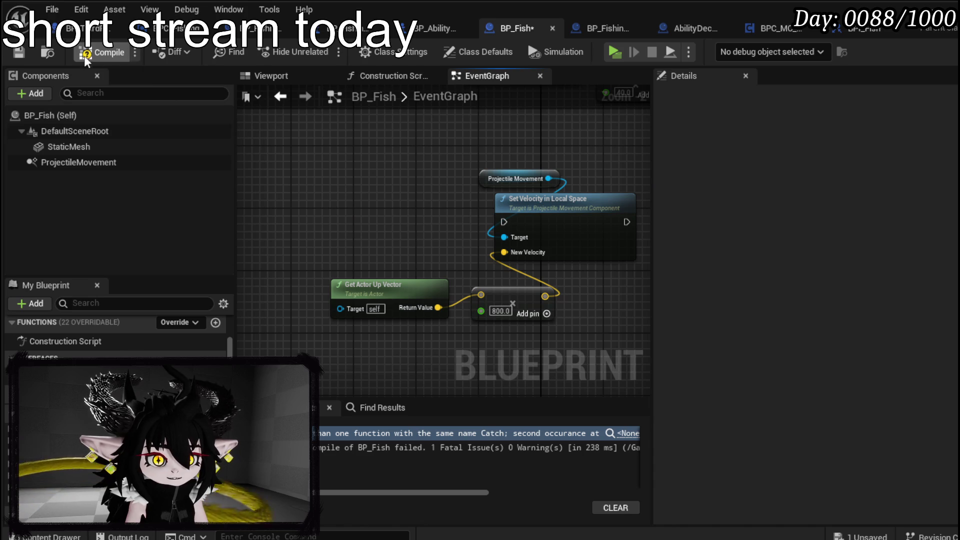
Step: Add the interface Event Catch, wire it into Set Velocity in Local Space, then compile and save BP_Fish
click(86, 54)
double_click(50, 372)
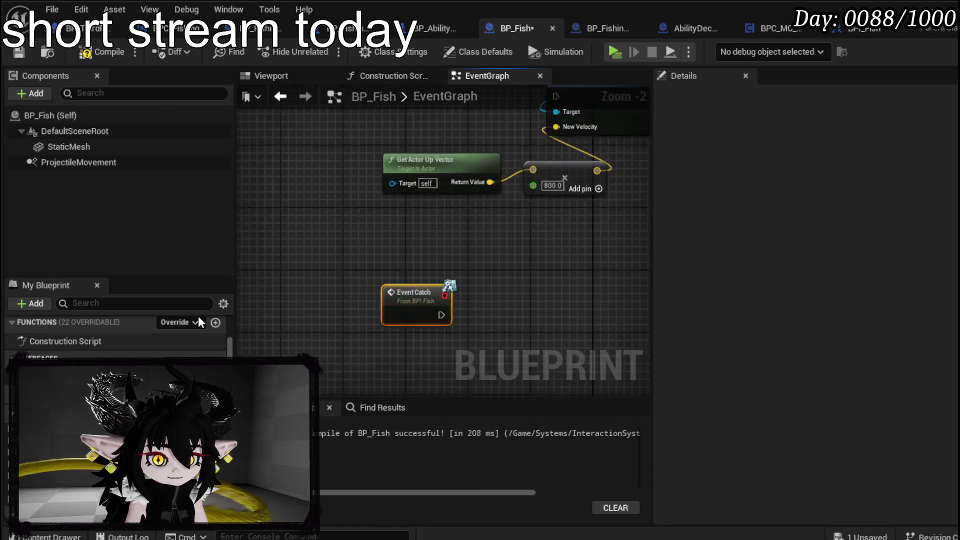
drag(415, 306, 449, 108)
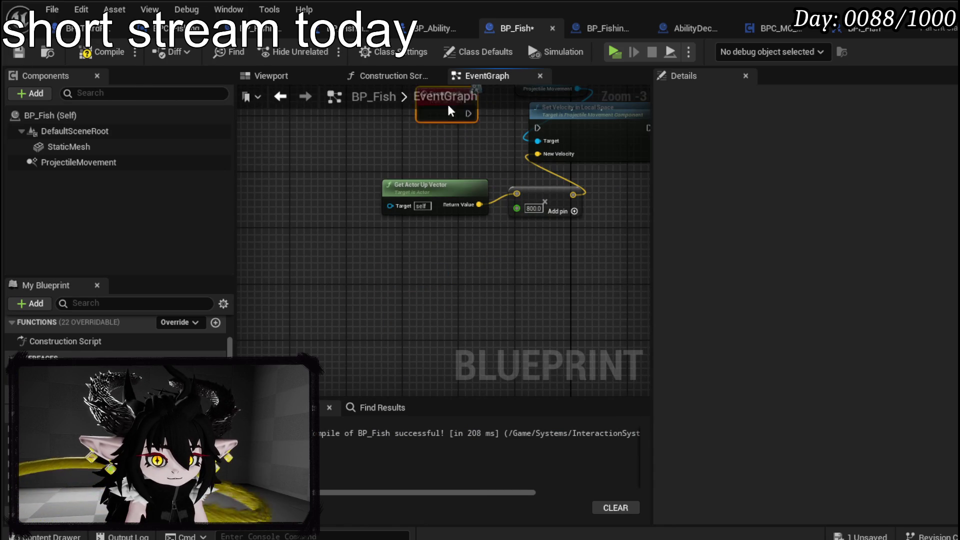
mouse_move(457, 144)
mouse_down()
mouse_move(537, 128)
mouse_move(439, 119)
mouse_up()
click(293, 160)
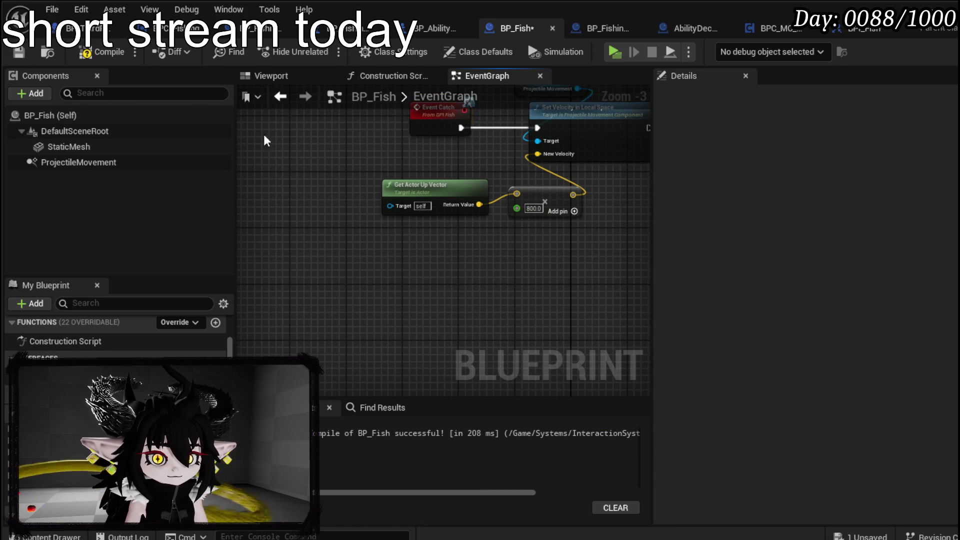
click(110, 55)
click(18, 52)
click(280, 28)
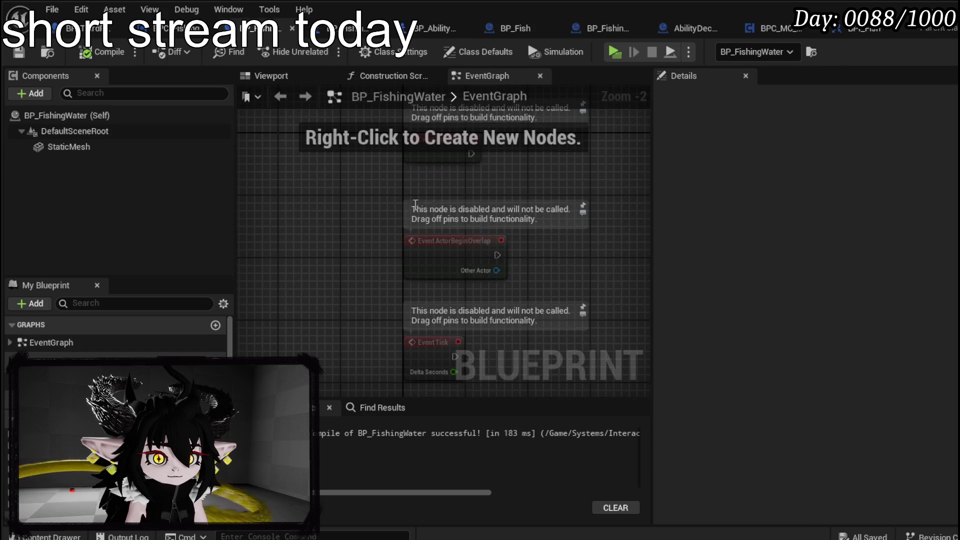
Step: In BPC_Fishing's Catch graph, call Catch (Message) on Hit Actor from Branch True, compile, and play-test
click(350, 29)
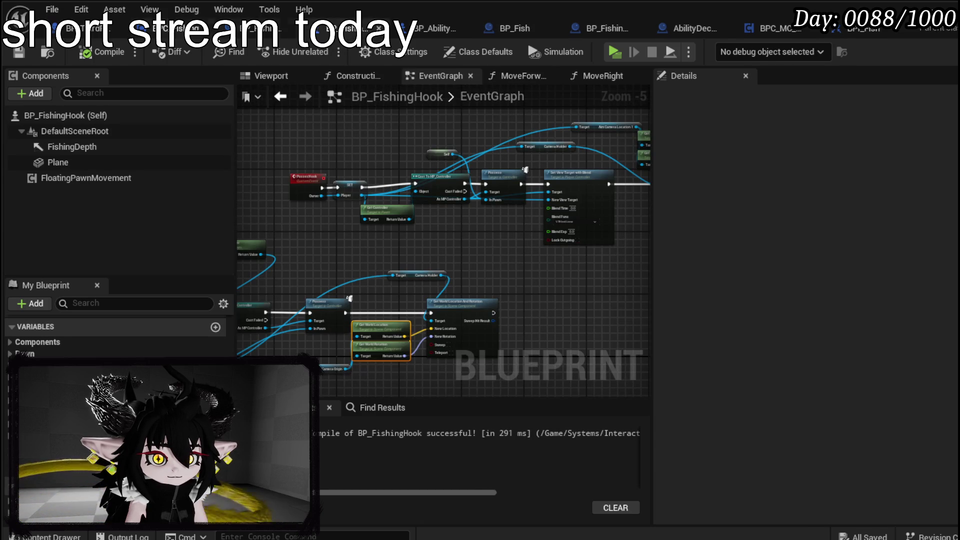
click(170, 28)
mouse_move(464, 218)
mouse_down()
mouse_move(368, 243)
mouse_move(306, 209)
mouse_move(453, 177)
mouse_up()
drag(336, 297, 515, 245)
text(cat)
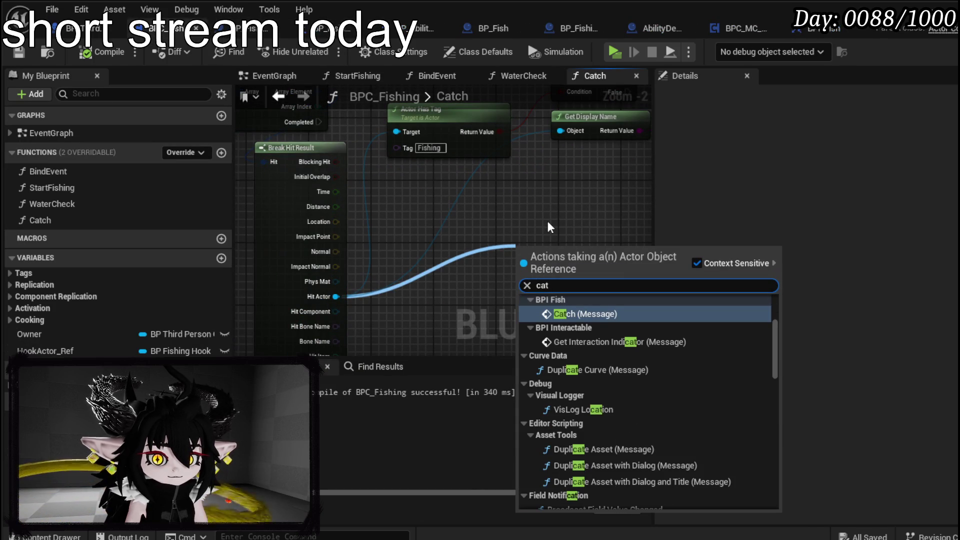
click(584, 313)
mouse_move(557, 249)
mouse_down()
mouse_move(397, 325)
mouse_move(543, 141)
mouse_up()
drag(466, 155, 501, 154)
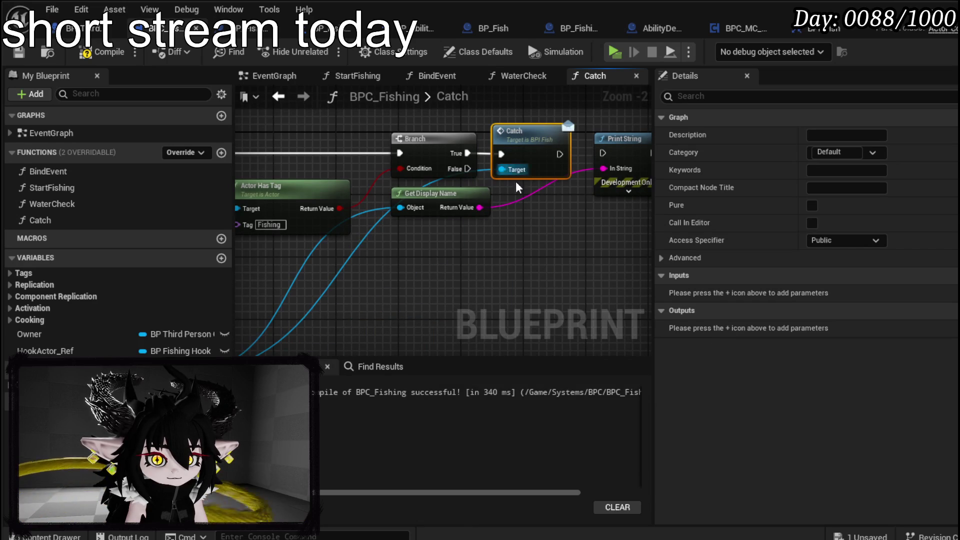
click(123, 60)
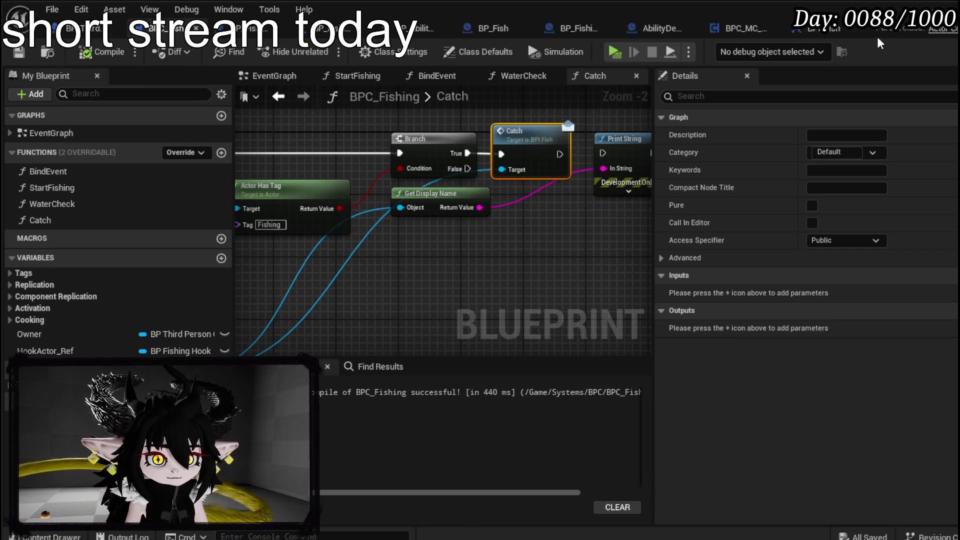
key(alt+Tab)
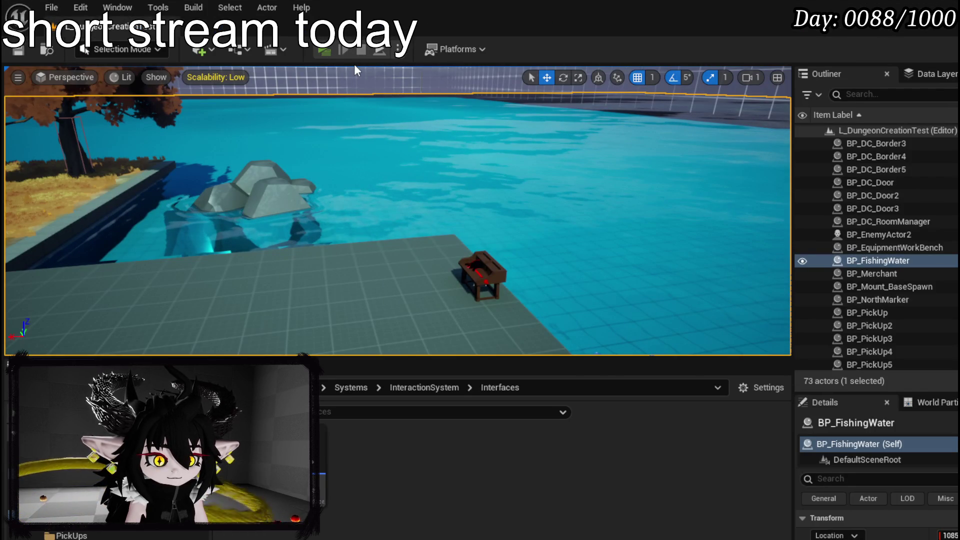
click(325, 49)
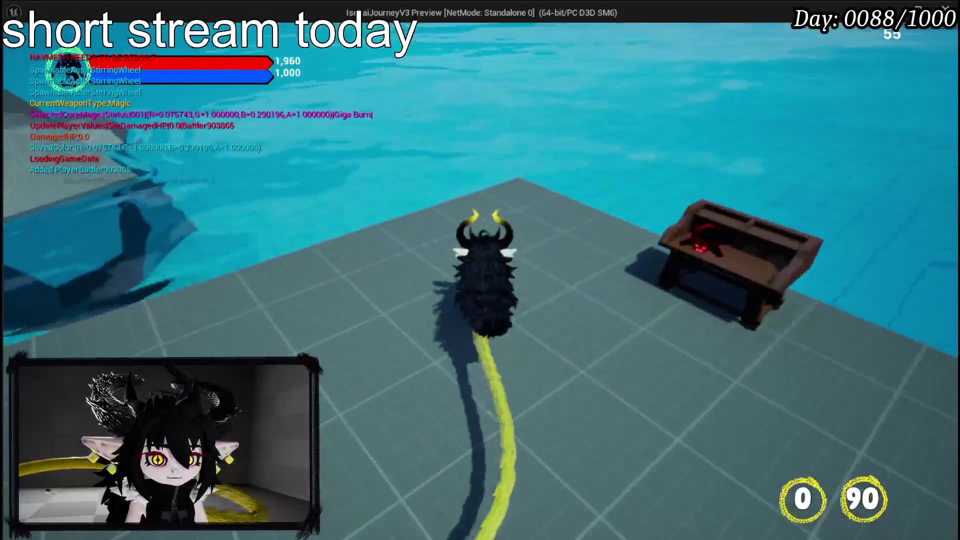